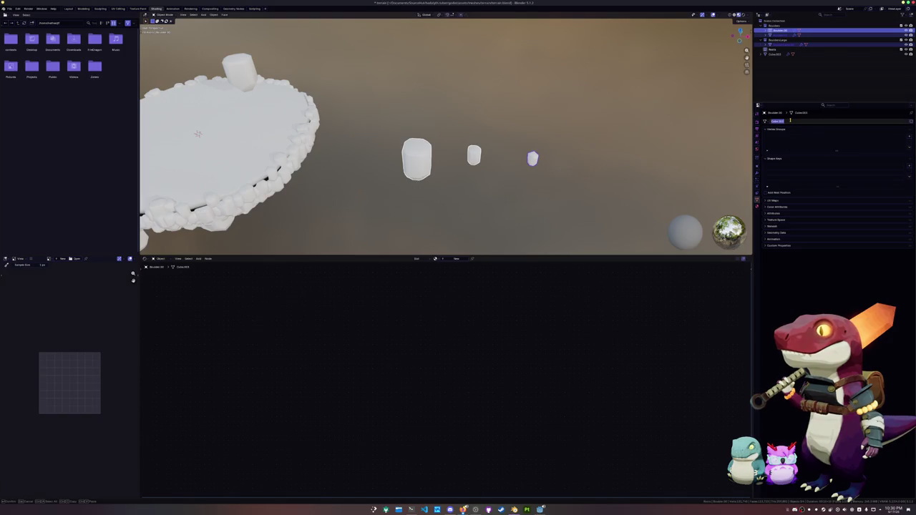
Step: Select Boulder.01 and check its name and mesh in edit mode
key("Escape")
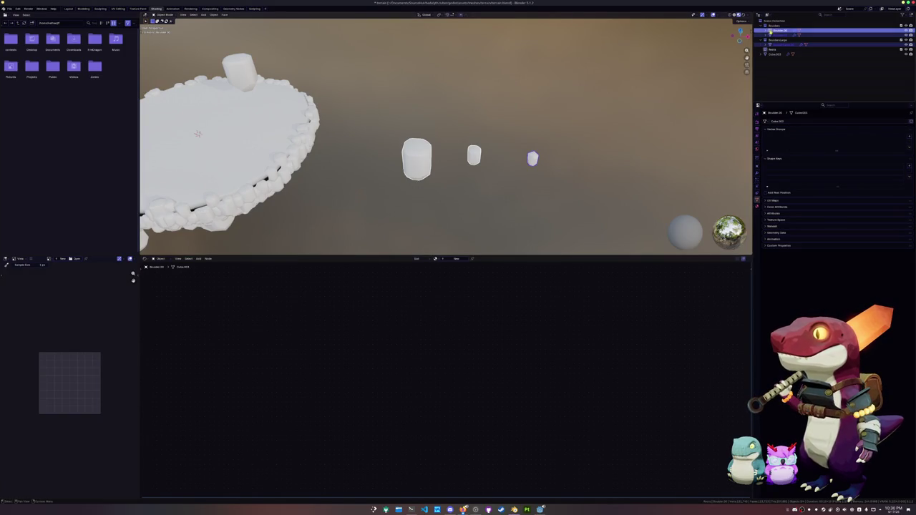
key("F2")
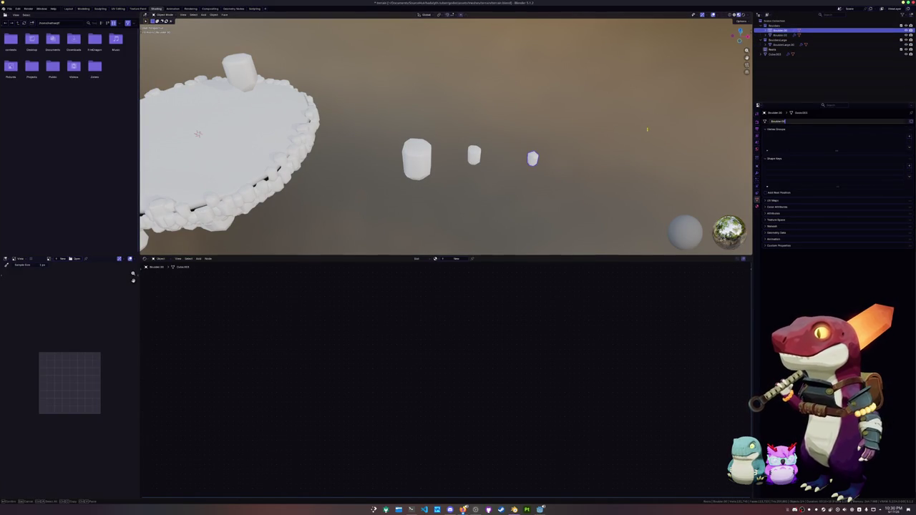
left_click(777, 34)
key("Tab")
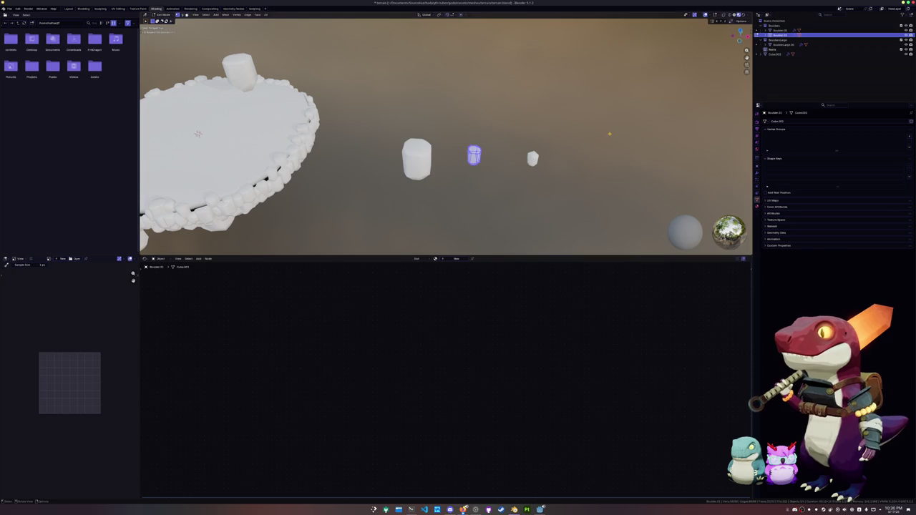
key("Tab")
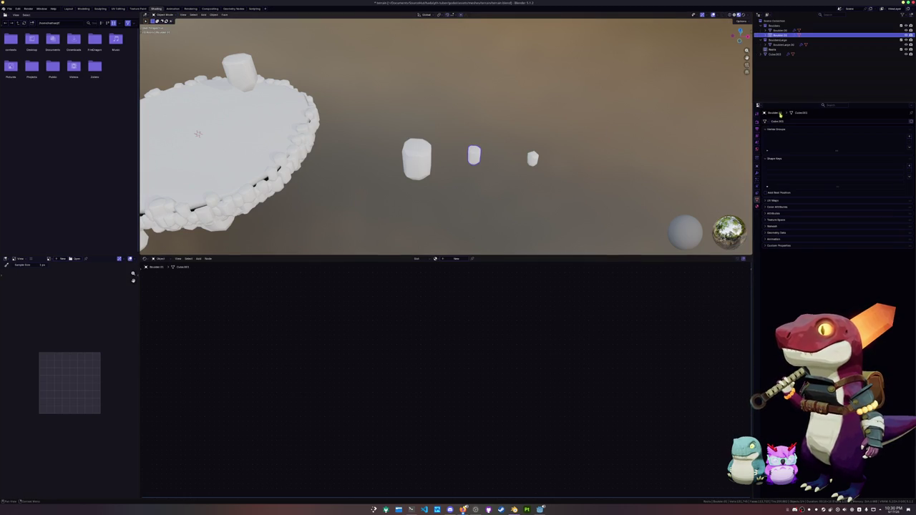
key("F2")
key("Return")
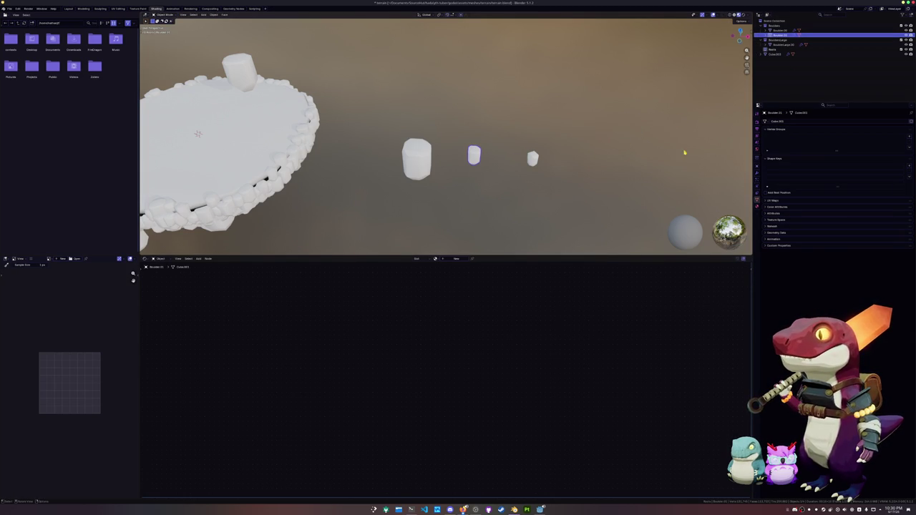
Step: Select Boulder.00, open its Material Properties and add a new material
left_click(779, 30)
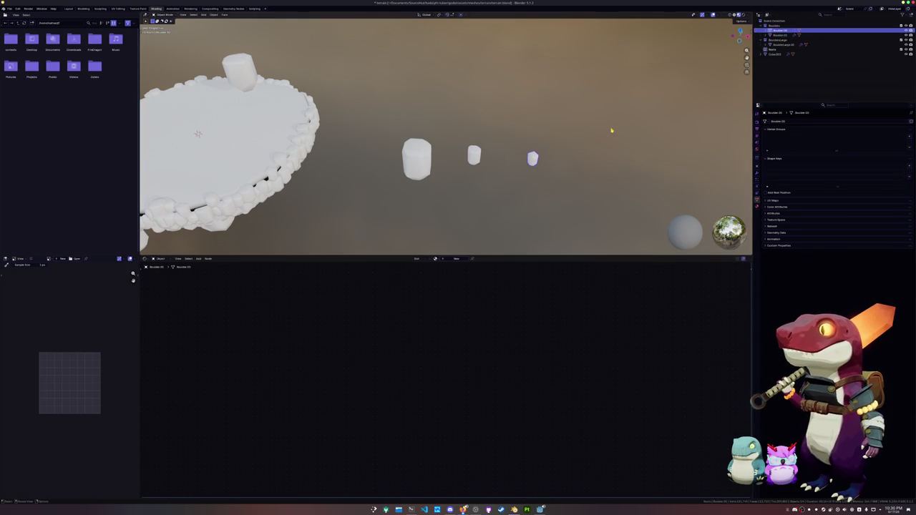
key("F2")
key("Return")
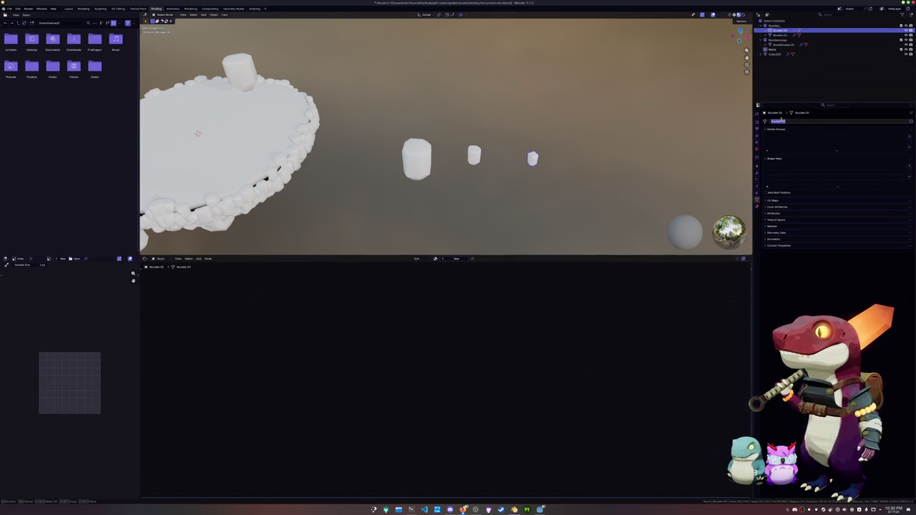
left_click(757, 207)
left_click(788, 142)
left_click(780, 36)
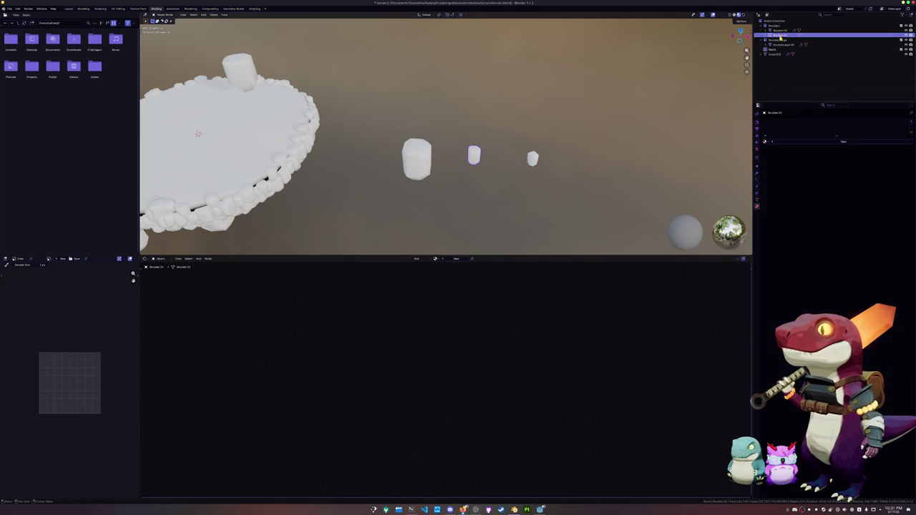
Step: Create a new material on BoulderLarge.00 and browse the file's existing materials
left_click(787, 142)
left_click(780, 44)
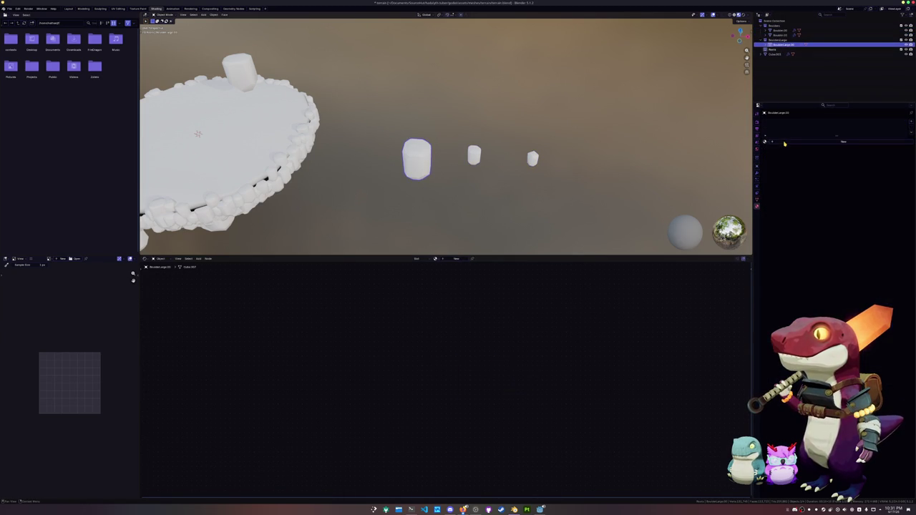
left_click(784, 142)
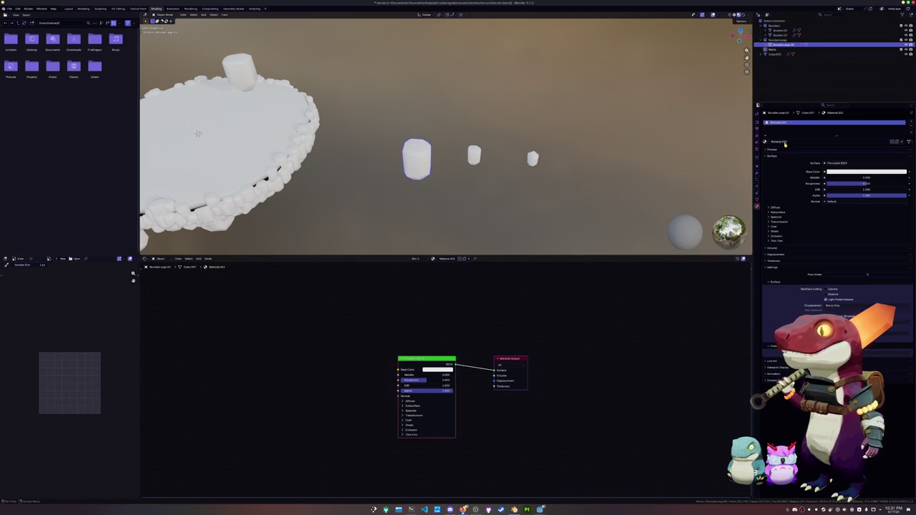
left_click(782, 31)
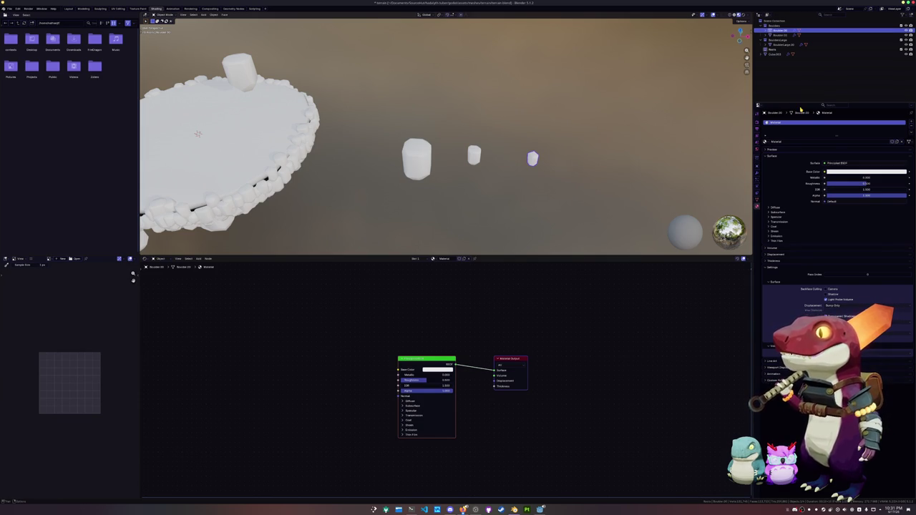
left_click(765, 142)
left_click(774, 148)
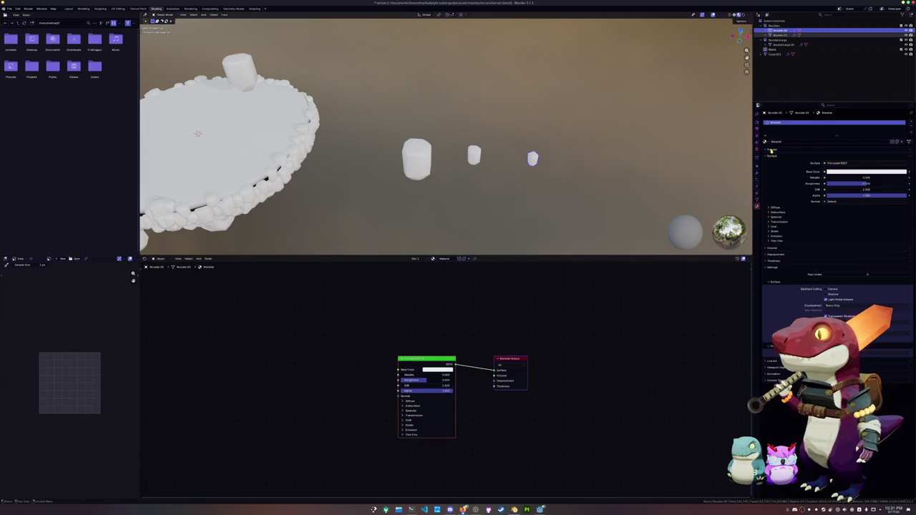
Step: Assign the shared Material to the other boulders from the browse list
left_click(778, 34)
left_click(765, 142)
left_click(784, 45)
left_click(766, 141)
left_click(771, 148)
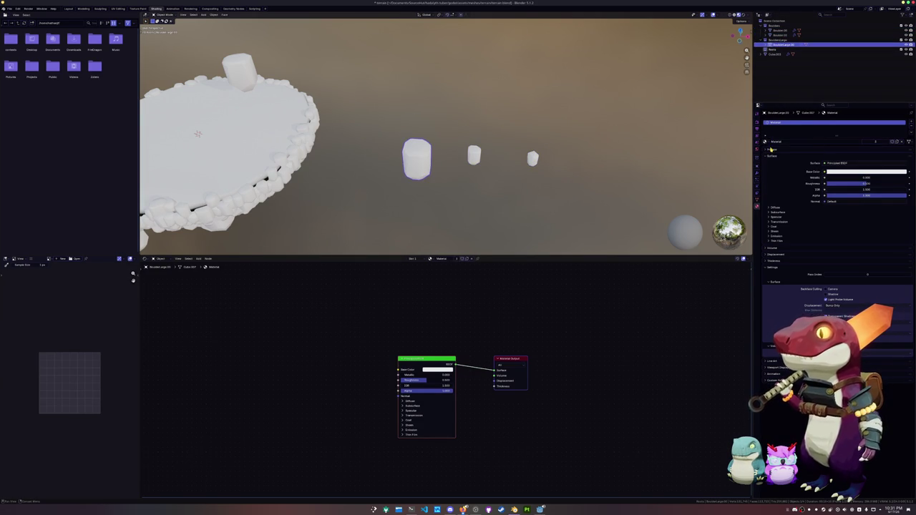
left_click(776, 35)
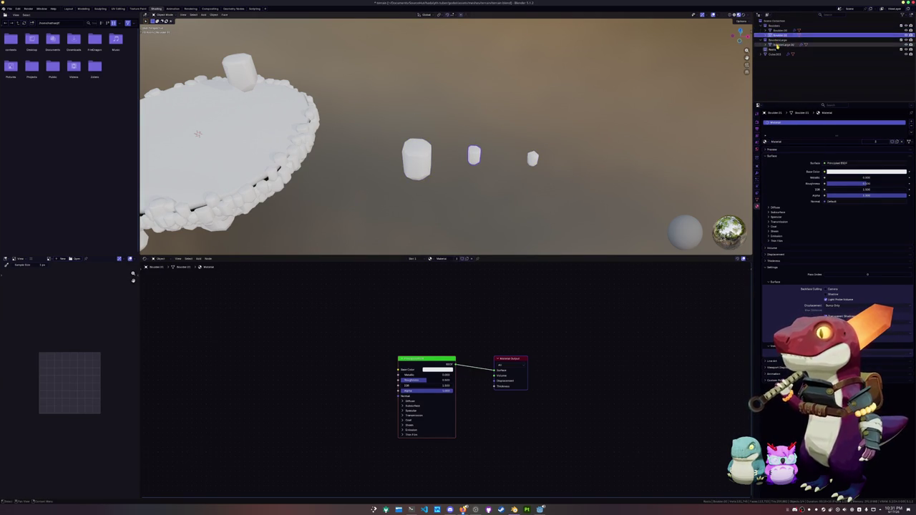
left_click(780, 45)
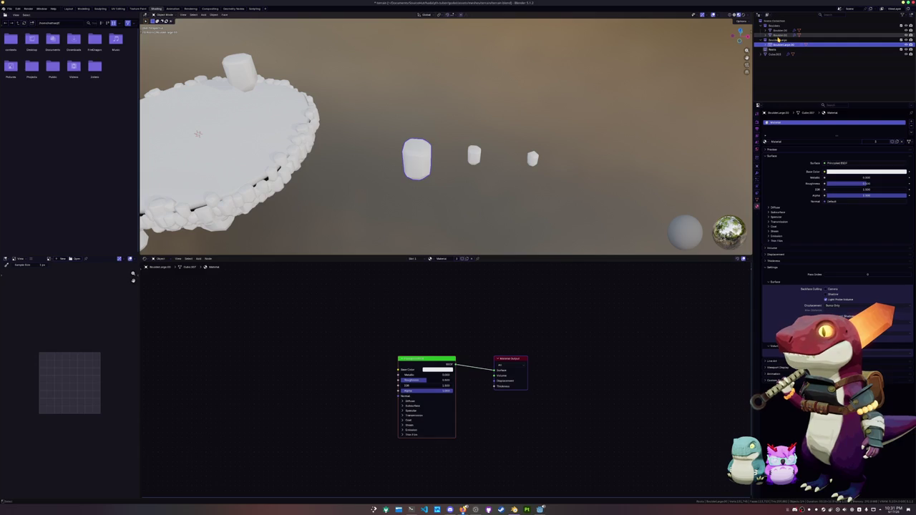
left_click(777, 30)
Step: Rename the boulder material to terrain_boulder and the island's material to terrain_base
double_click(775, 141)
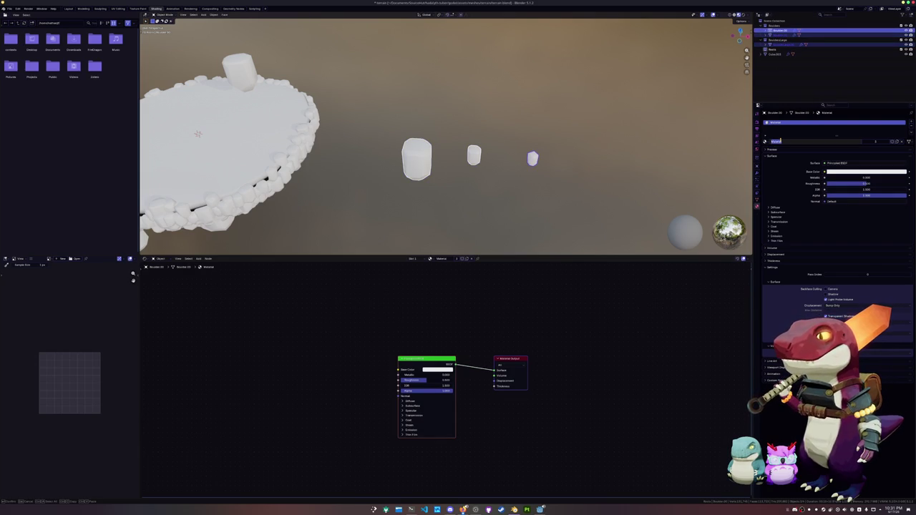
key("BackSpace")
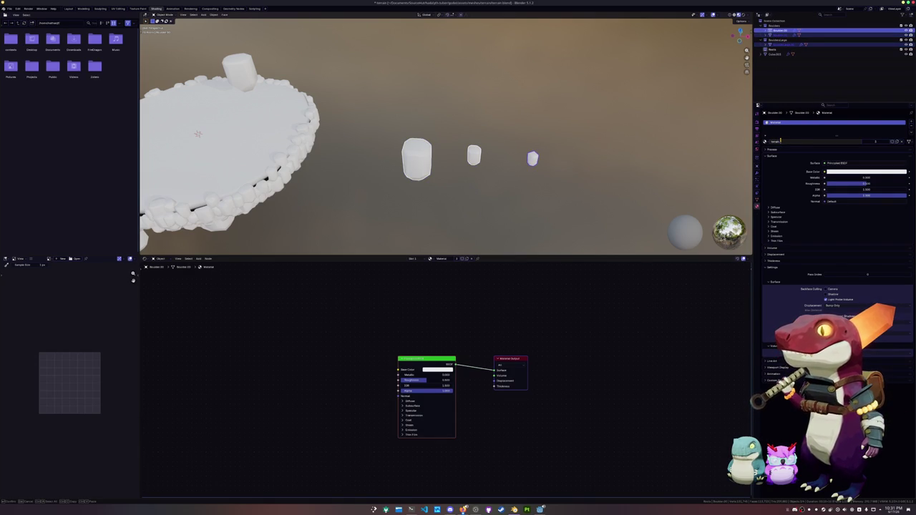
key("Return")
left_click(774, 54)
double_click(785, 141)
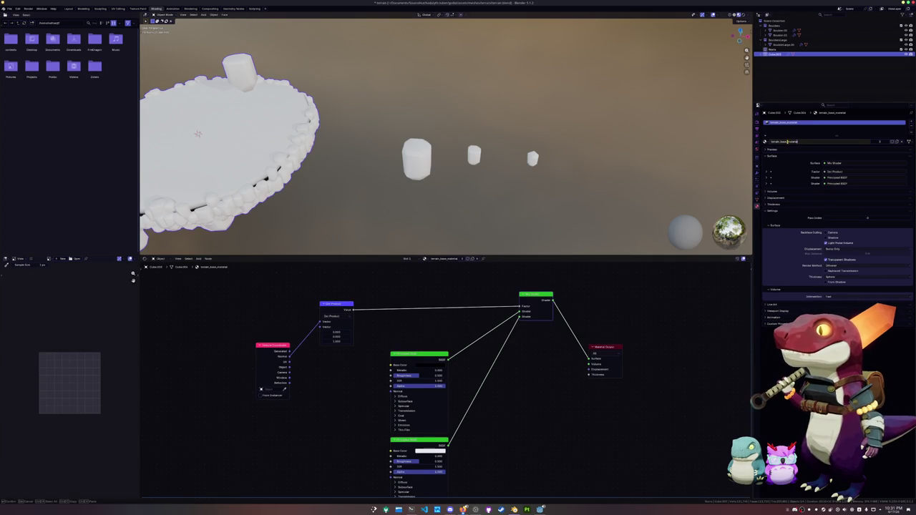
key("BackSpace")
key("BackSpace")
key("BackSpace")
key("Return")
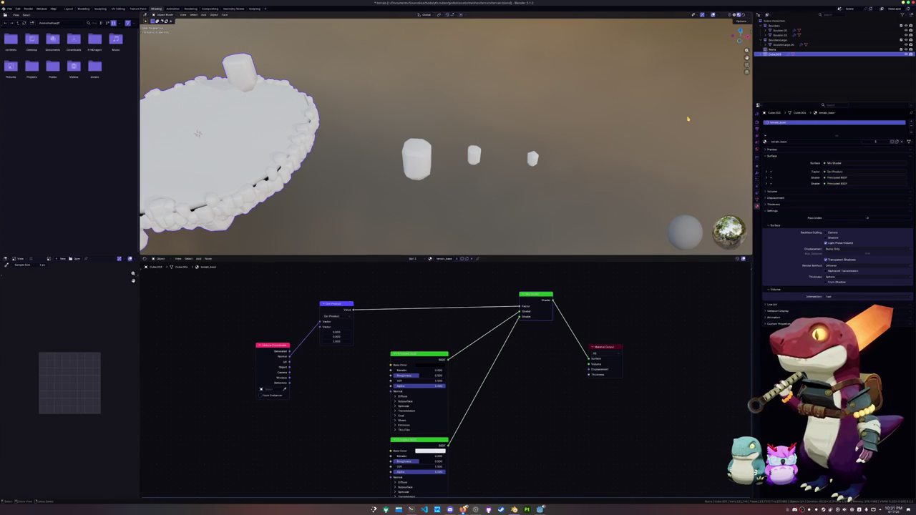
left_click(780, 33)
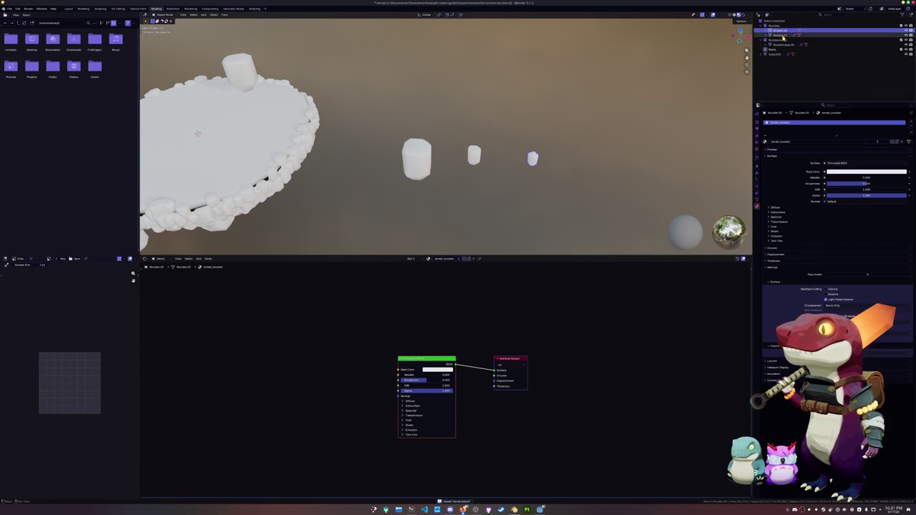
left_click(783, 45, "shift")
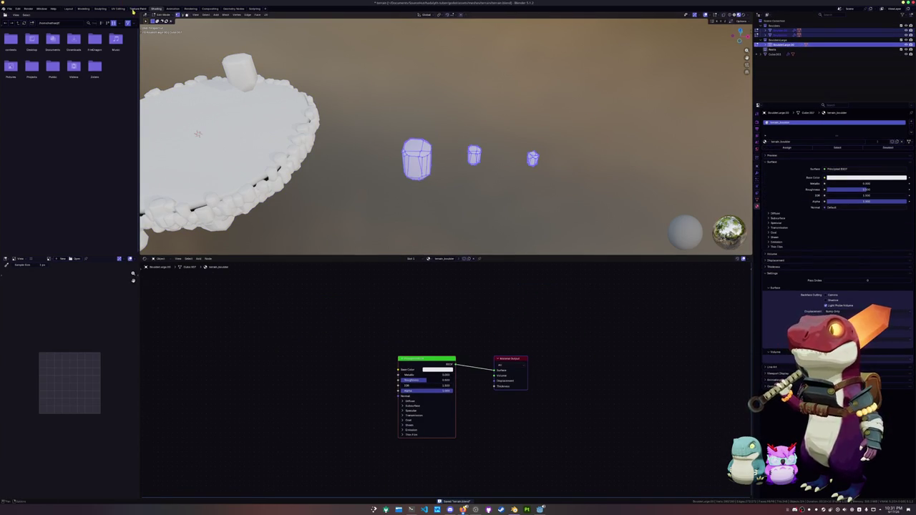
Step: Unwrap the boulders with Smart UV Project in the UV Editing workspace
left_click(118, 8)
left_click(504, 15)
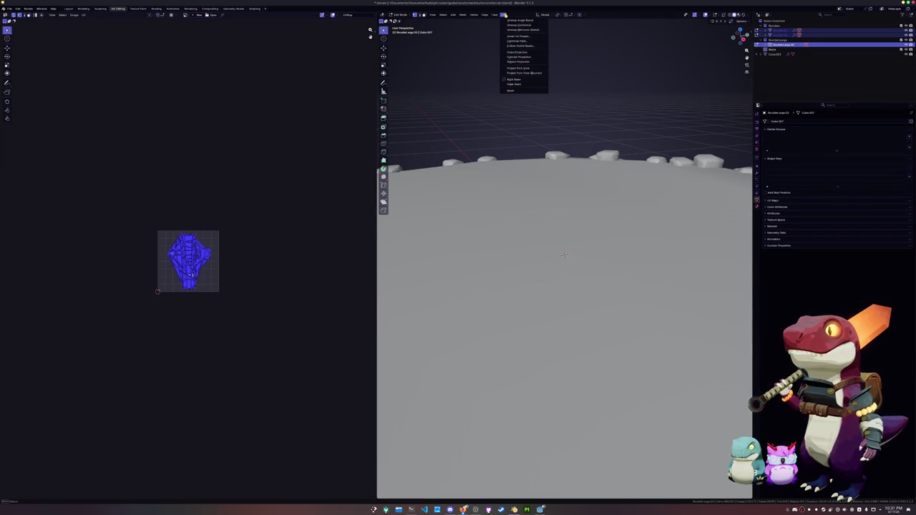
left_click(523, 36)
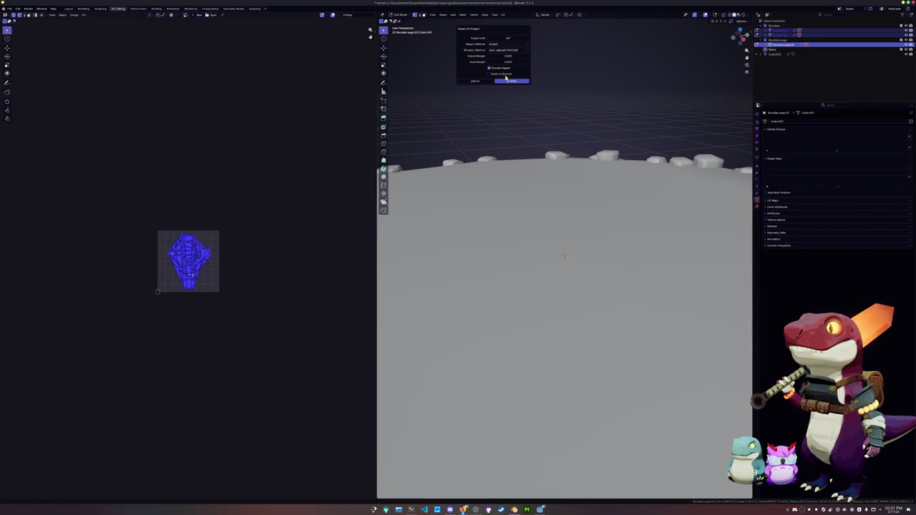
left_click(507, 83)
scroll(358, 109, "up", 4)
Step: Pack the UV islands with UVPackmaster3 and return to Object Mode
key("n")
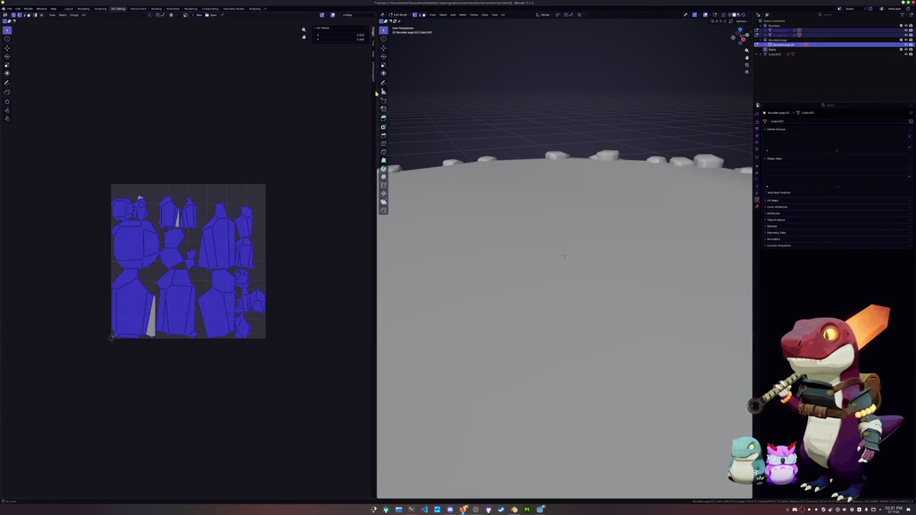
left_click(373, 71)
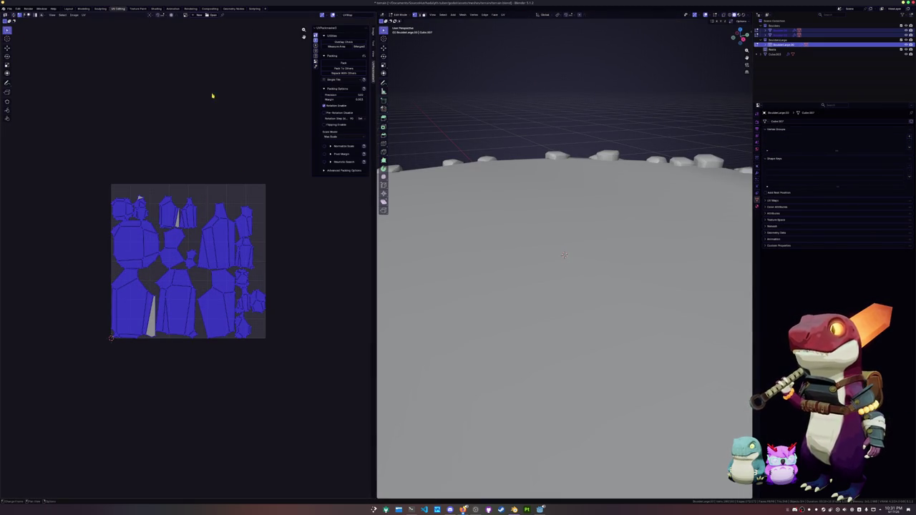
left_click(340, 64)
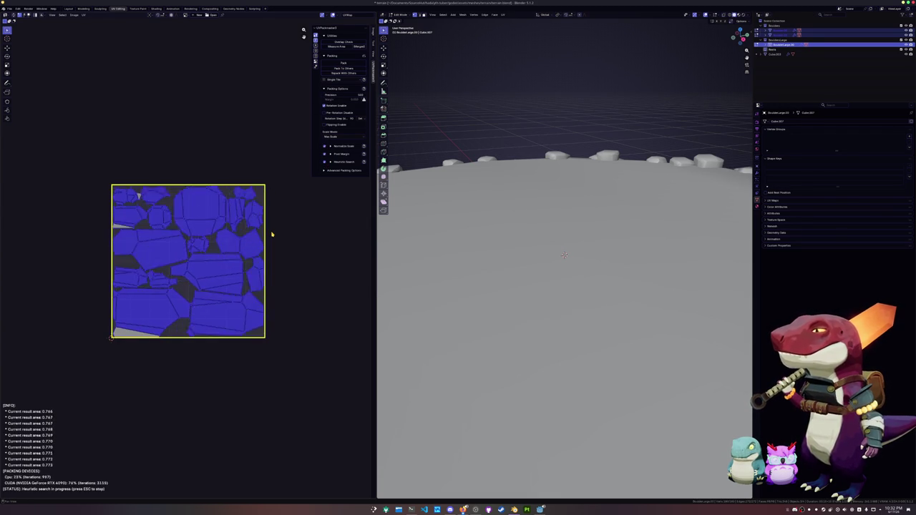
key("Escape")
key("Tab")
scroll(501, 218, "down", 4)
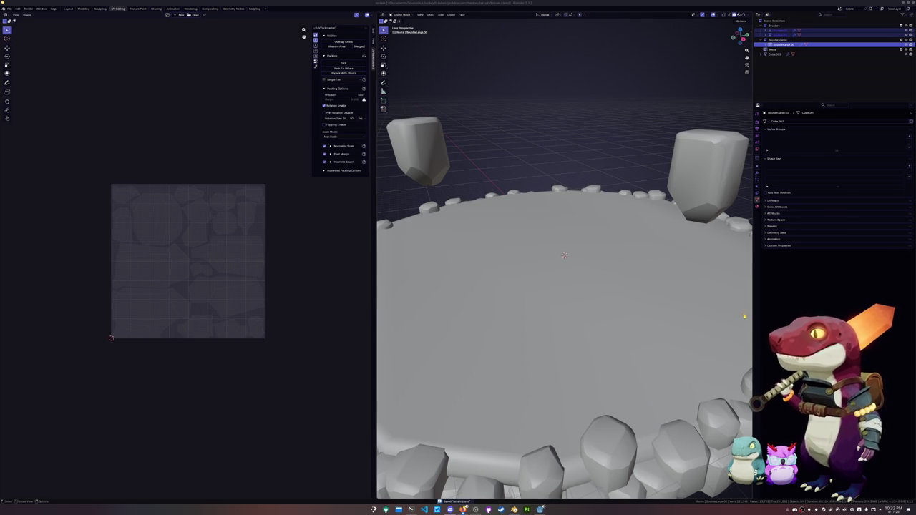
Step: Box-select the three scattered boulders in the viewport
scroll(591, 162, "down", 3)
scroll(594, 222, "down", 2)
scroll(594, 221, "down", 3)
scroll(600, 258, "down", 1)
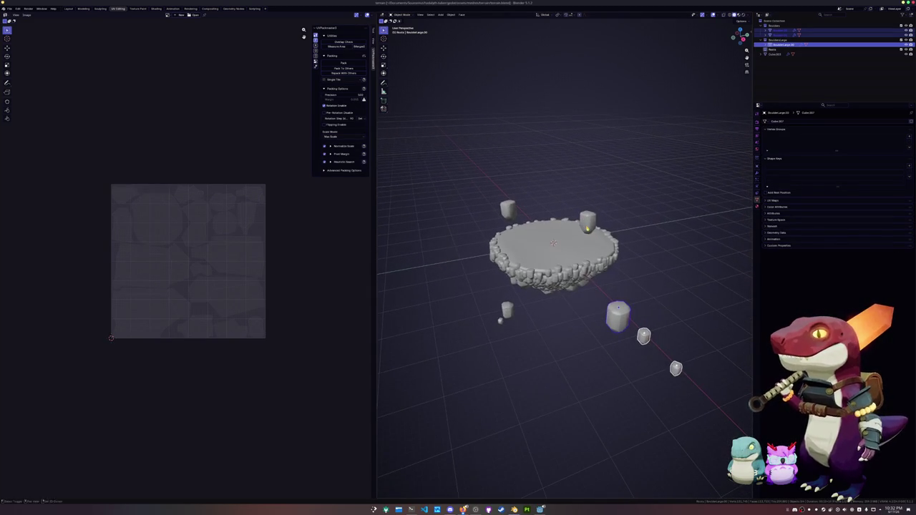
left_click(603, 301)
left_click_drag(700, 380, 606, 300)
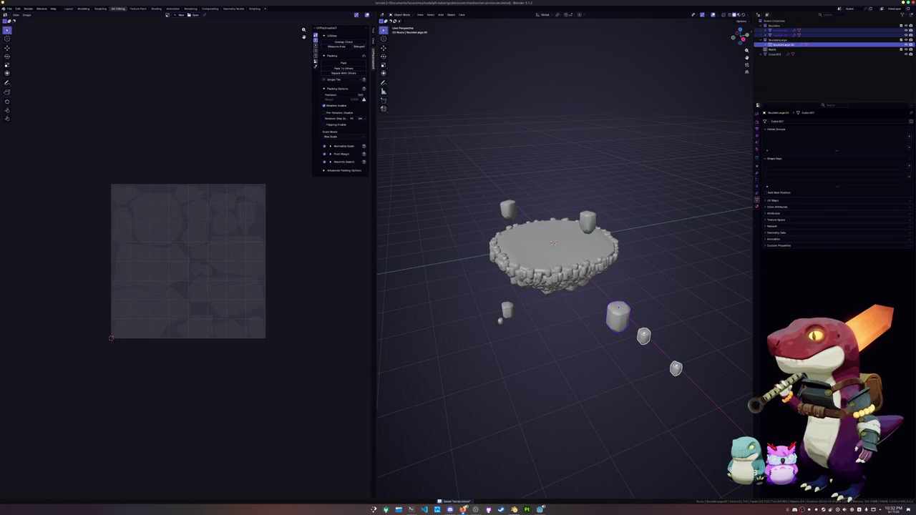
left_click(692, 389)
left_click_drag(691, 388, 591, 293)
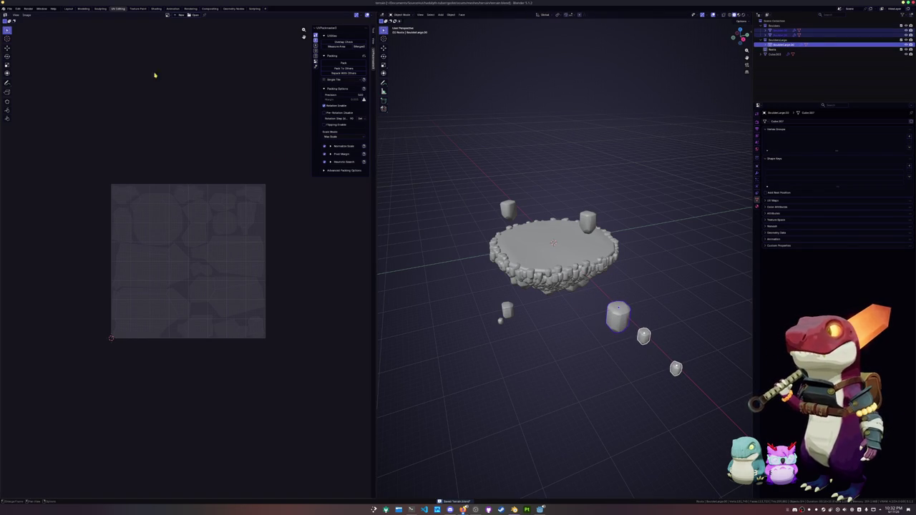
Step: Export the selected boulders as FBX into a new 'exports' folder, limited to selected objects
left_click(10, 8)
mouse_move(19, 87)
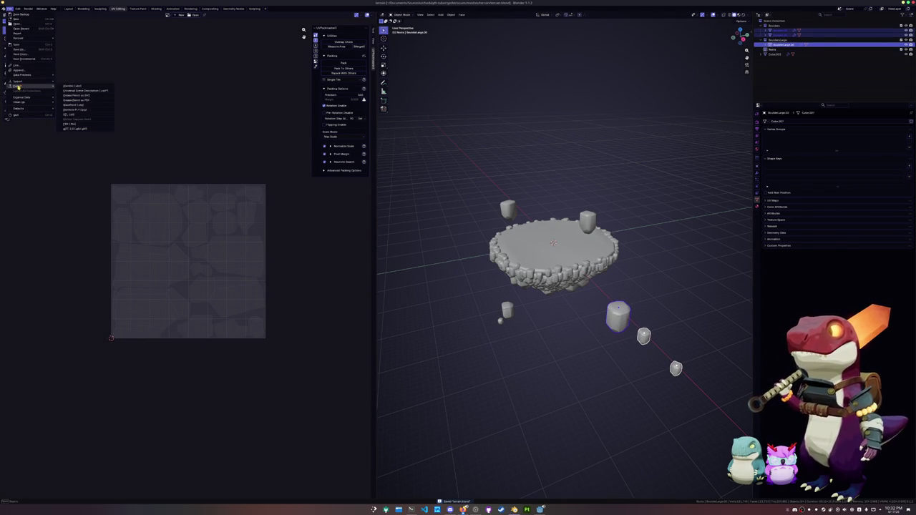
left_click(77, 125)
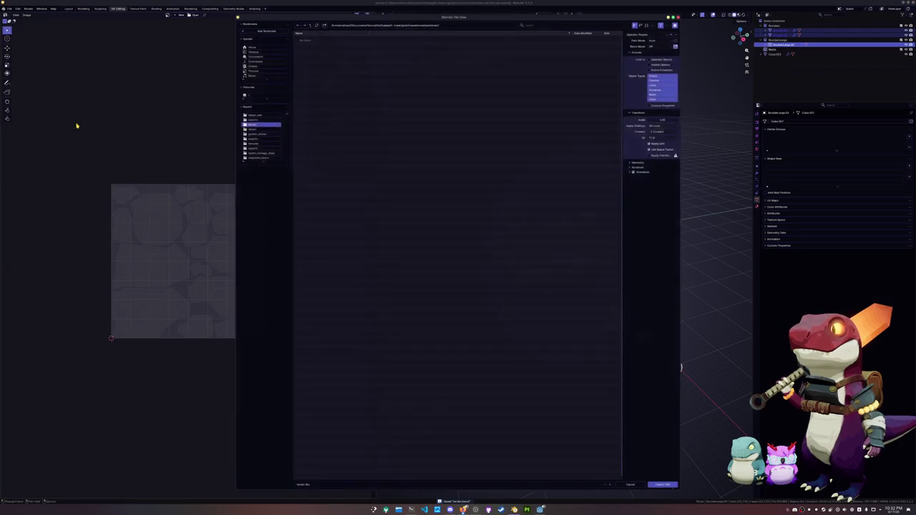
left_click(324, 24)
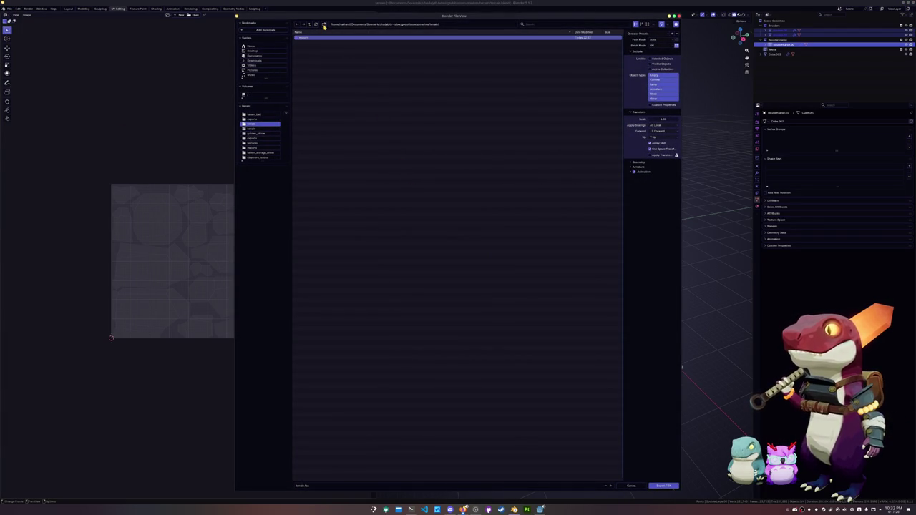
double_click(319, 38)
left_click(650, 59)
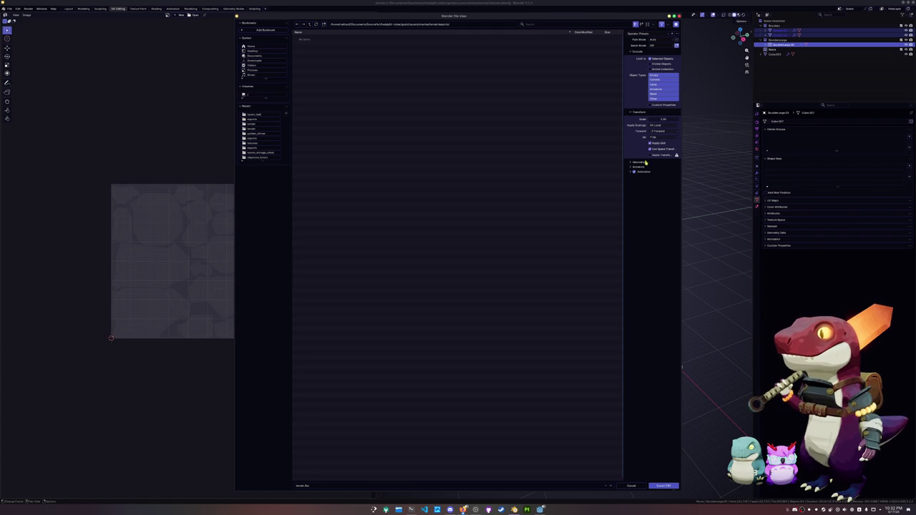
left_click(394, 483)
key("BackSpace")
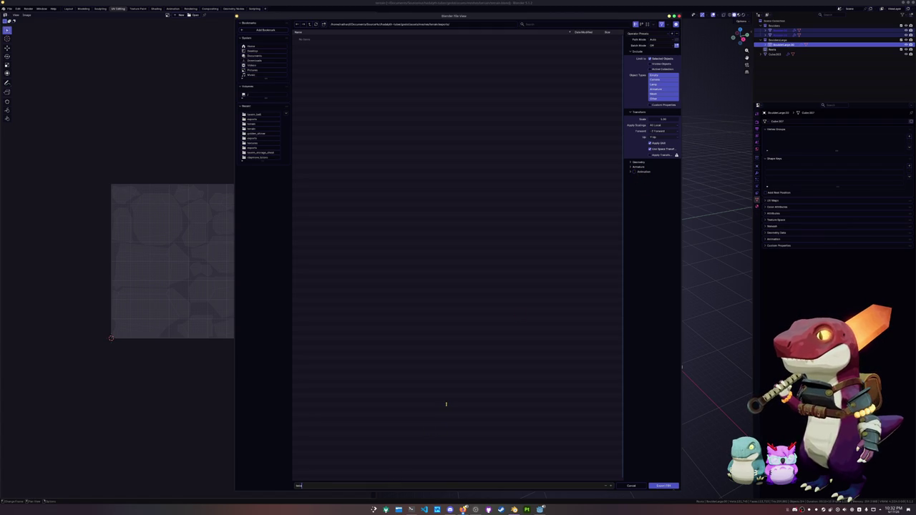
key("Return")
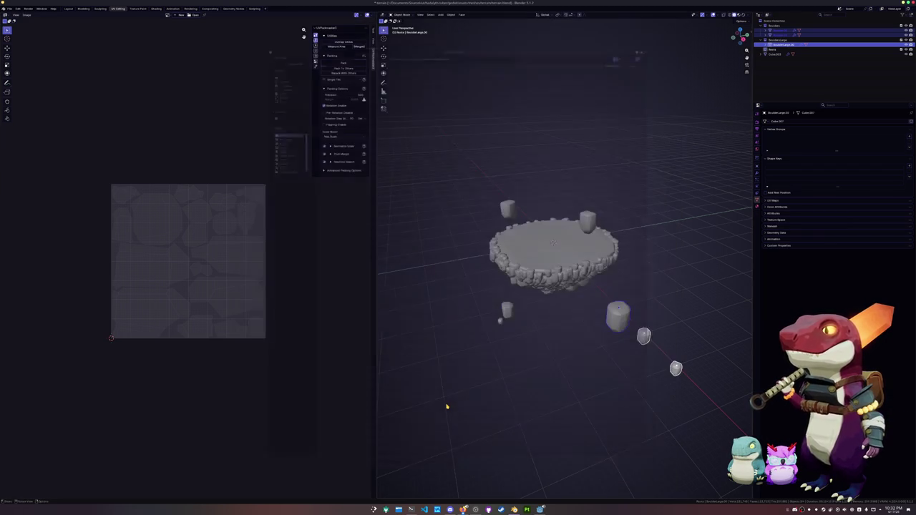
left_click(527, 510)
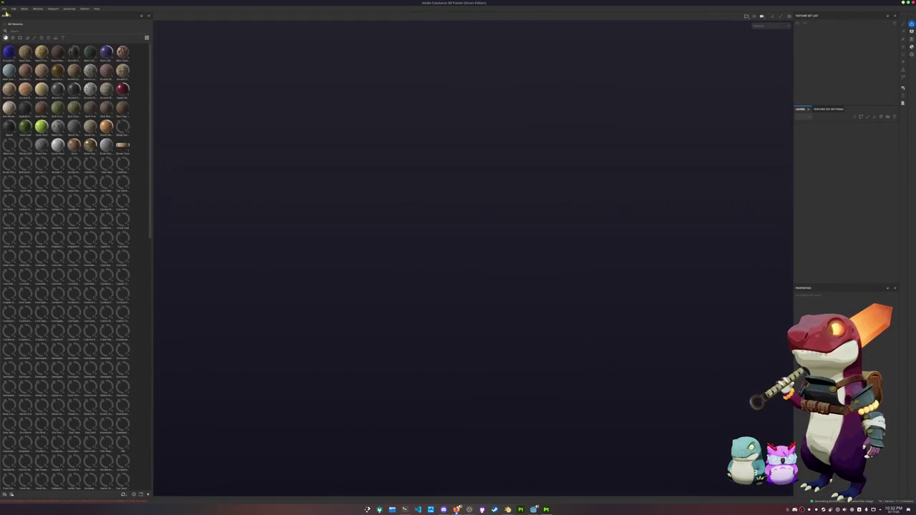
Step: Start a new project and browse for the exported boulder FBX
left_click(4, 9)
left_click(14, 16)
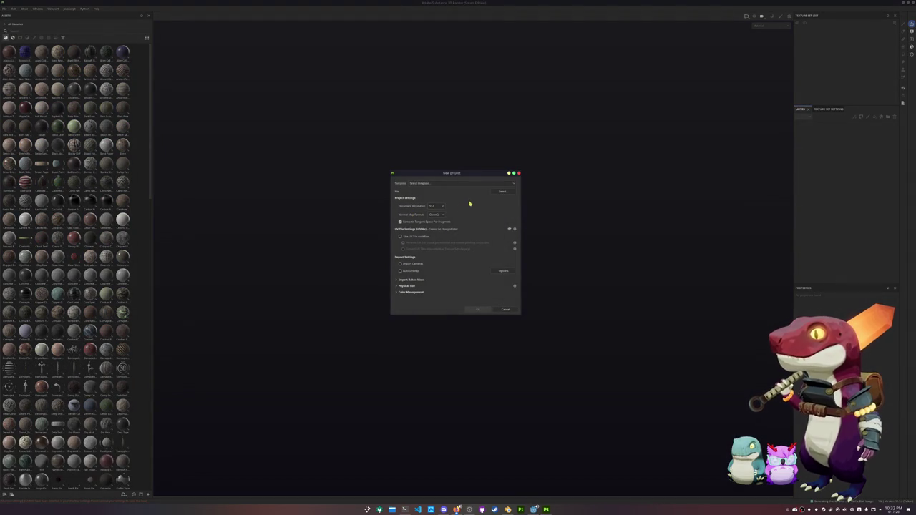
left_click(501, 192)
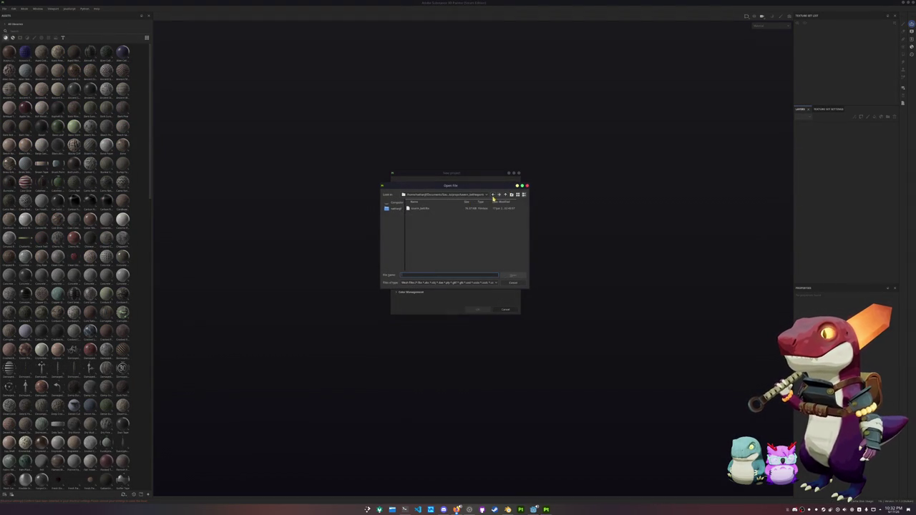
left_click(505, 195)
left_click(506, 195)
left_click(505, 195)
Step: Navigate into the exports subfolder, deleting the stray folder, to pick the mesh
left_click(430, 217)
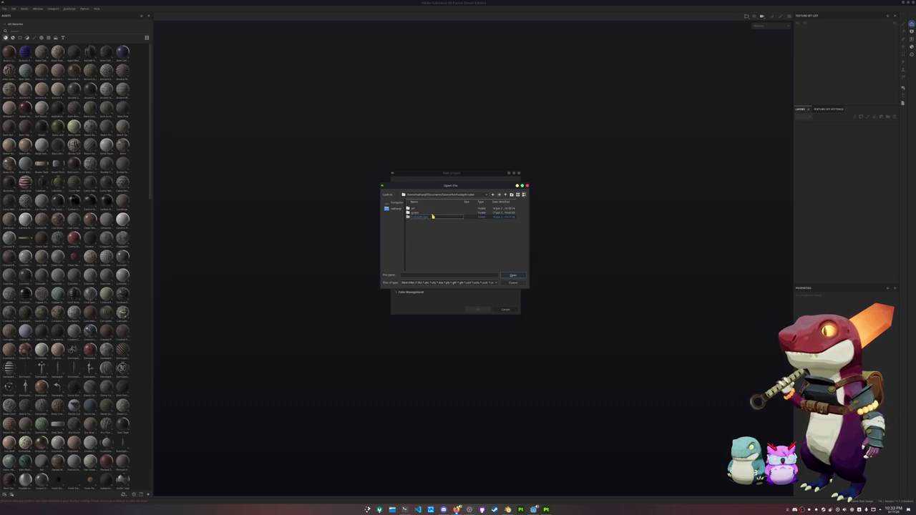
double_click(422, 217)
left_click(427, 214)
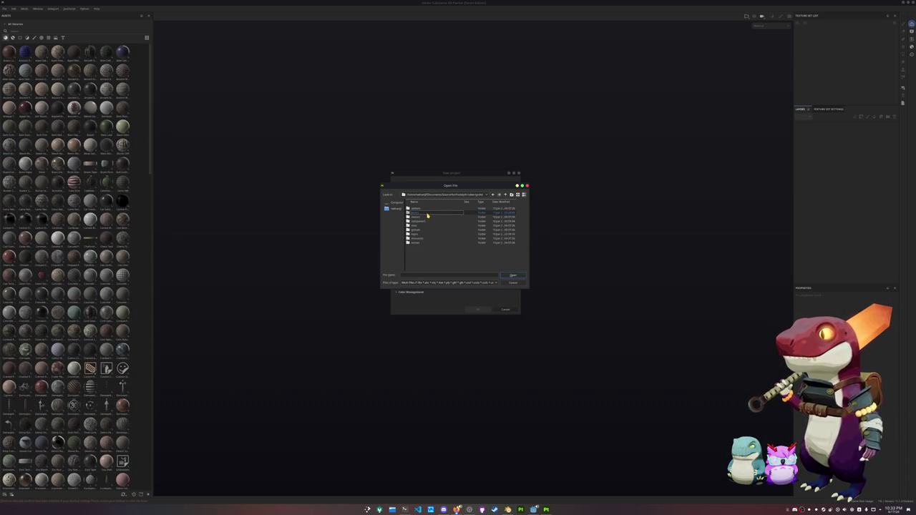
double_click(427, 214)
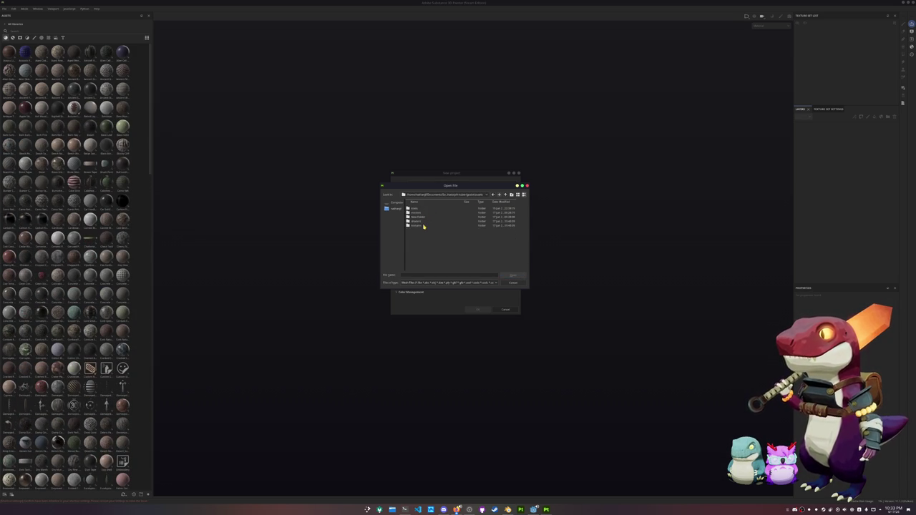
right_click(426, 218)
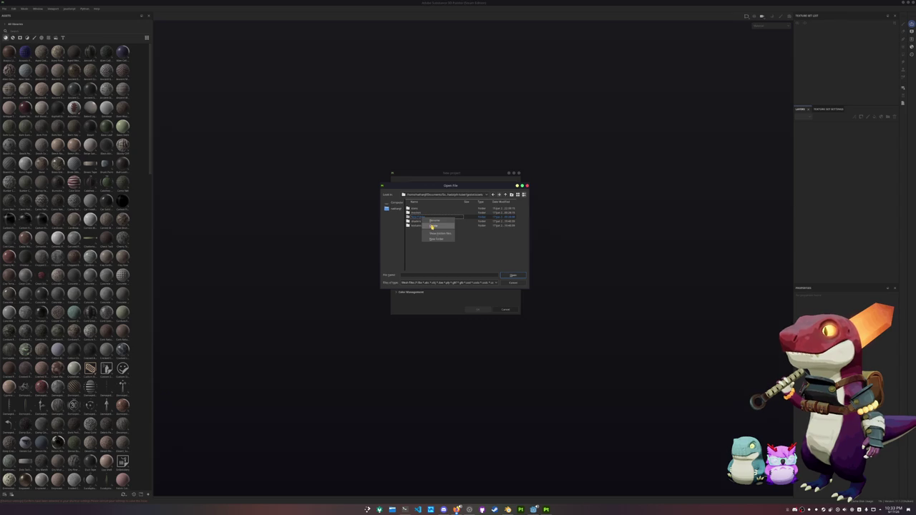
left_click(432, 227)
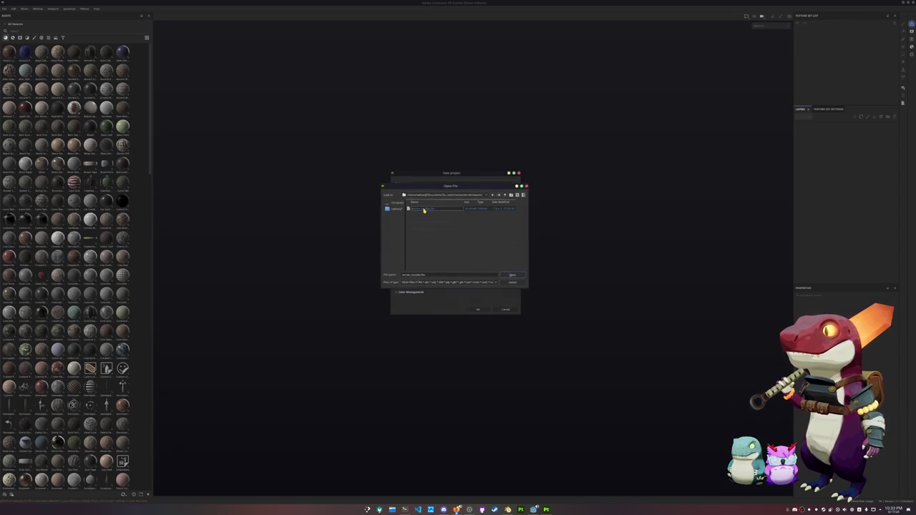
key("Escape")
Step: Set the document resolution to 1024 and create the project
left_click(436, 207)
left_click(436, 228)
left_click(480, 309)
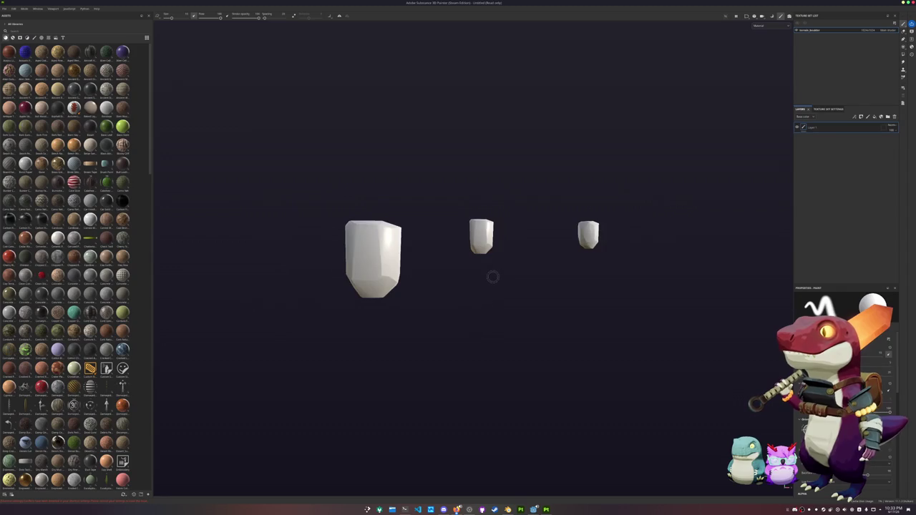
Step: Show Base color in the viewport and drag a shelf material onto the boulders
left_click(758, 26)
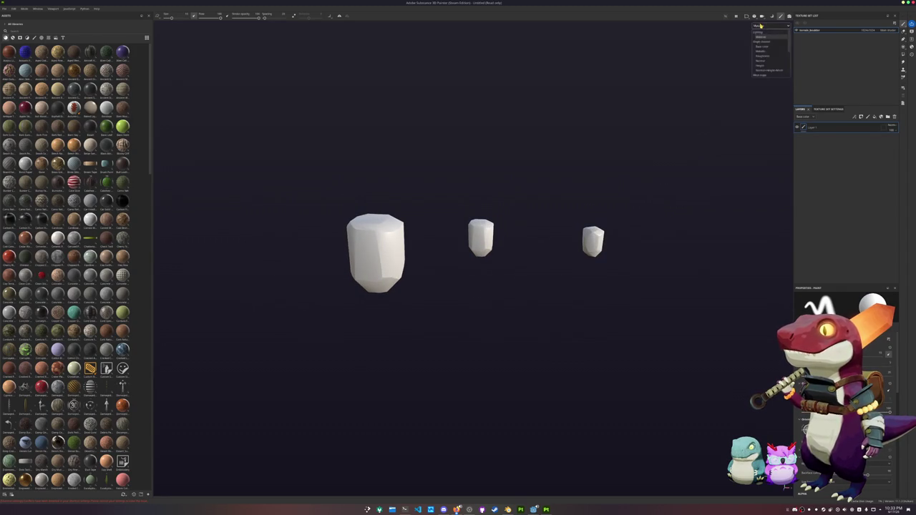
left_click(764, 46)
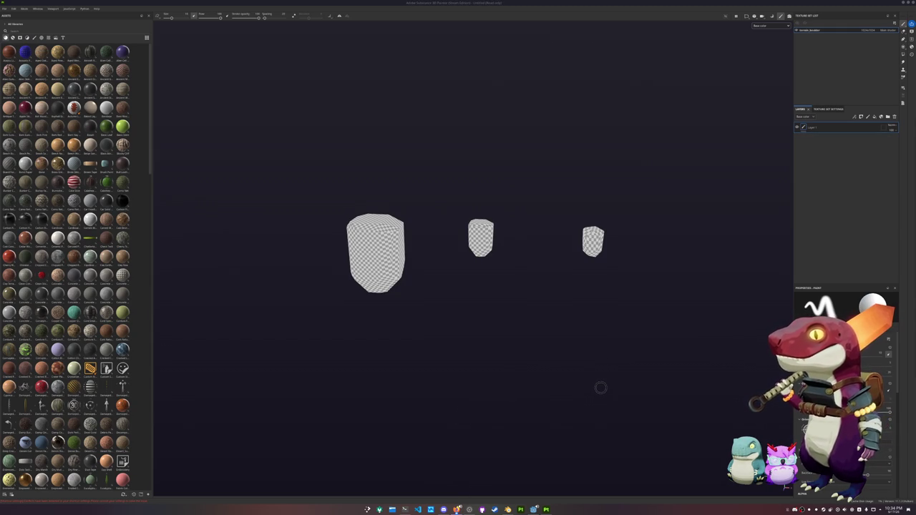
scroll(72, 272, "down", 5)
scroll(72, 272, "down", 5)
scroll(71, 272, "down", 5)
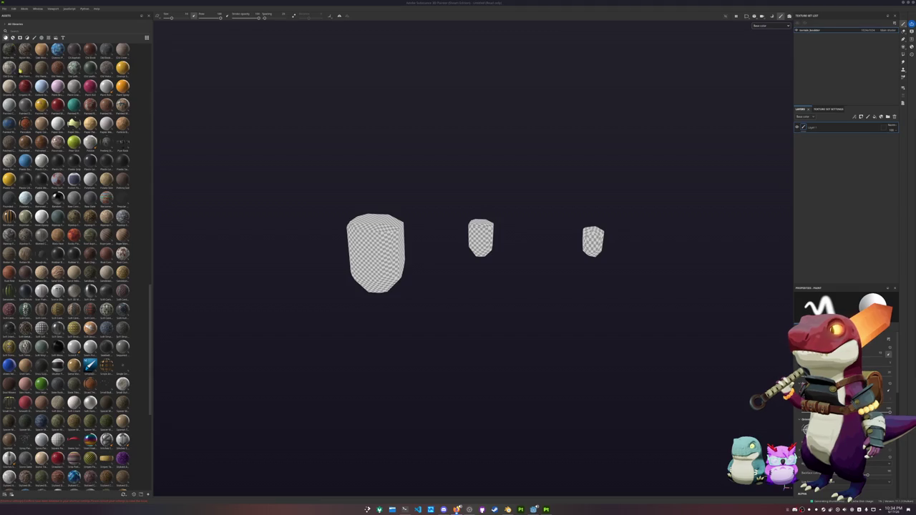
left_click_drag(89, 367, 842, 187)
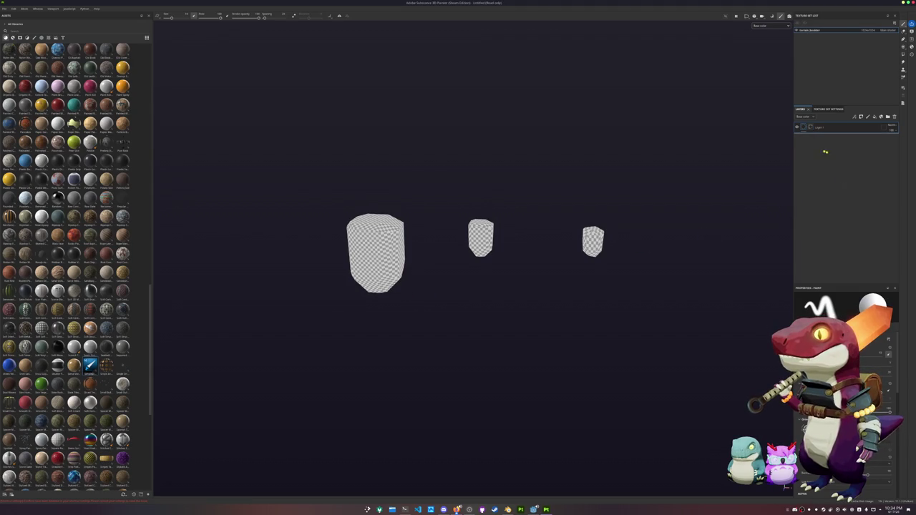
Step: Delete the empty Layer 1 and bake the mesh maps at 2048 output size
left_click(894, 117)
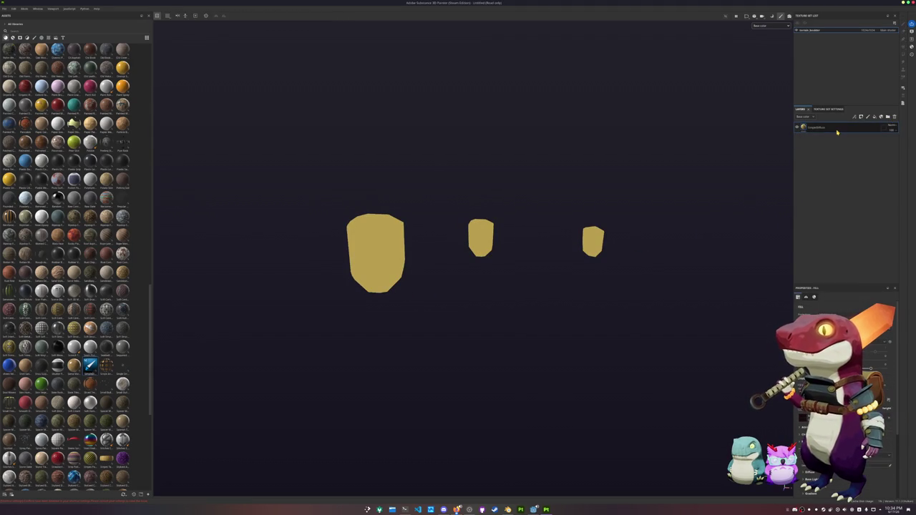
key("ctrl+b")
left_click(179, 40)
left_click(169, 78)
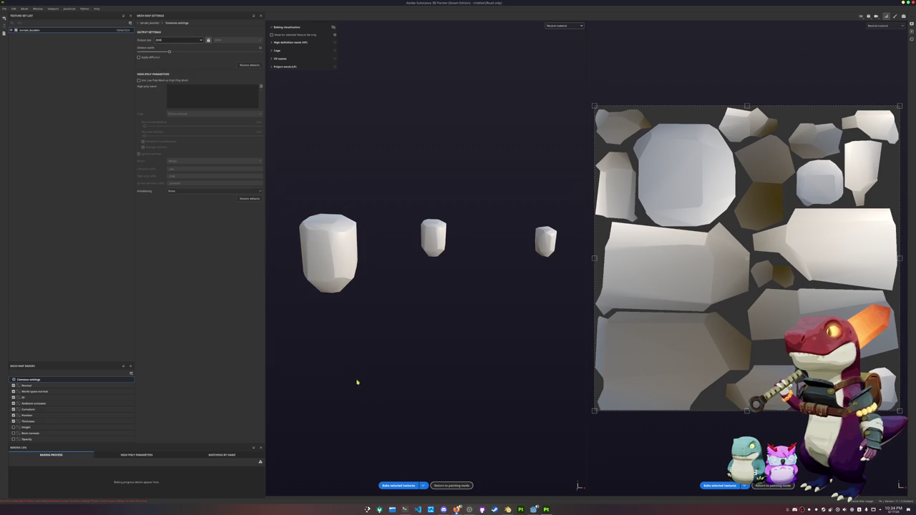
left_click(398, 485)
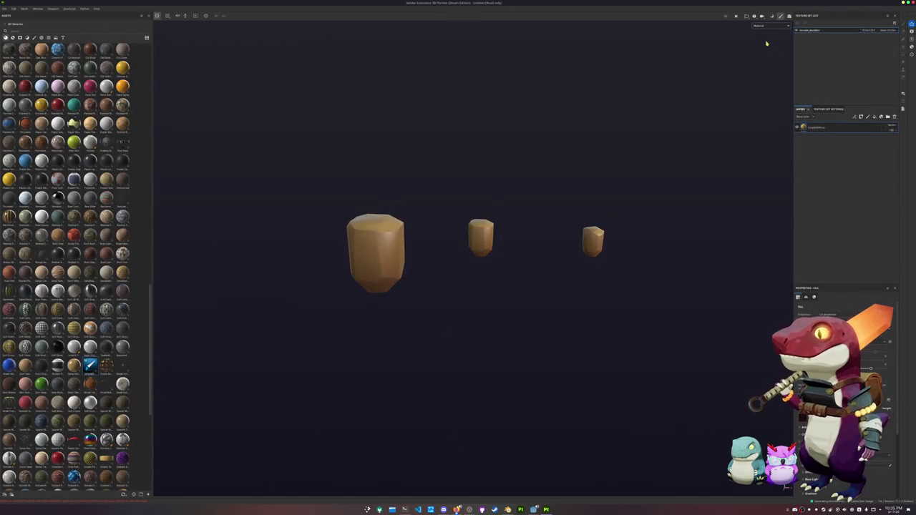
left_click(769, 25)
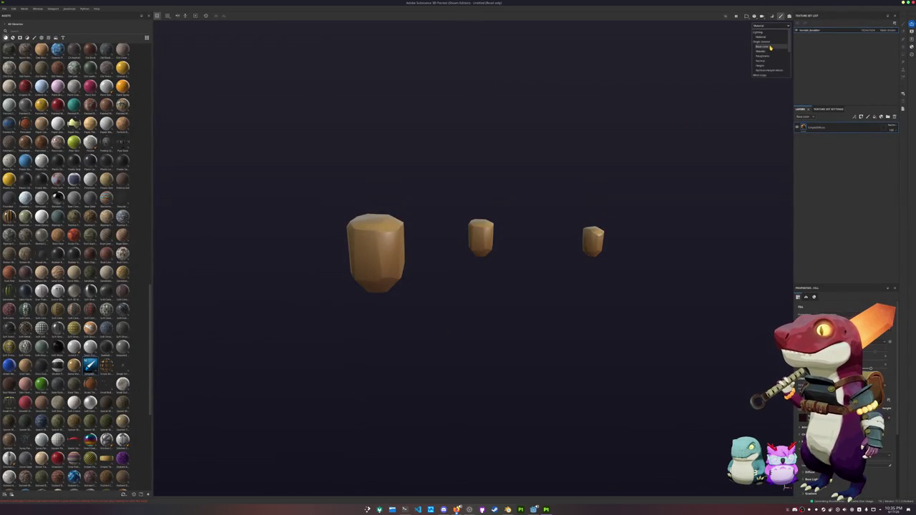
Step: Switch the viewport to base colour and orbit in closer to the boulders
left_click(770, 34)
mouse_move(578, 176)
left_mouse_down("alt")
mouse_move(375, 164)
mouse_move(623, 172)
left_mouse_up("alt")
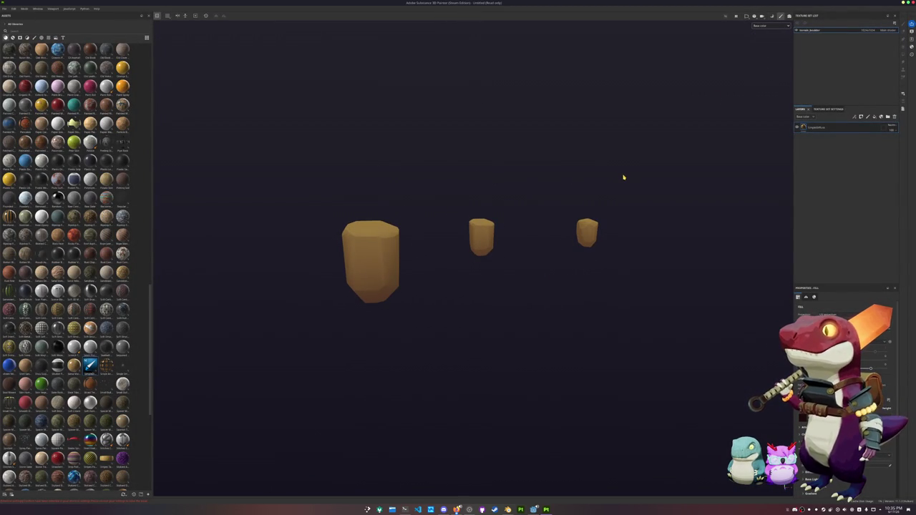
left_click_drag(622, 175, 619, 180, "alt")
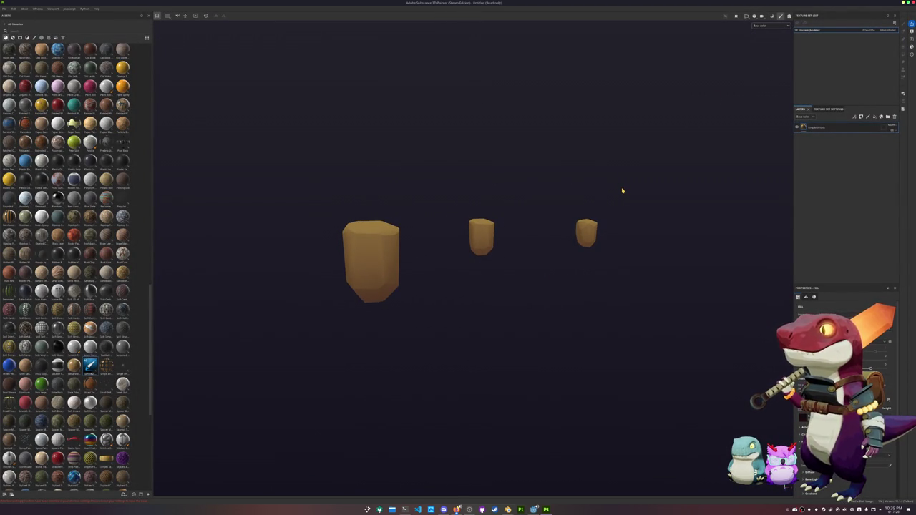
scroll(622, 190, "up", 2)
scroll(624, 194, "up", 2)
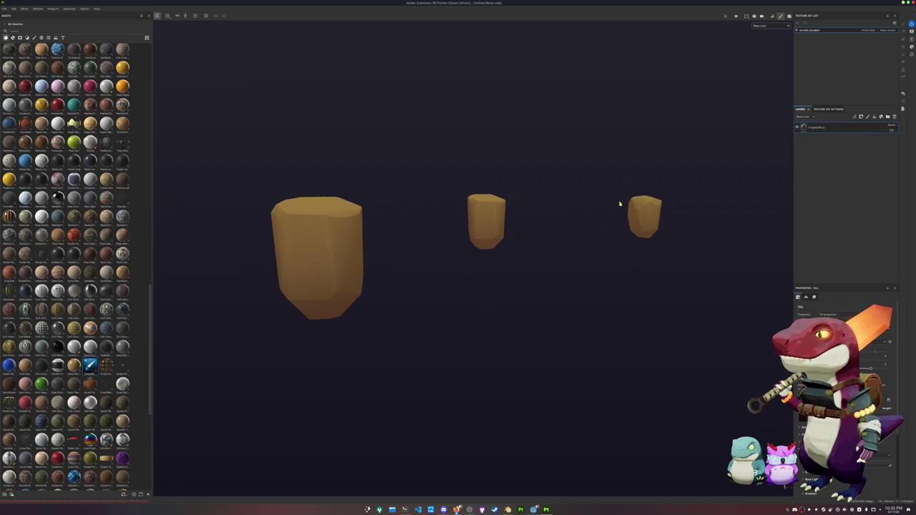
Step: Sample a muted grey-green in KColorChooser and paste its hex as the fill's base colour
key("super")
type("kri")
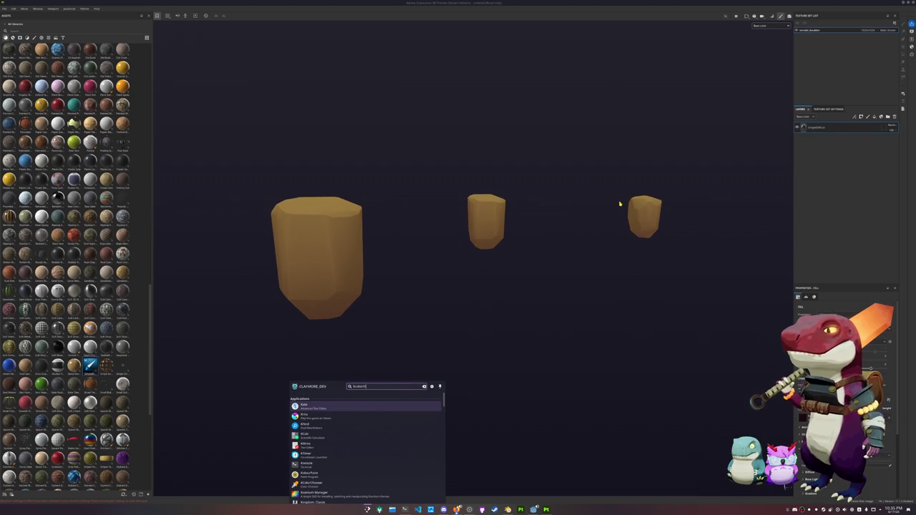
key("Return")
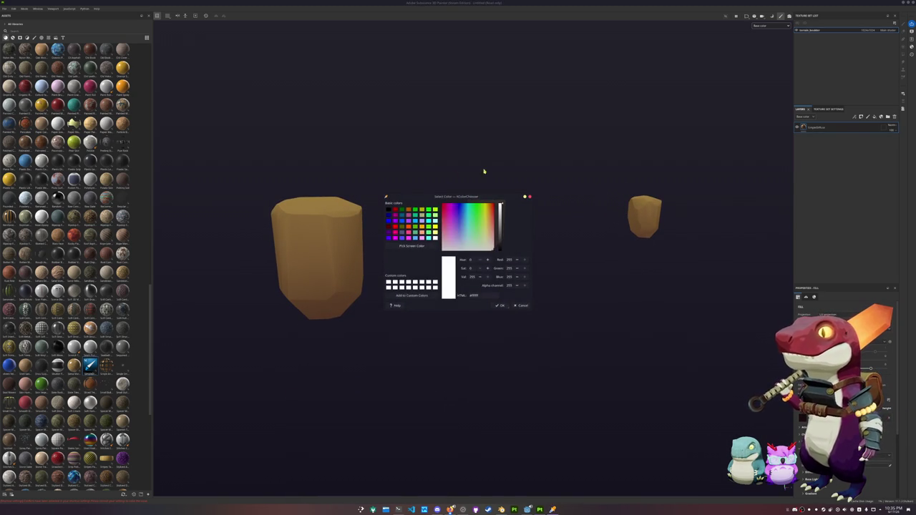
mouse_move(484, 197)
left_mouse_down()
mouse_move(722, 45)
mouse_move(694, 35)
left_mouse_up()
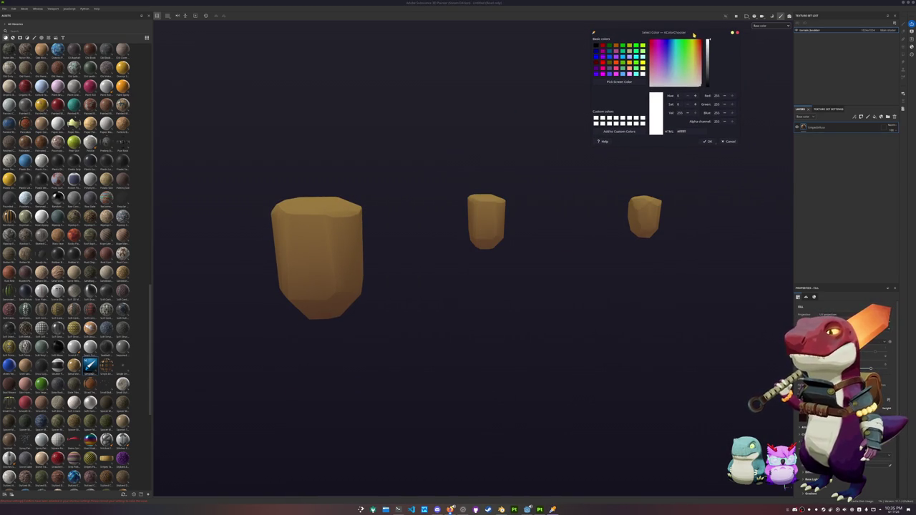
left_click(619, 81)
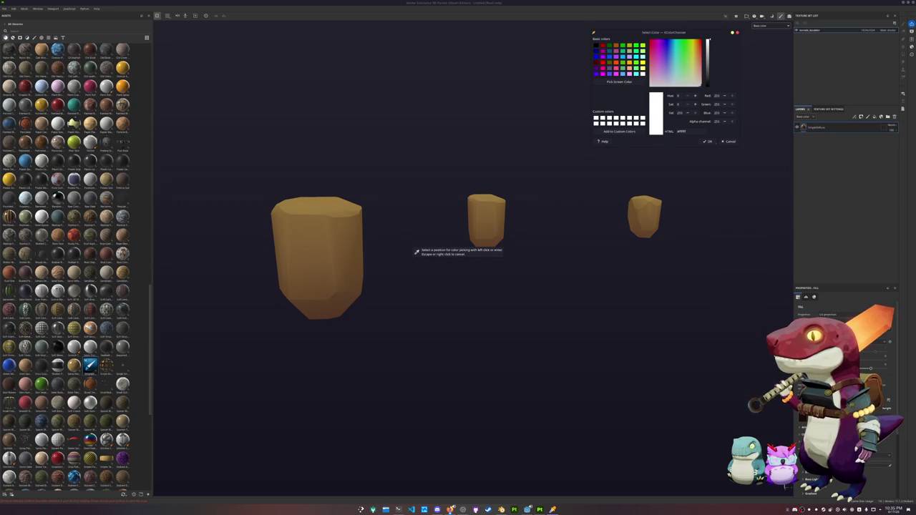
left_click(416, 252)
triple_click(686, 132)
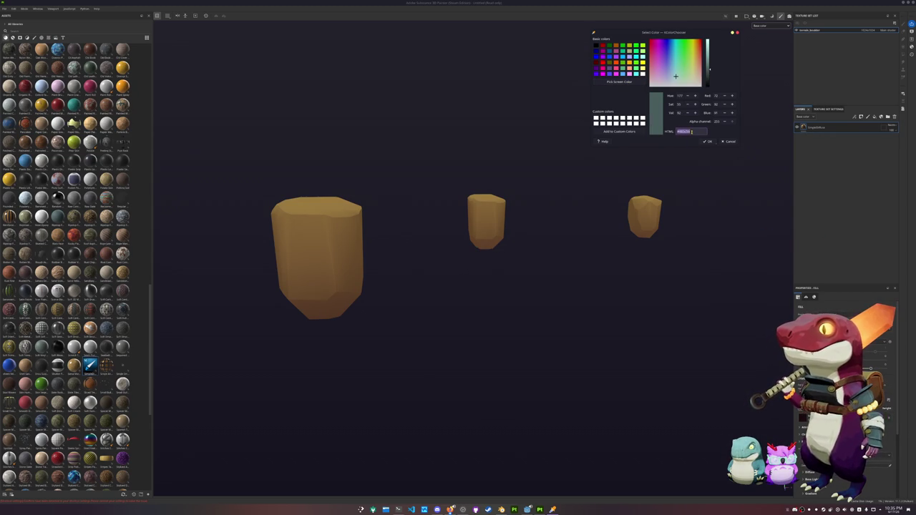
left_click(807, 297)
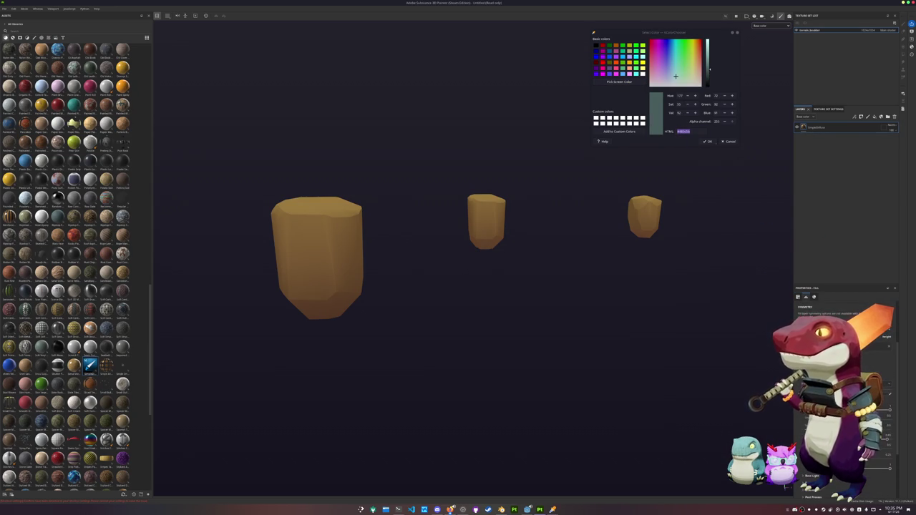
key("ctrl+v")
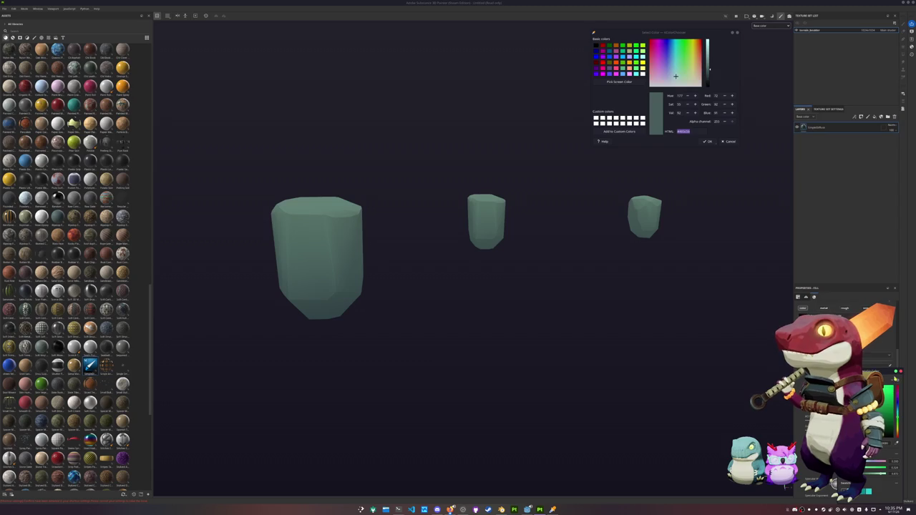
scroll(833, 483, "down", 3)
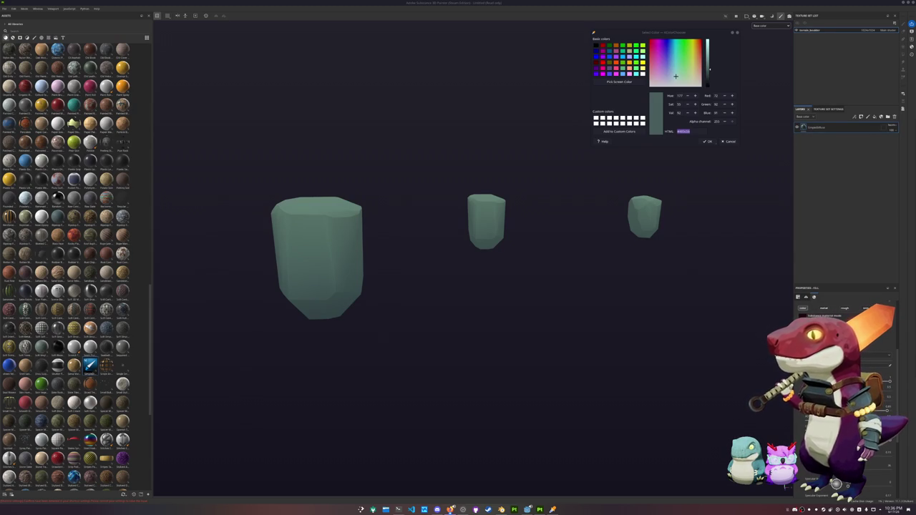
left_click(619, 82)
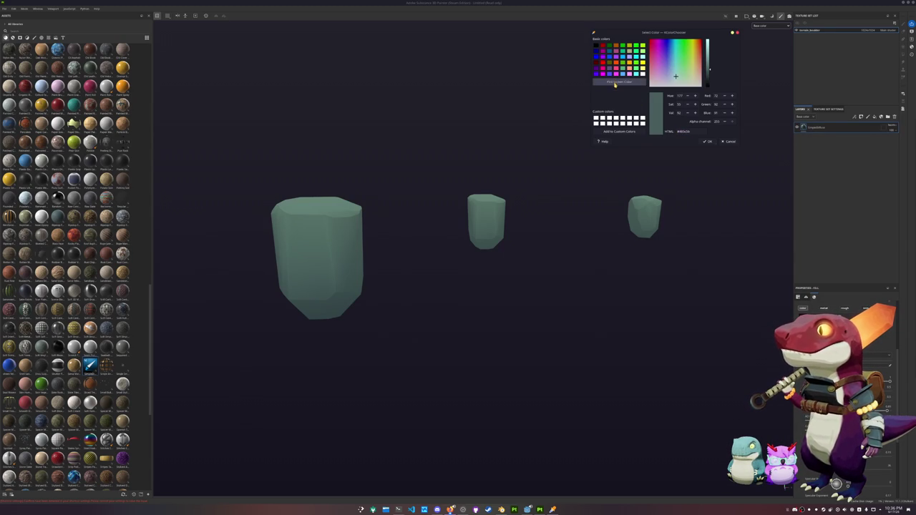
Step: Sample a darker green hex code and add a new layer above the base
left_click(415, 252)
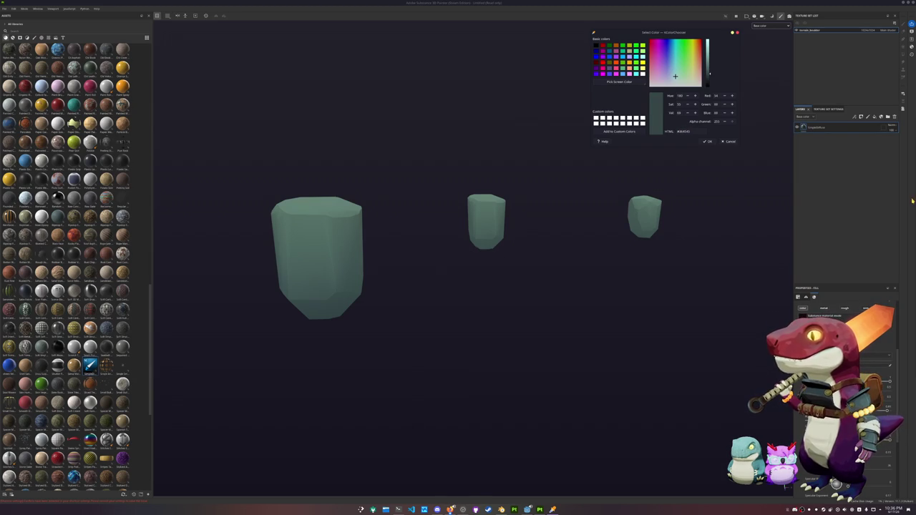
double_click(683, 130)
left_click(829, 128)
key("ctrl+d")
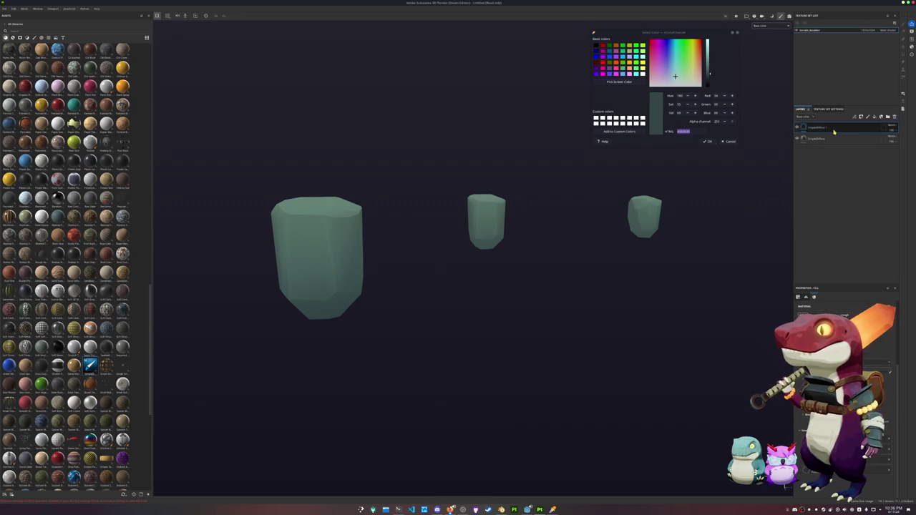
Step: Add a fill effect to the new layer and search the texture picker for 'grunge'
right_click(830, 128)
right_click(810, 127)
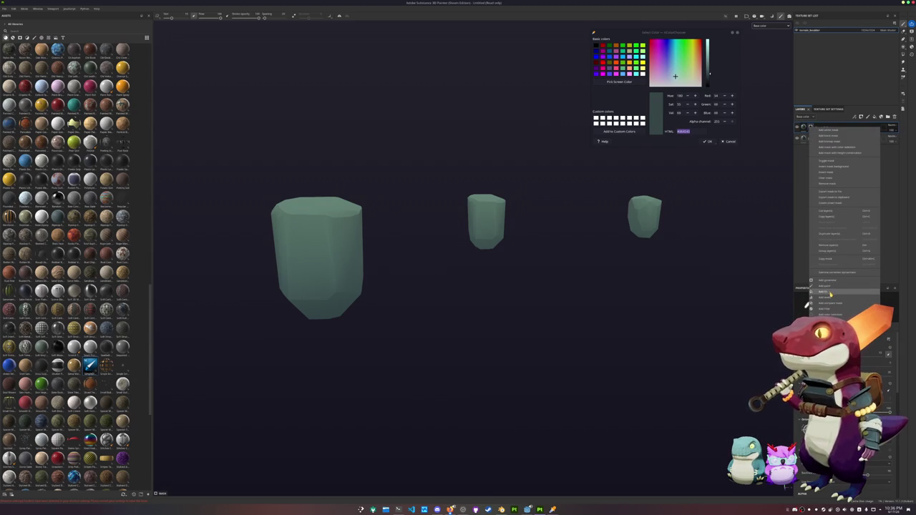
left_click(826, 293)
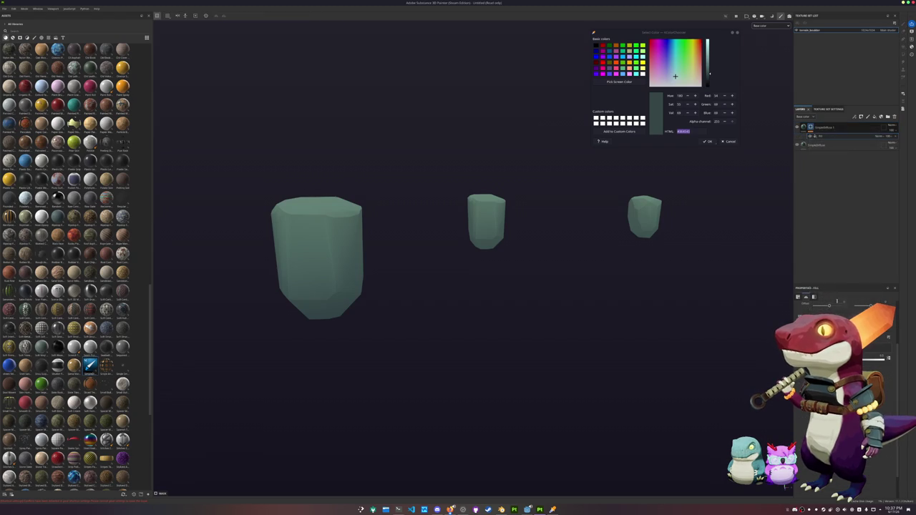
left_click(886, 358)
type("grunge")
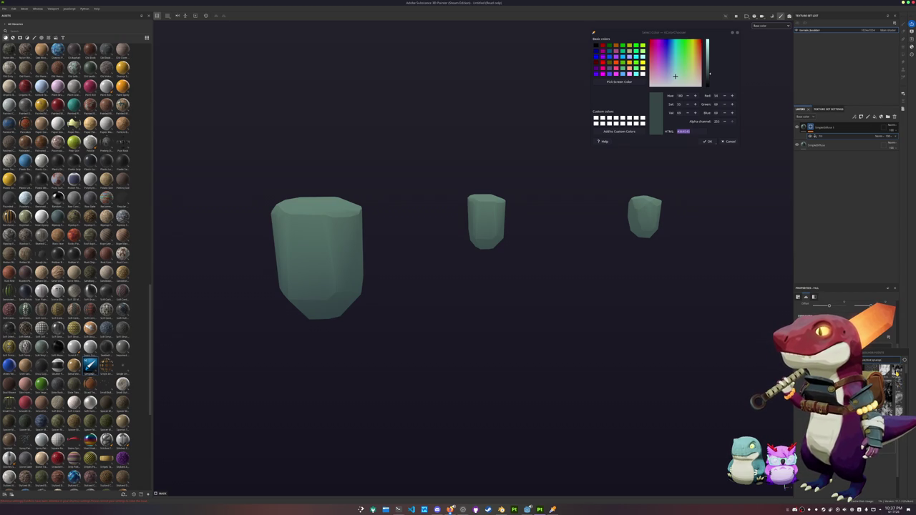
scroll(696, 185, "up", 2)
Step: Inspect the grunge-textured boulders from several angles and switch the fill's projection to UV
left_click_drag(697, 185, 691, 239, "alt")
left_click(804, 128)
scroll(834, 475, "down", 2)
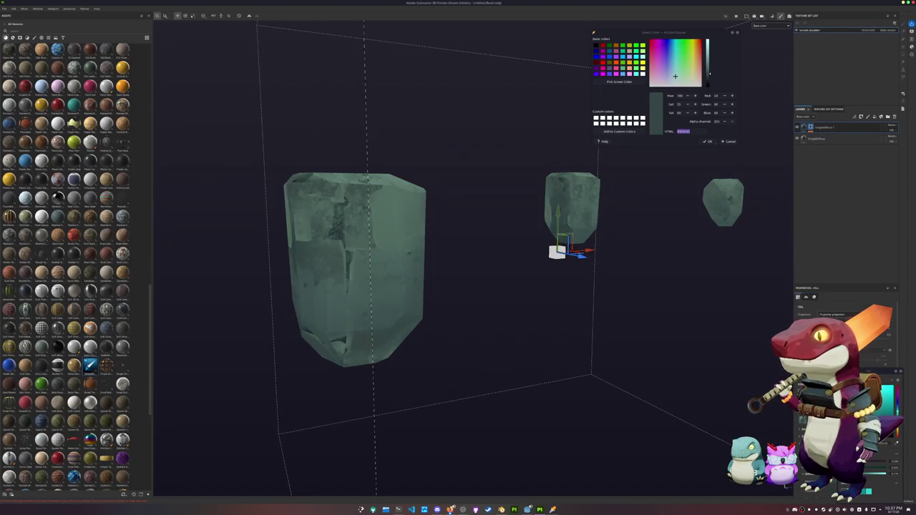
scroll(618, 364, "down", 3)
mouse_move(618, 365)
left_mouse_down("alt")
mouse_move(601, 339)
mouse_move(691, 350)
mouse_move(594, 351)
left_mouse_up("alt")
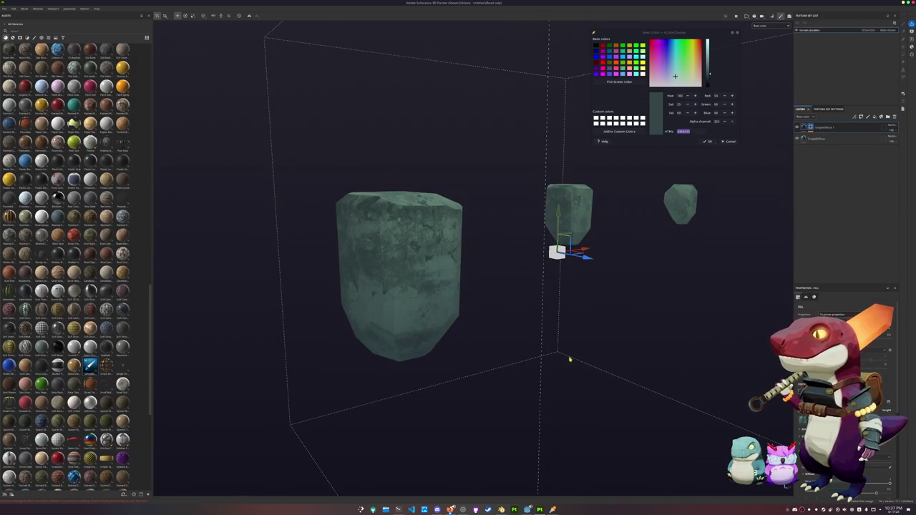
left_click_drag(570, 360, 667, 358, "alt")
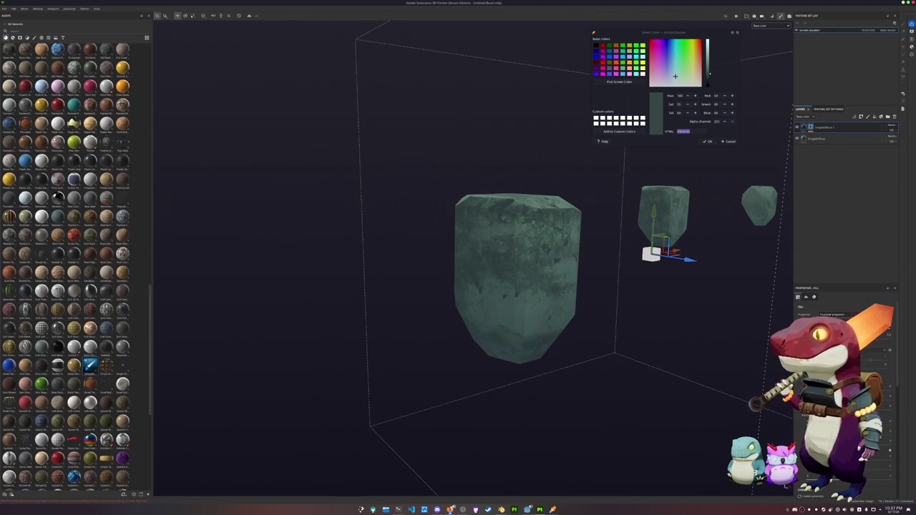
left_click(841, 316)
left_click(834, 324)
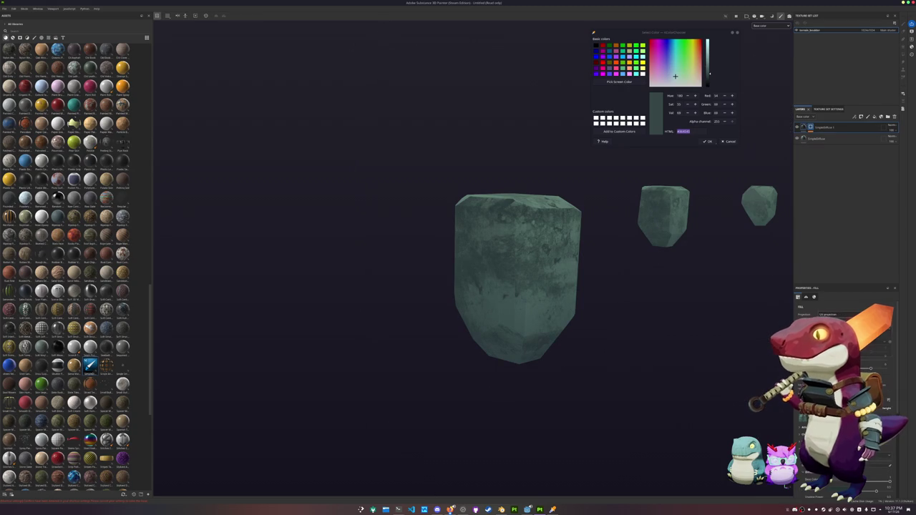
Step: Step back and forth through the edit history, ending with the UV projection switch undone
key("ctrl+z")
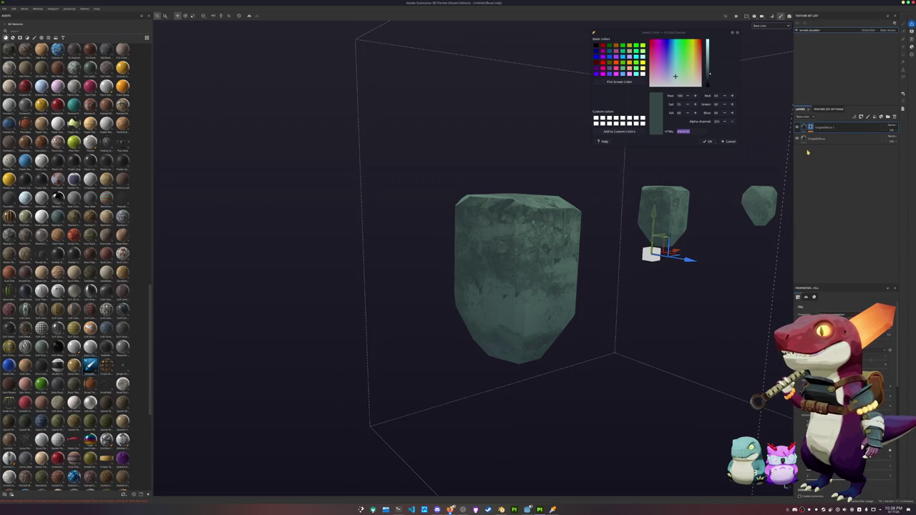
key("ctrl+y")
key("ctrl+z")
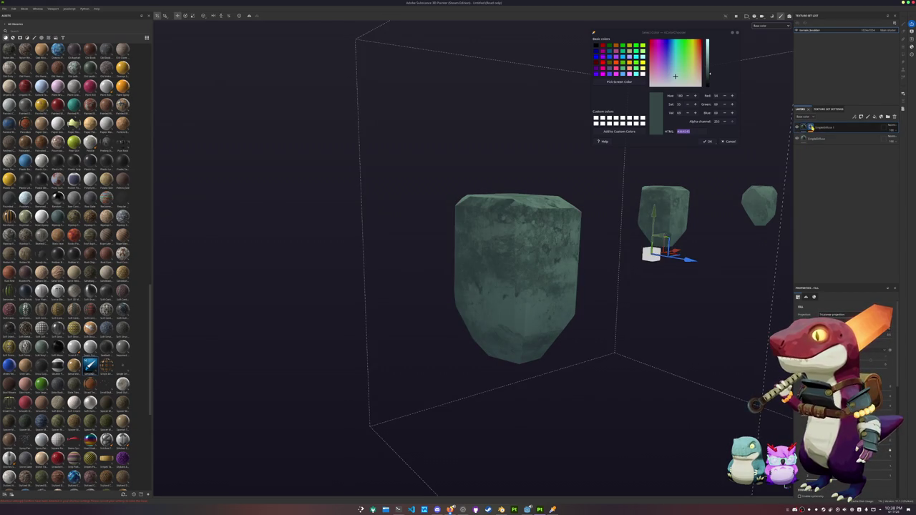
key("ctrl+y")
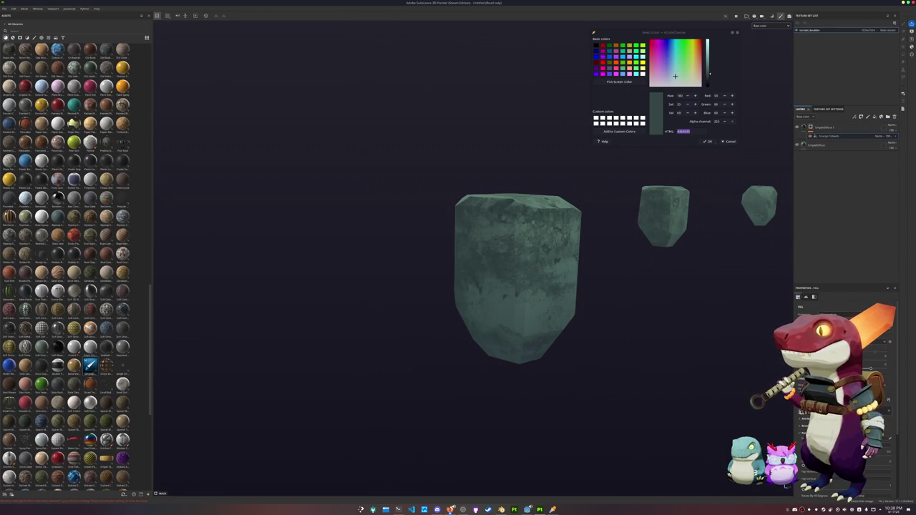
key("ctrl+z")
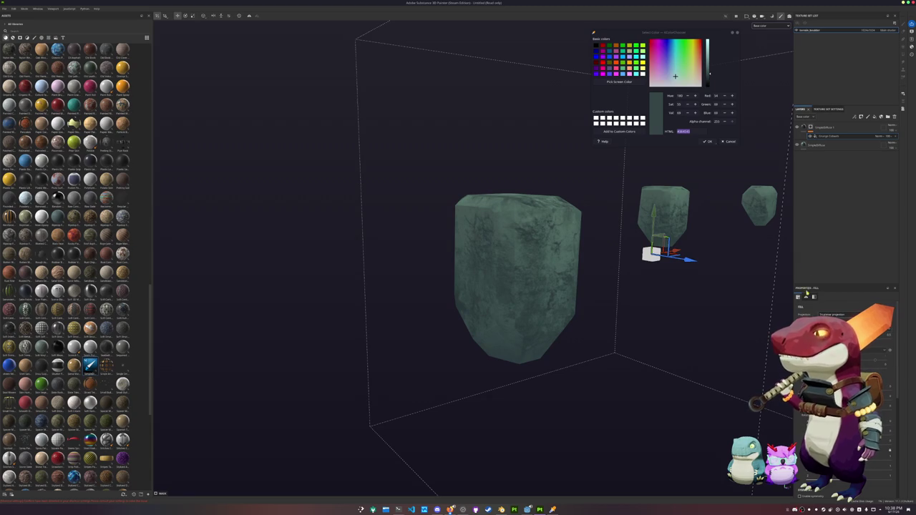
Step: Set the grunge fill layer's Projection to Tri-planar projection
key("1")
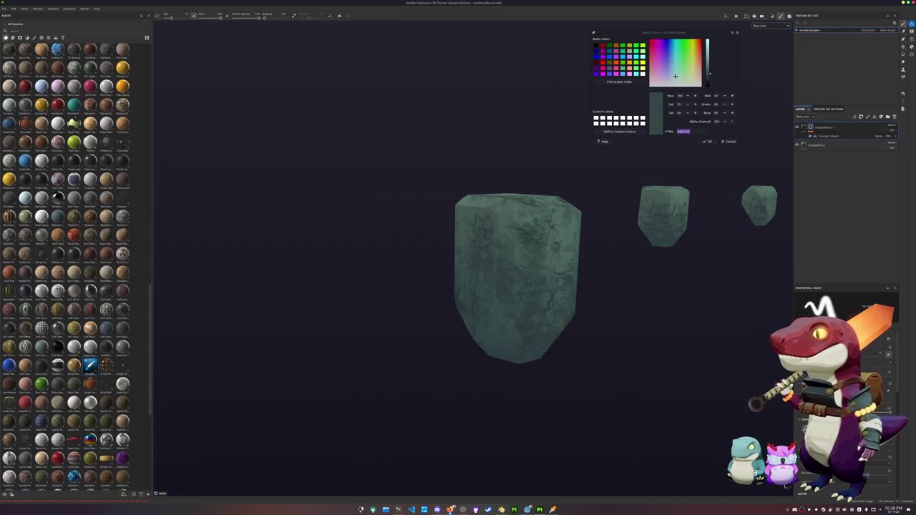
left_click(803, 127)
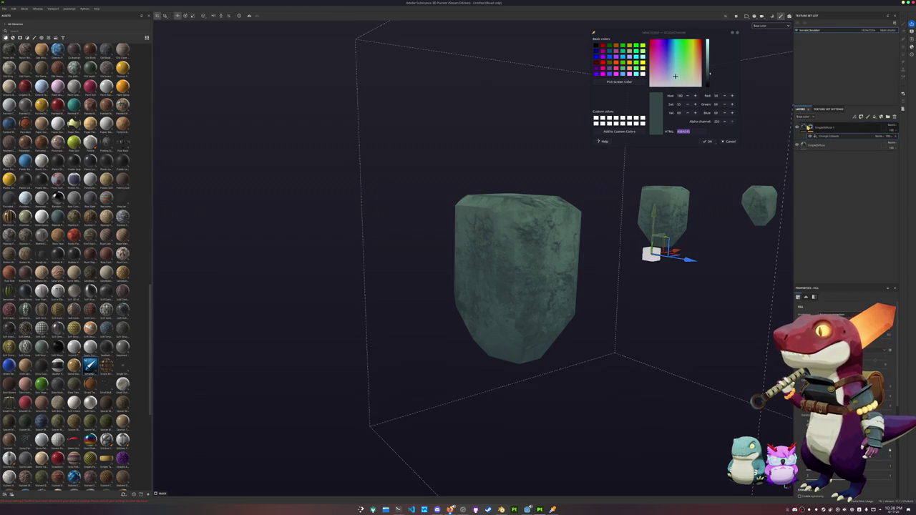
left_click(830, 314)
left_click(827, 136)
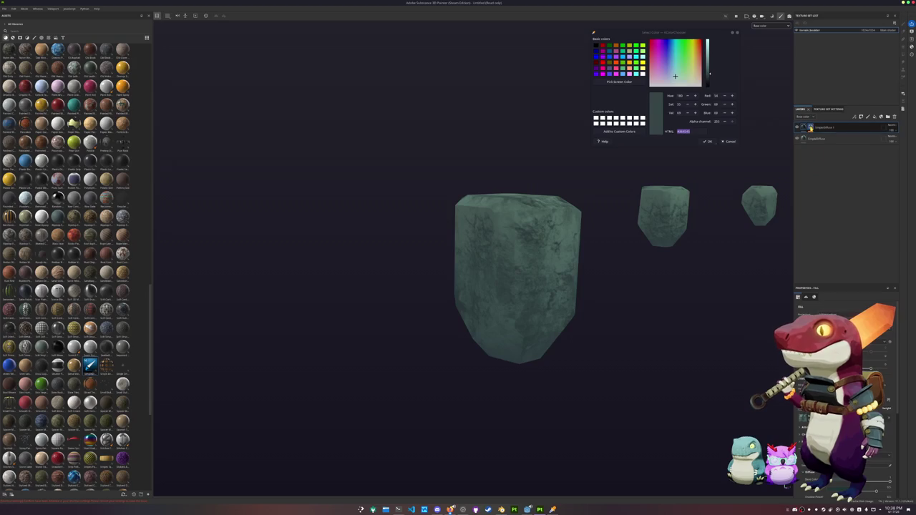
Step: Reframe the view on the boulders and select the base colour layer
scroll(687, 308, "down", 3)
left_click_drag(687, 308, 615, 341, "alt")
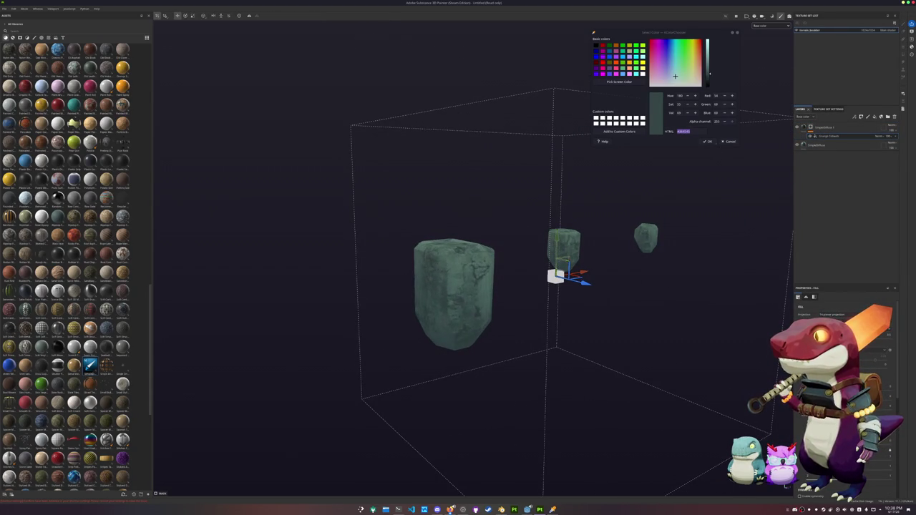
left_click_drag(779, 219, 649, 272, "alt")
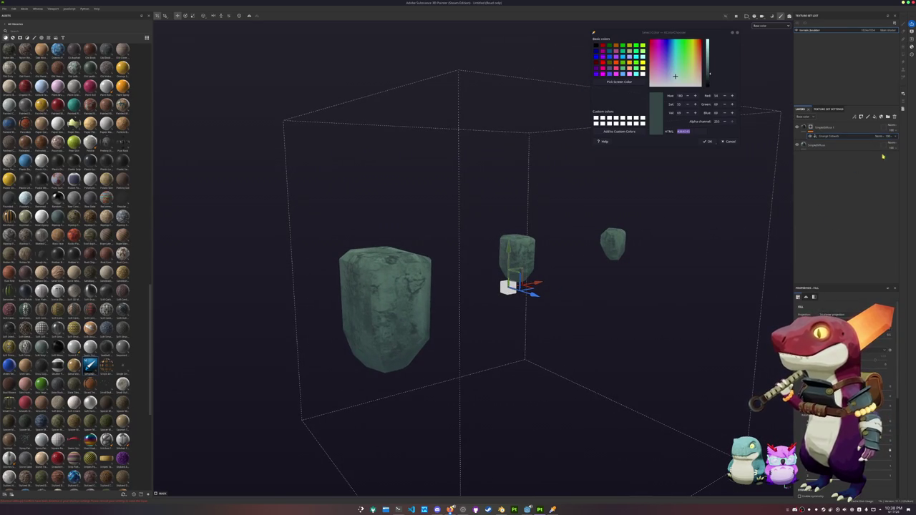
scroll(844, 329, "down", 3)
scroll(845, 329, "down", 2)
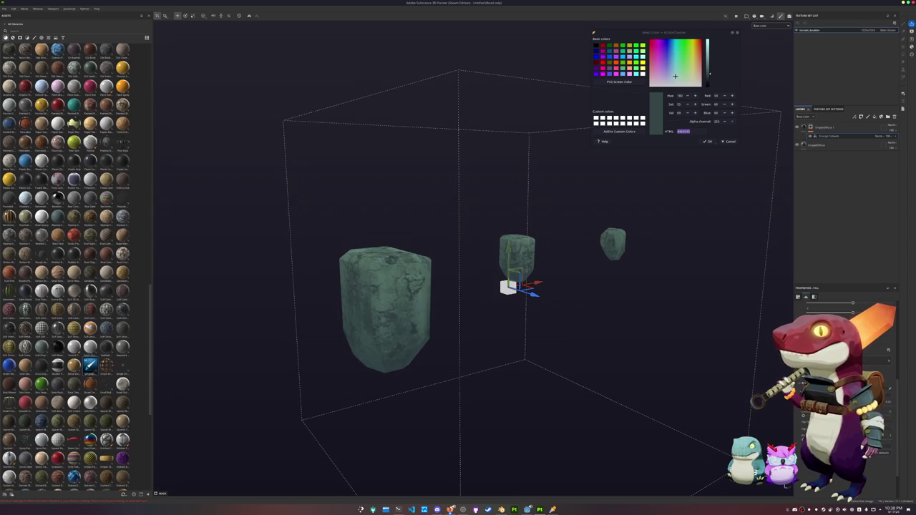
key("f")
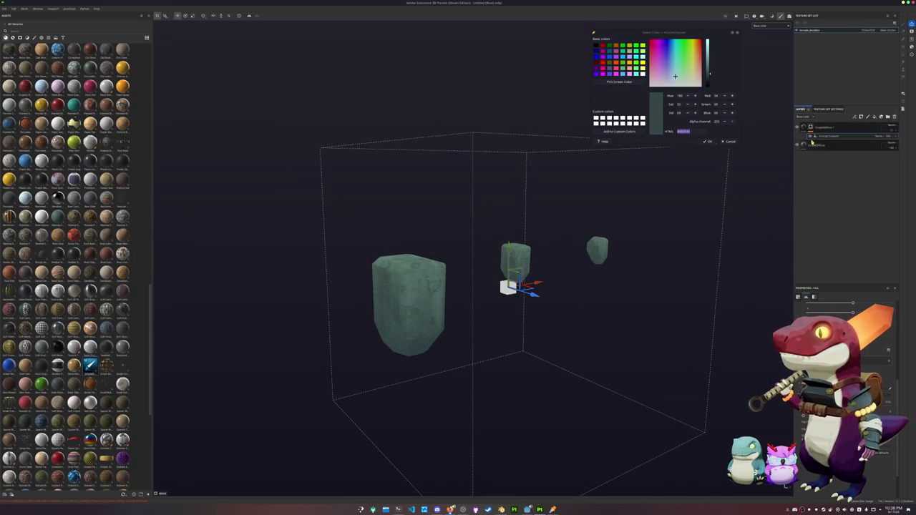
left_click(814, 145)
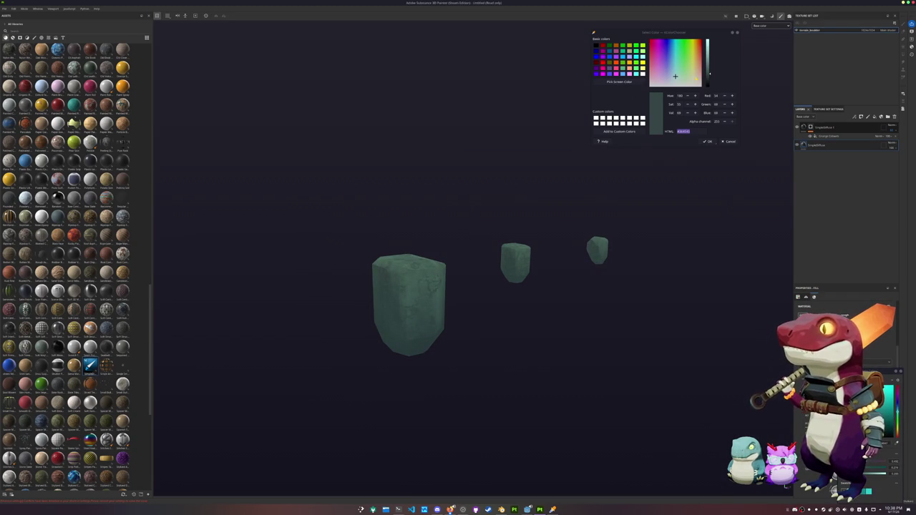
Step: Darken the boulders' base colour Value and select the grunge fill layer
left_click_drag(711, 74, 710, 79)
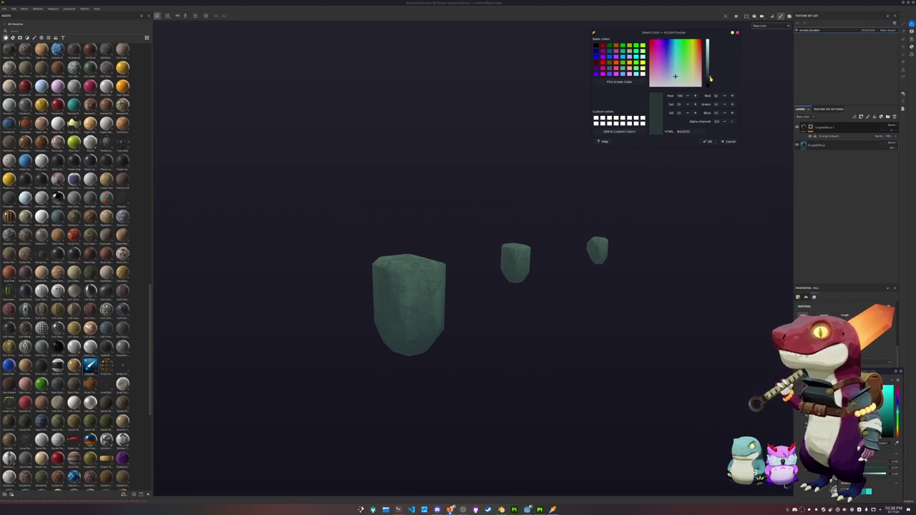
left_click(512, 275)
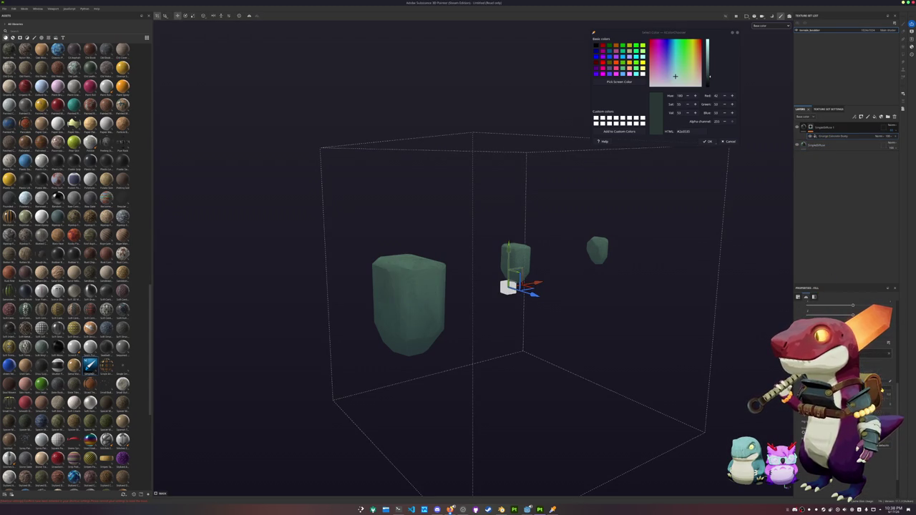
left_click_drag(718, 351, 740, 308, "alt")
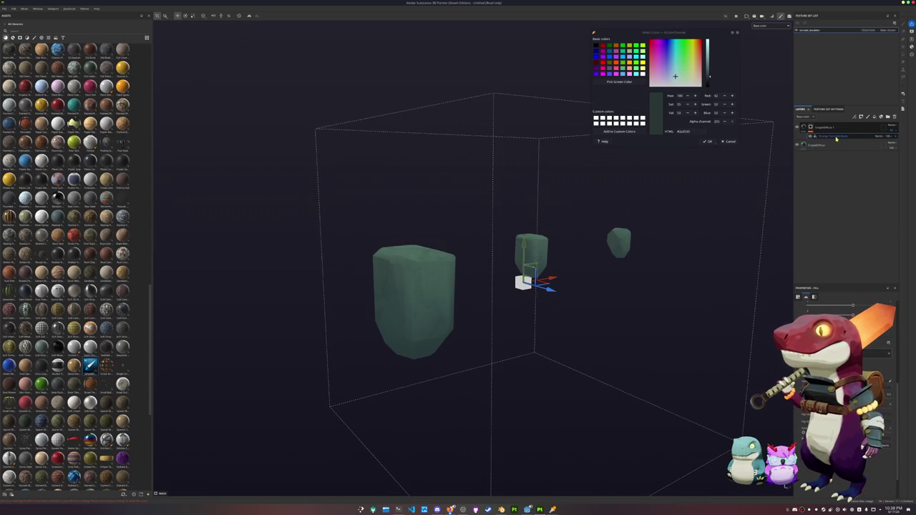
scroll(844, 373, "up", 5)
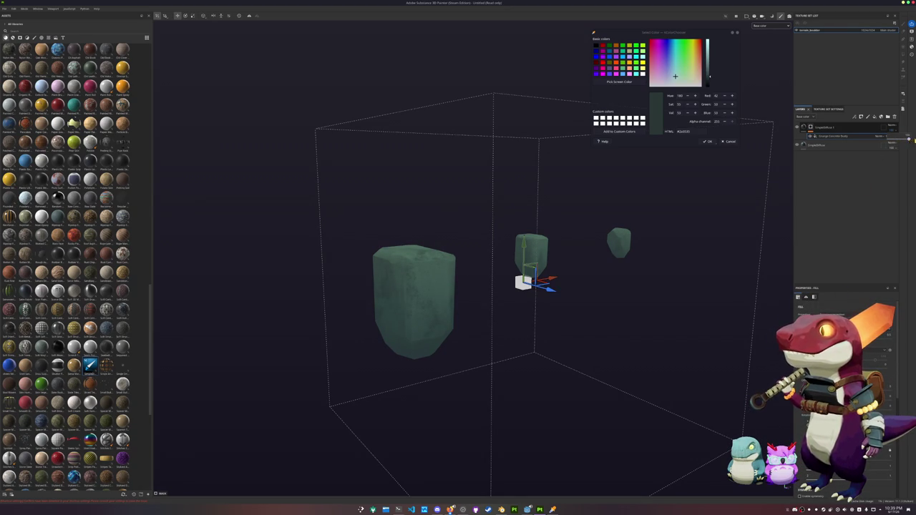
Step: Duplicate the grunge fill layer into two stacked copies, then reselect the base colour layer
key("ctrl+d")
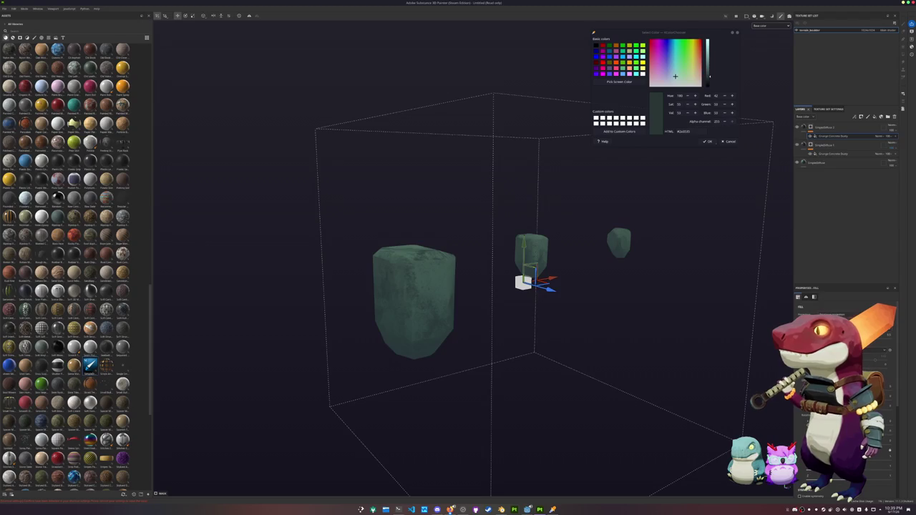
scroll(845, 393, "down", 3)
scroll(844, 393, "down", 3)
left_click(802, 161)
key("ctrl+z")
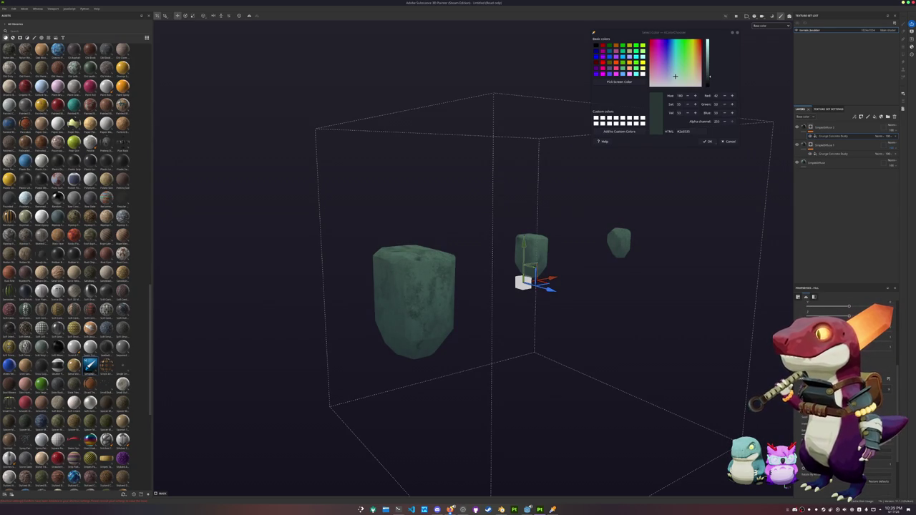
scroll(656, 390, "up", 1)
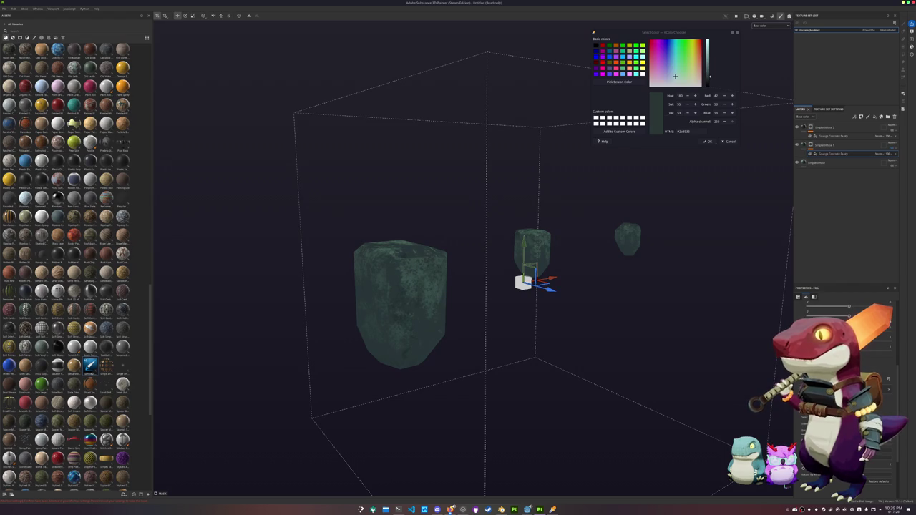
left_click(823, 163)
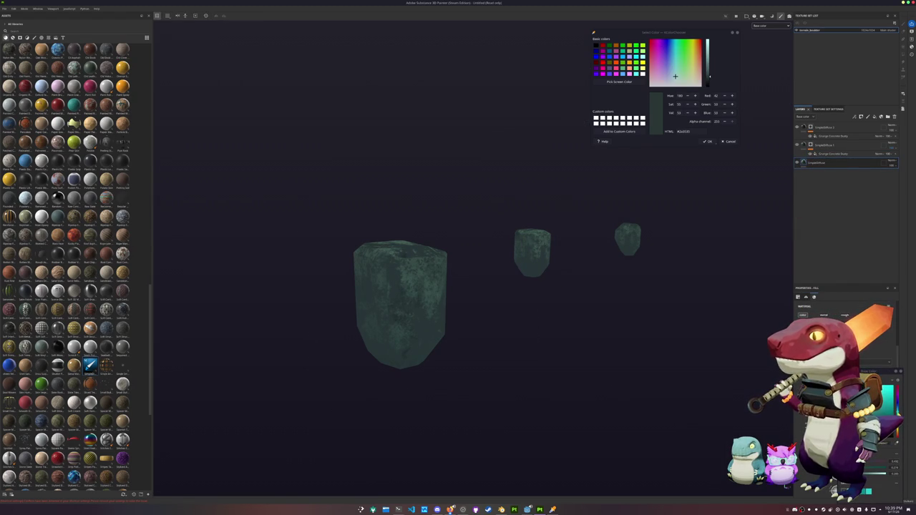
Step: Shift the base colour's hue toward green, then select the top two SimpleDiffuse layers
left_click_drag(898, 400, 898, 417)
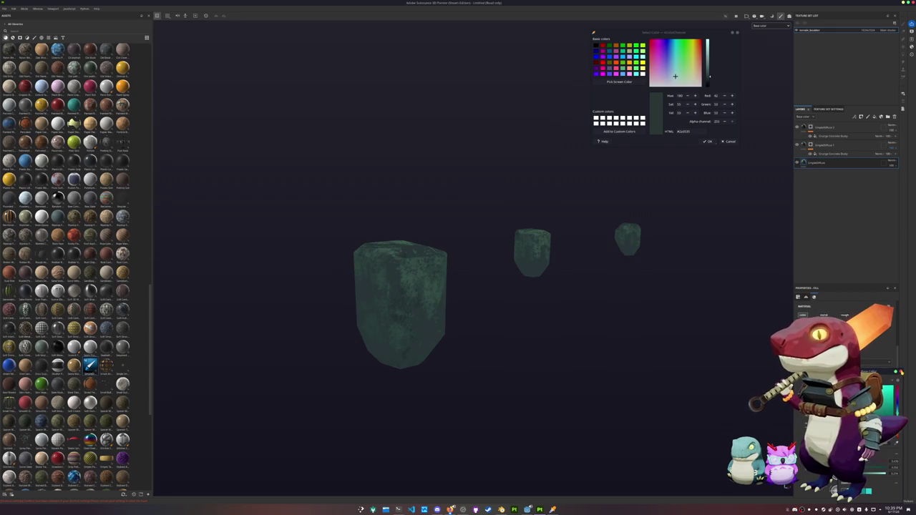
mouse_move(608, 350)
left_mouse_down("alt")
mouse_move(599, 321)
mouse_move(605, 306)
mouse_move(623, 303)
left_mouse_up("alt")
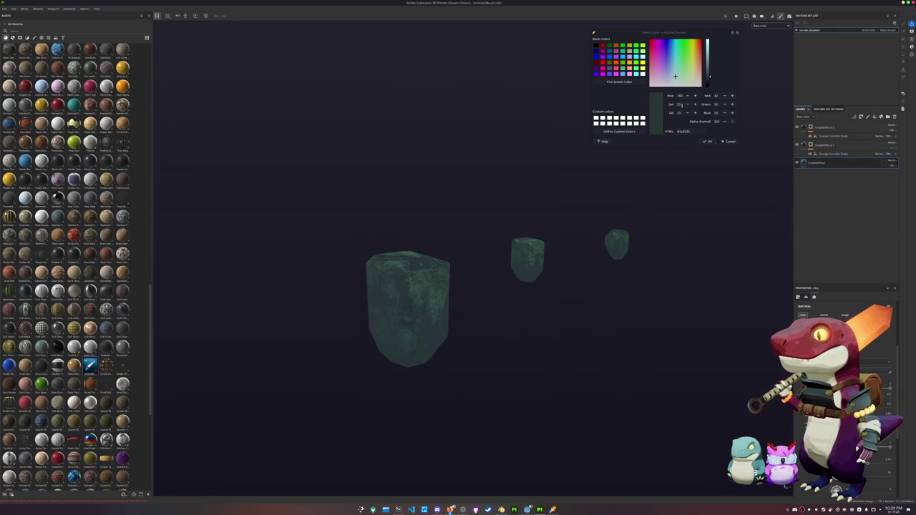
left_click(804, 128)
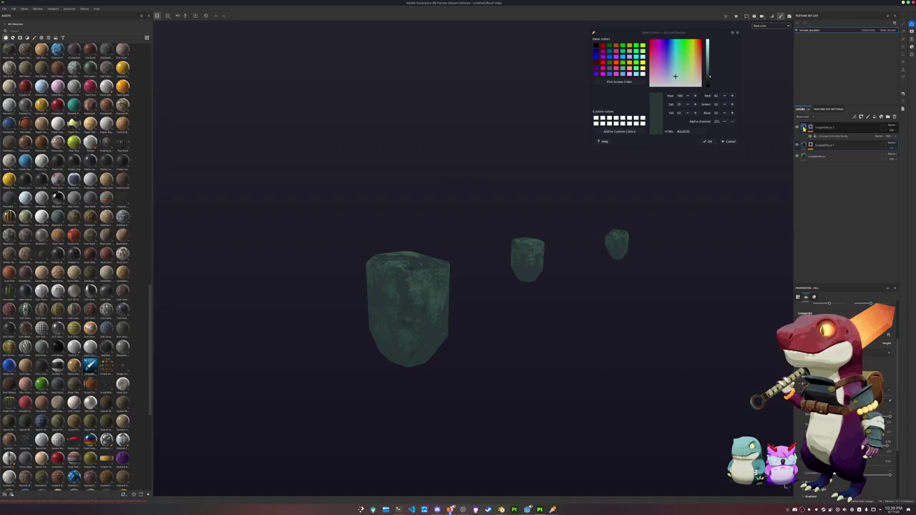
mouse_move(704, 227)
left_mouse_down("alt")
mouse_move(699, 217)
mouse_move(688, 225)
left_mouse_up("alt")
left_click(804, 139)
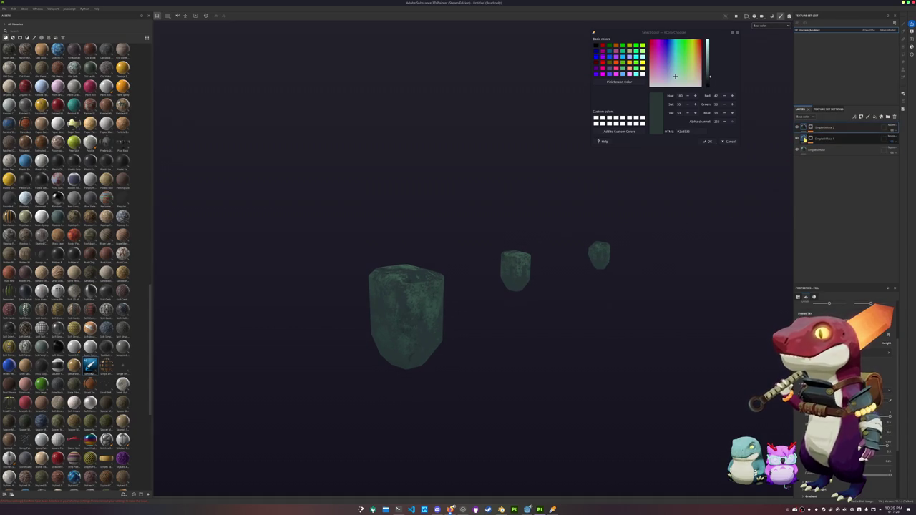
mouse_move(888, 138)
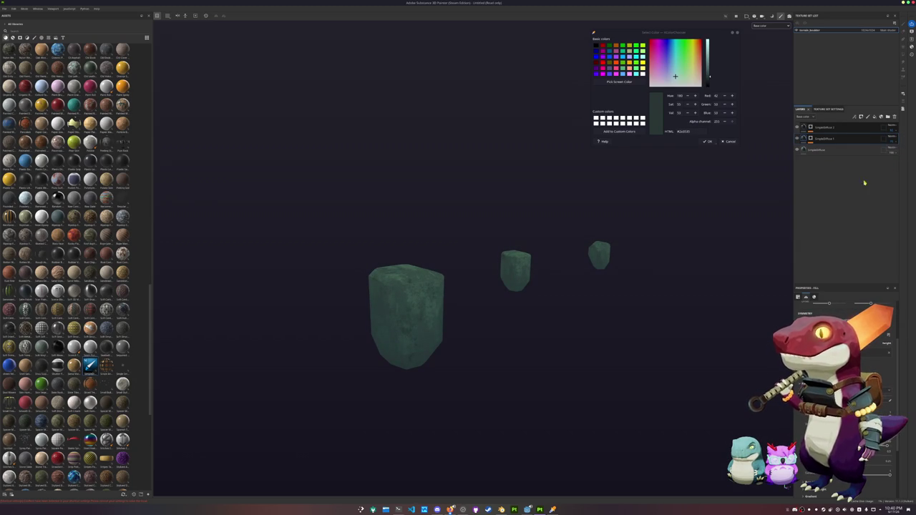
Step: Add a new Folder 1 at the top of the stack with an HSL Perceptive filter
left_click(838, 130)
left_click(888, 116)
left_click(840, 130)
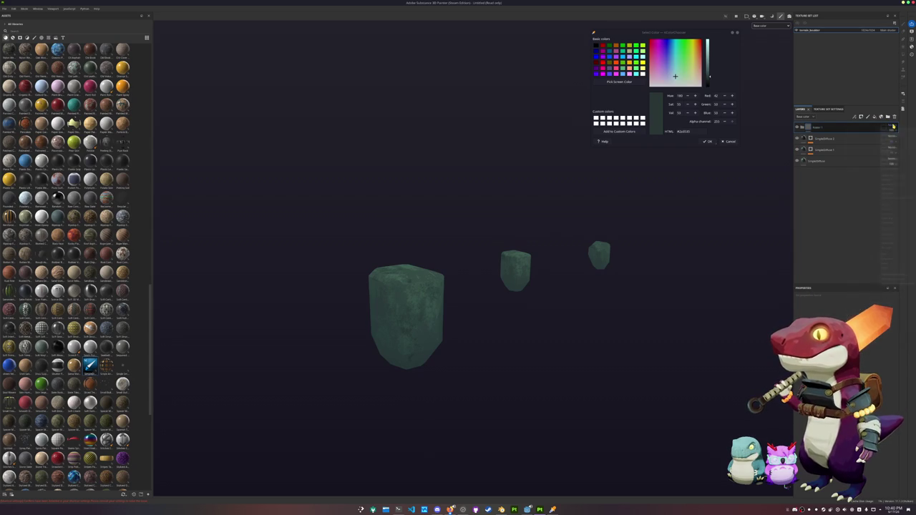
right_click(837, 132)
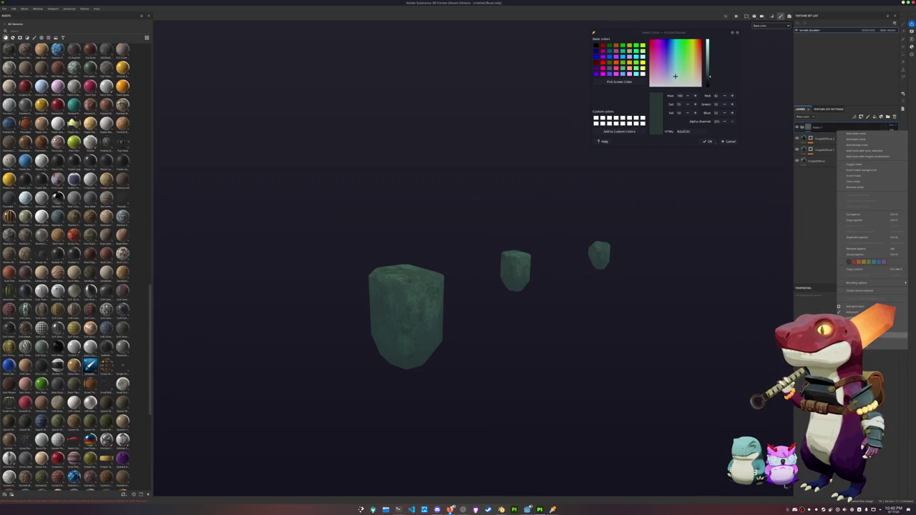
left_click(859, 335)
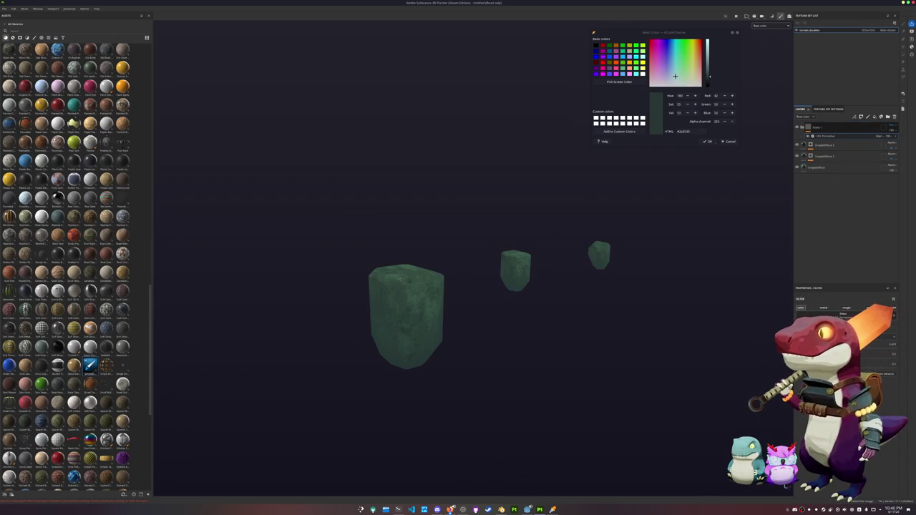
Step: Tune the HSL Perceptive hue, saturation and lightness to turn the stones dim grey-teal
left_click(871, 354)
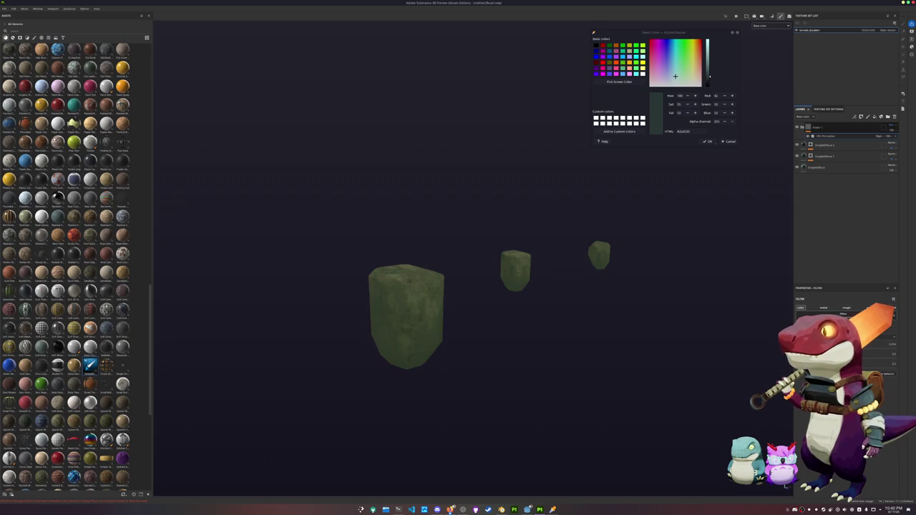
mouse_move(880, 347)
left_mouse_down()
mouse_move(898, 348)
mouse_move(874, 348)
left_mouse_up()
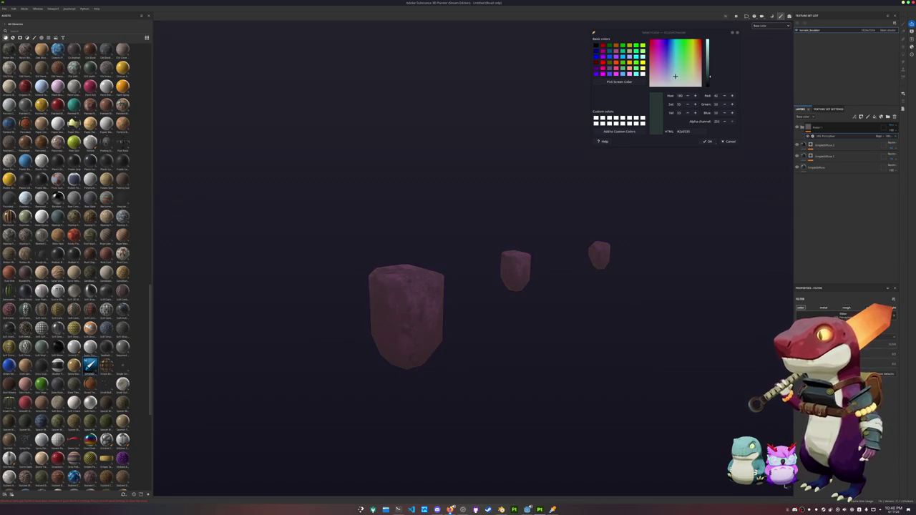
left_click_drag(874, 348, 886, 348)
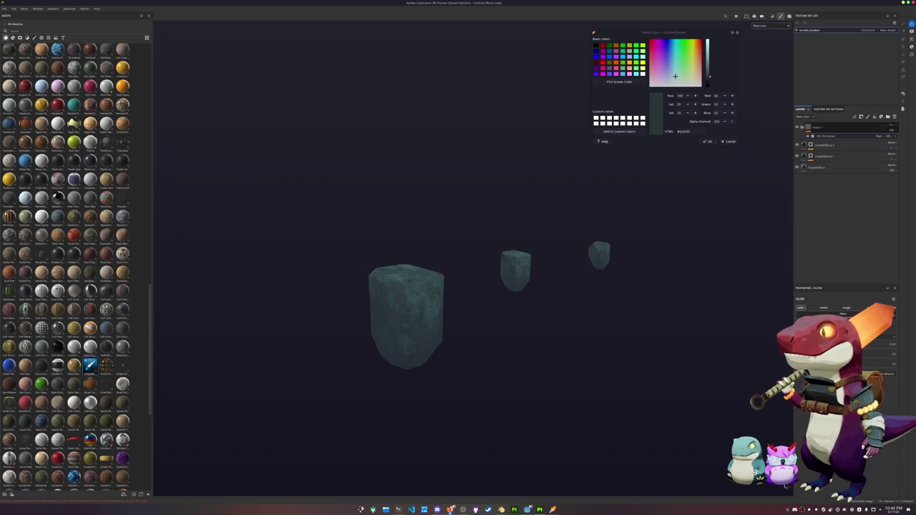
left_click_drag(857, 359, 865, 359)
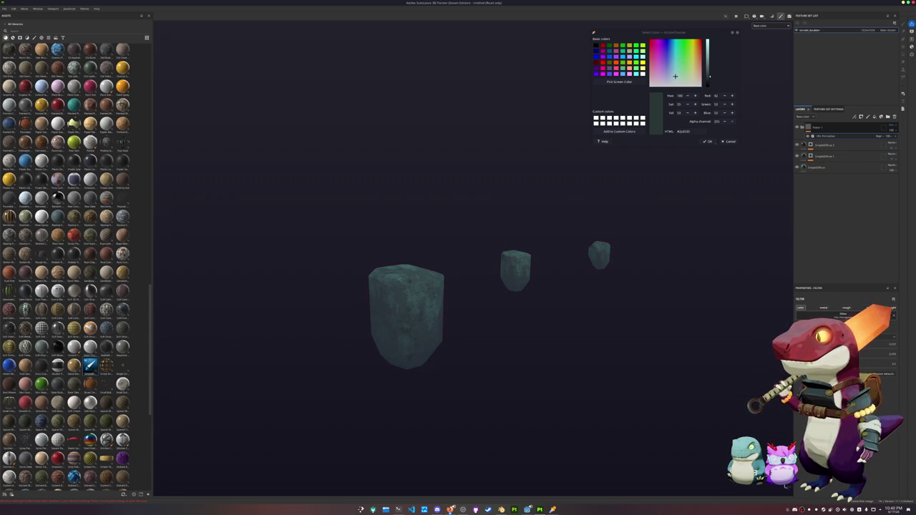
left_click_drag(865, 359, 852, 358)
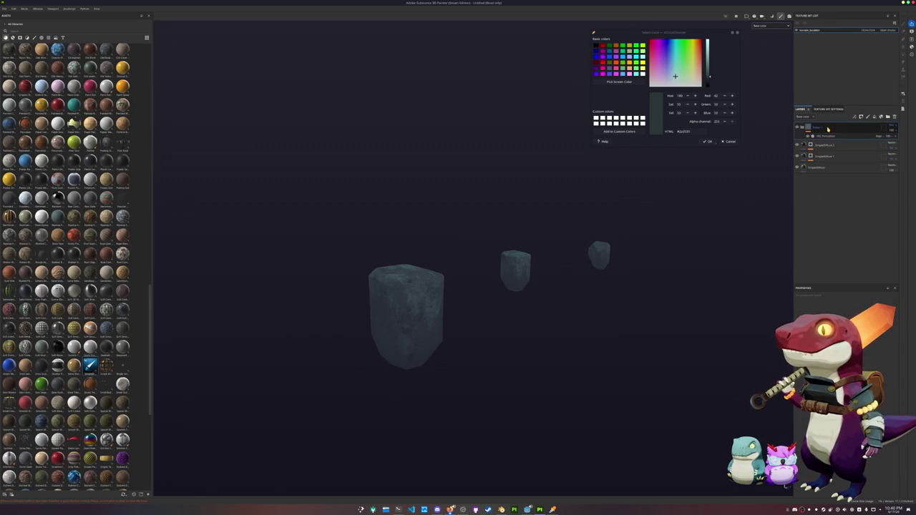
left_click(825, 168)
Step: Add a new fill layer at the top with a blend mode that lets the stone texture show
left_click_drag(825, 168, 840, 126)
double_click(819, 128)
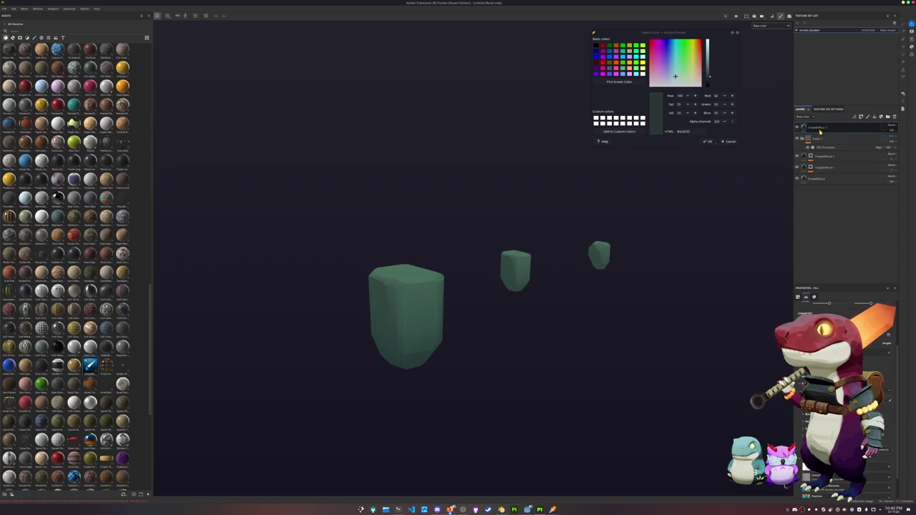
key("ctrl+z")
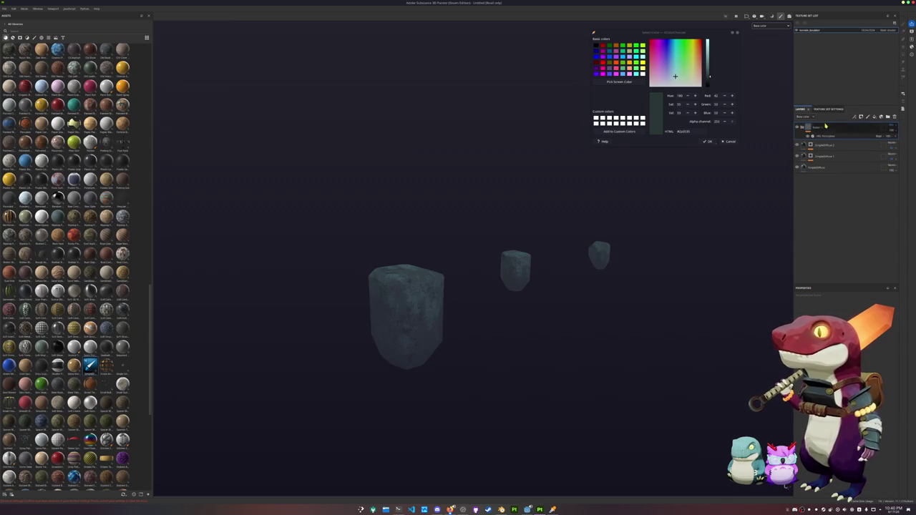
left_click(876, 117)
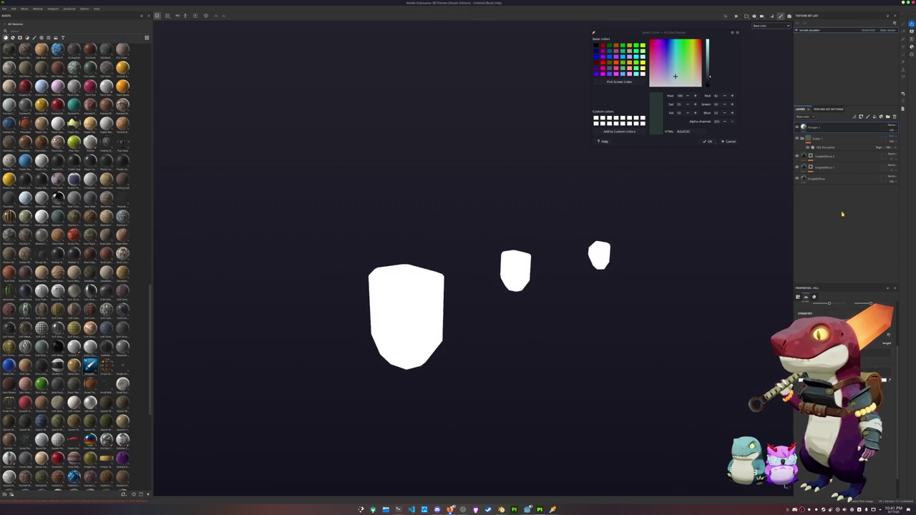
left_click(891, 128)
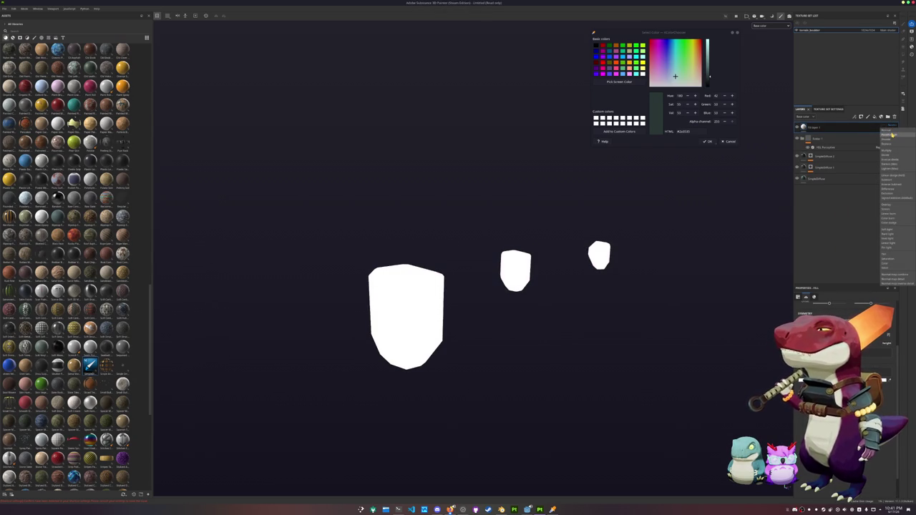
left_click(891, 206)
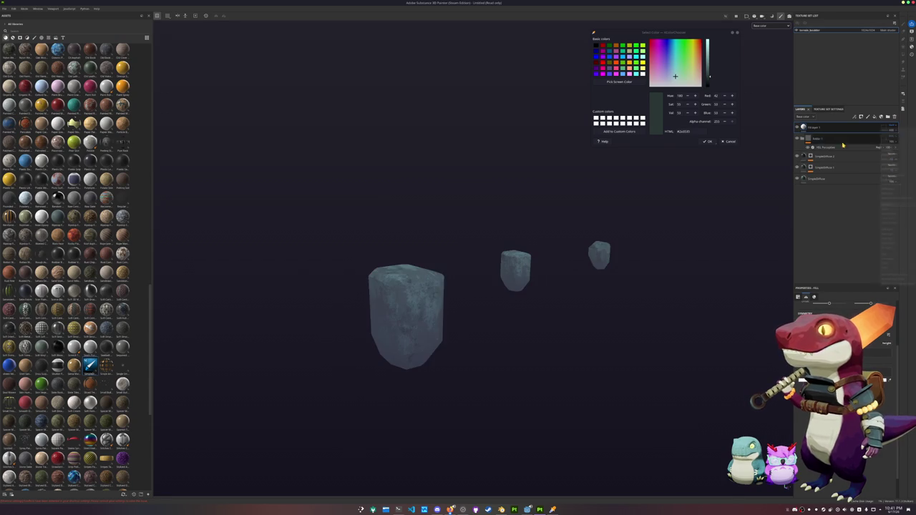
Step: Add a Curvature generator to the fill layer so the rock edges get pale highlights
right_click(833, 128)
right_click(814, 127)
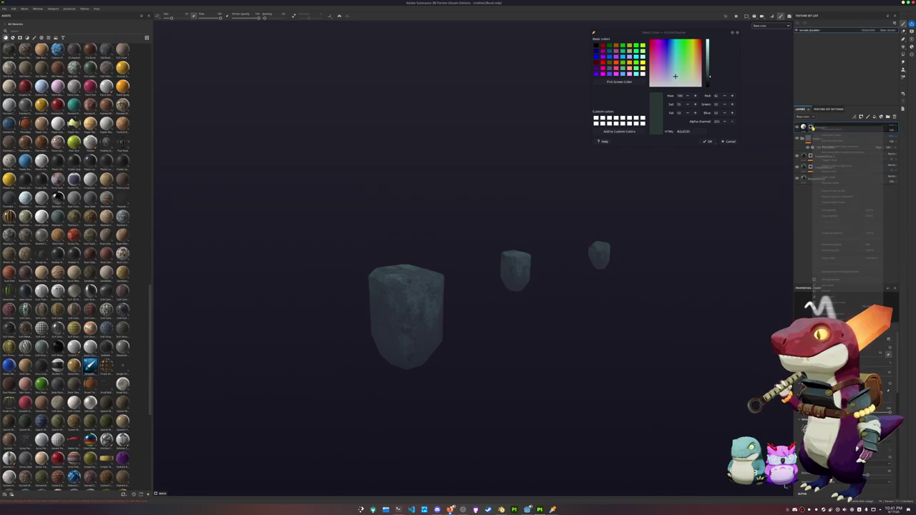
left_click(830, 279)
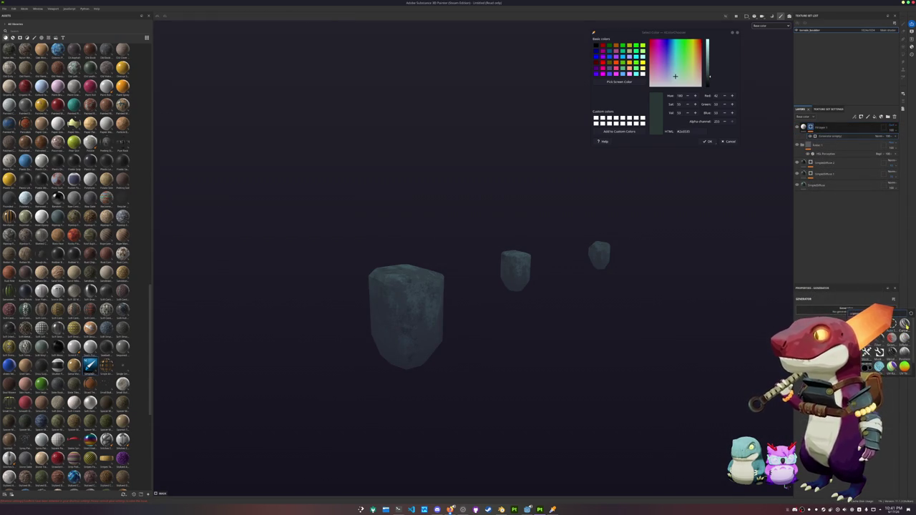
scroll(665, 342, "up", 2)
scroll(653, 330, "up", 1)
scroll(650, 327, "up", 1)
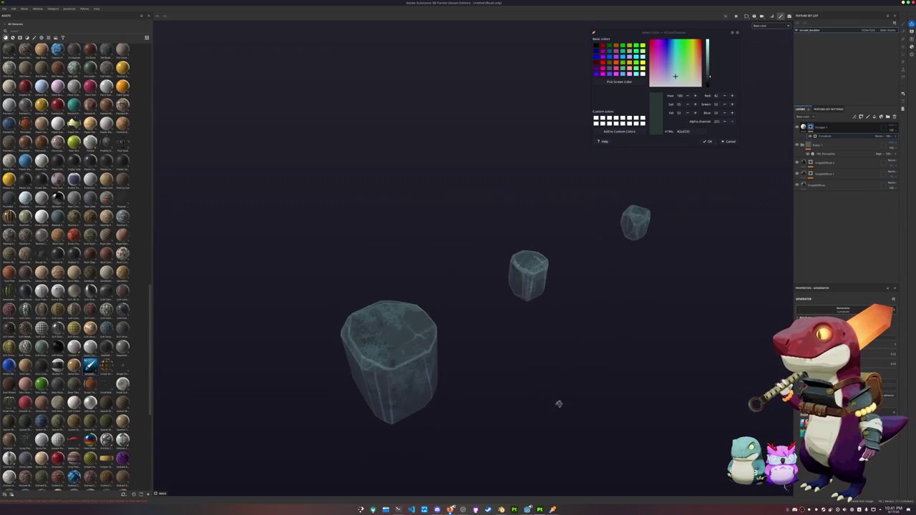
Step: Duplicate the curvature fill layer so a copy sits above the original
left_click_drag(563, 382, 647, 384, "alt")
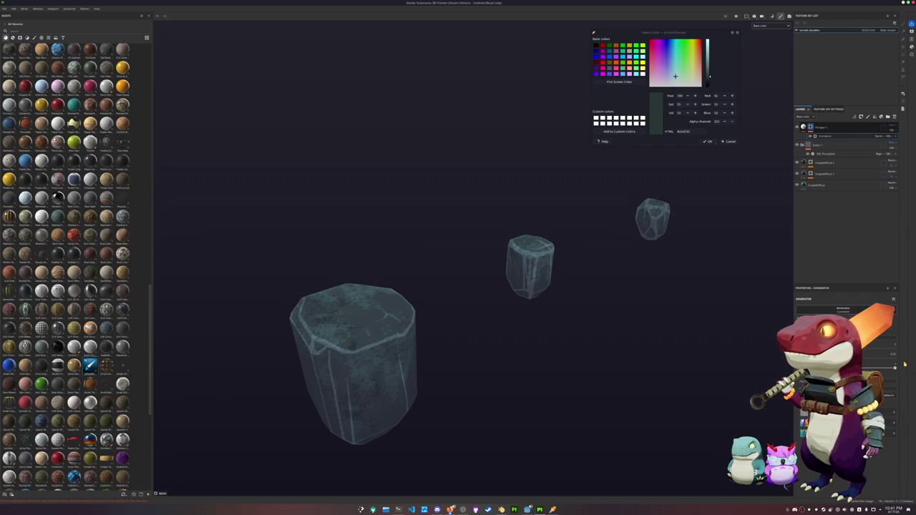
mouse_move(765, 377)
left_mouse_down("alt")
mouse_move(605, 333)
mouse_move(591, 344)
left_mouse_up("alt")
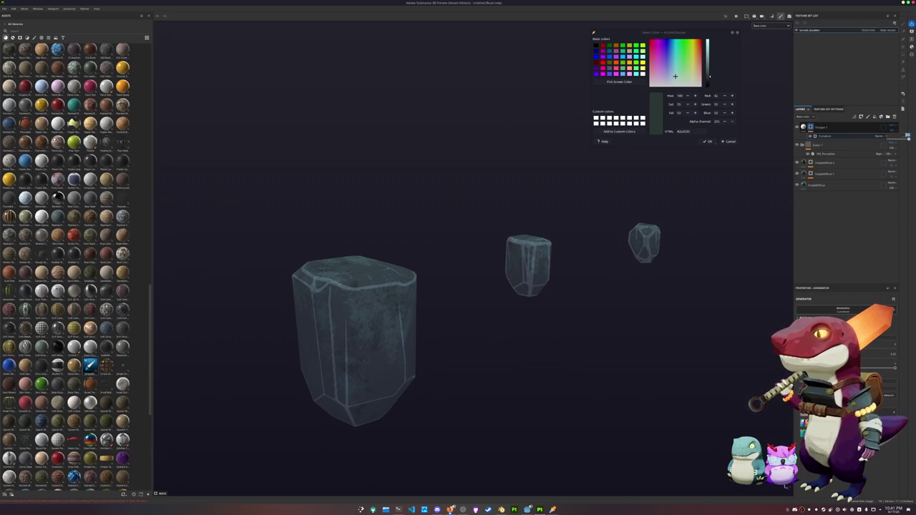
left_click(827, 136)
key("ctrl+d")
key("Delete")
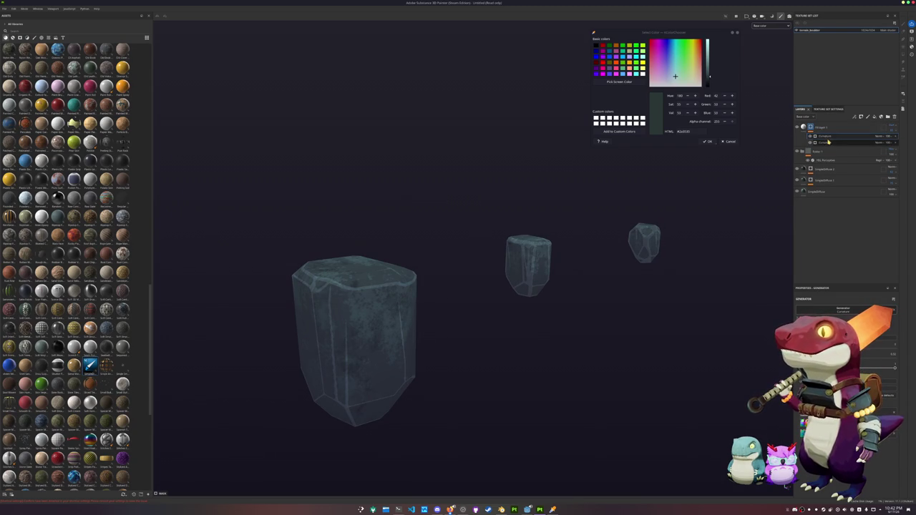
key("Delete")
key("ctrl+z")
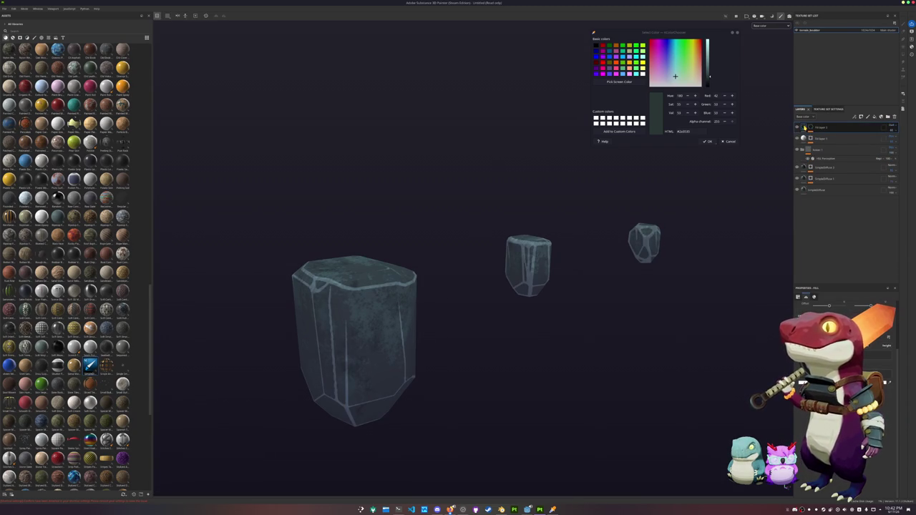
key("ctrl+z")
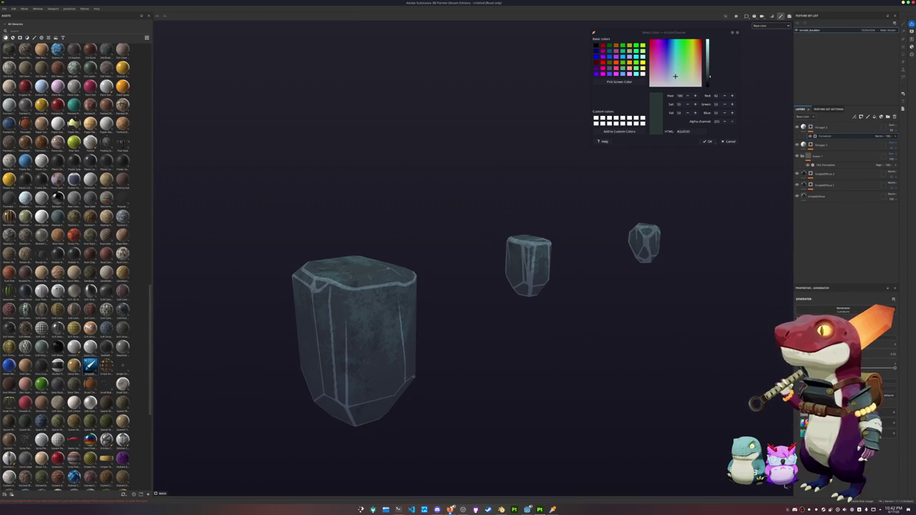
Step: Delete the Curvature generator from the top copy of the fill layer
left_click(843, 309)
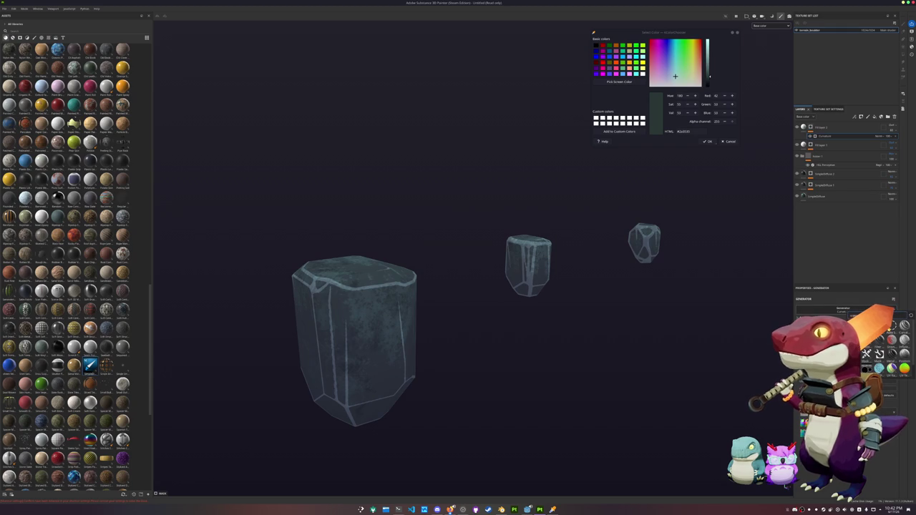
key("Escape")
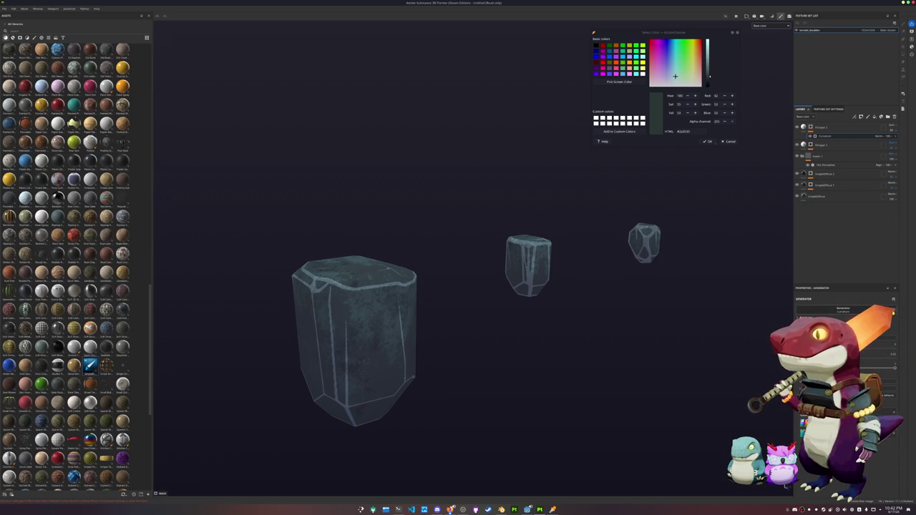
key("Delete")
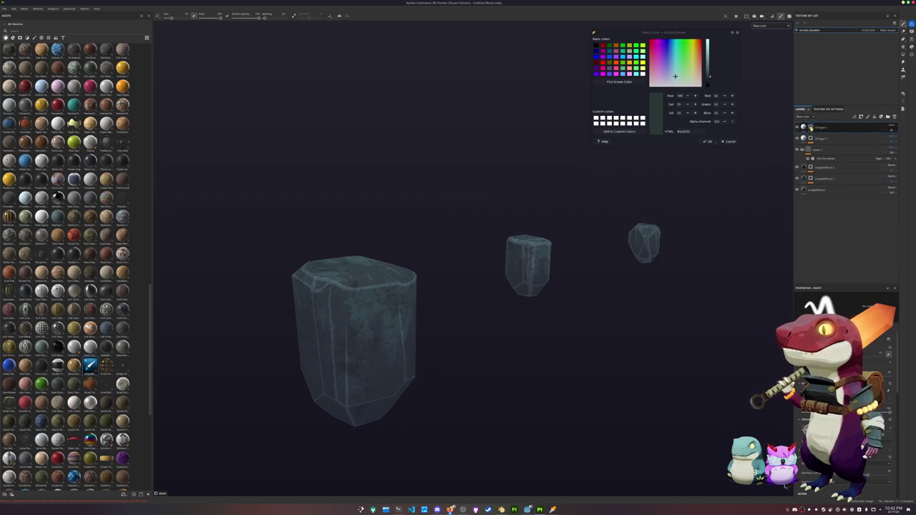
Step: Add a fill effect inside the top layer and browse textures for it
right_click(811, 127)
left_click(830, 290)
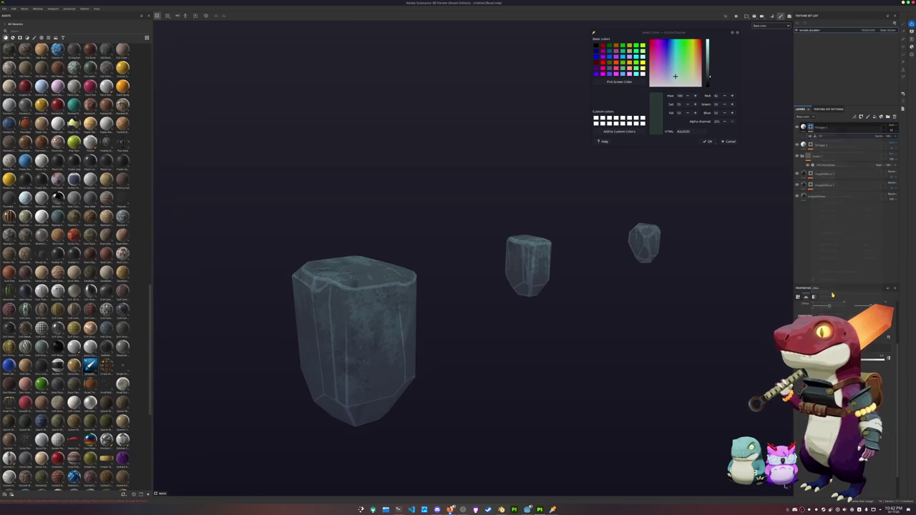
left_click(886, 358)
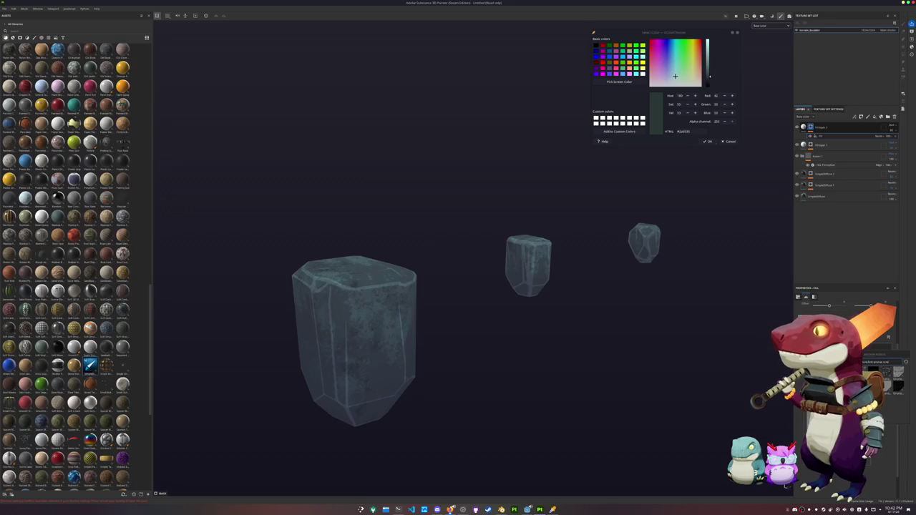
left_click_drag(630, 384, 664, 385, "alt")
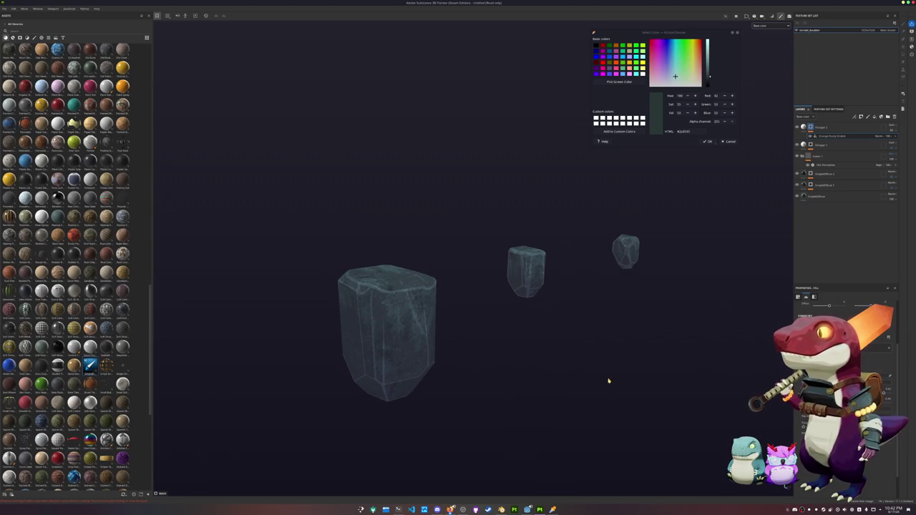
scroll(615, 351, "up", 2)
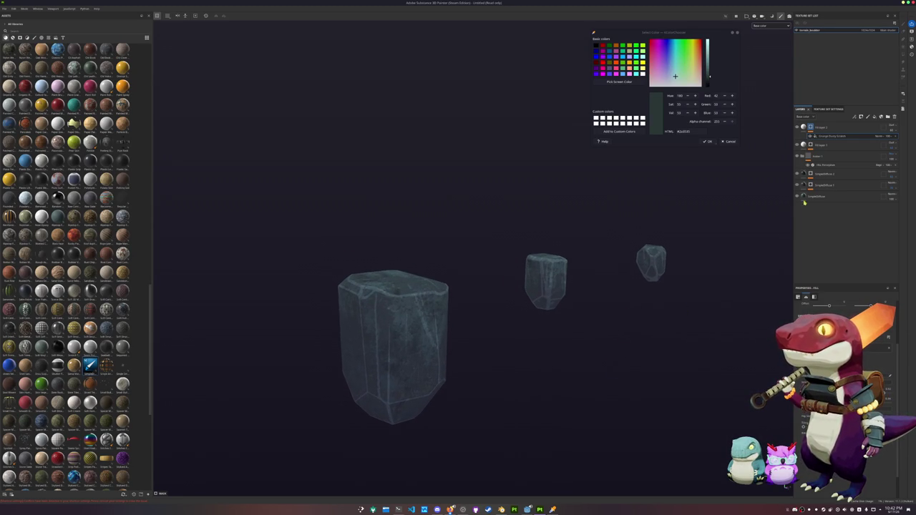
left_click(881, 117)
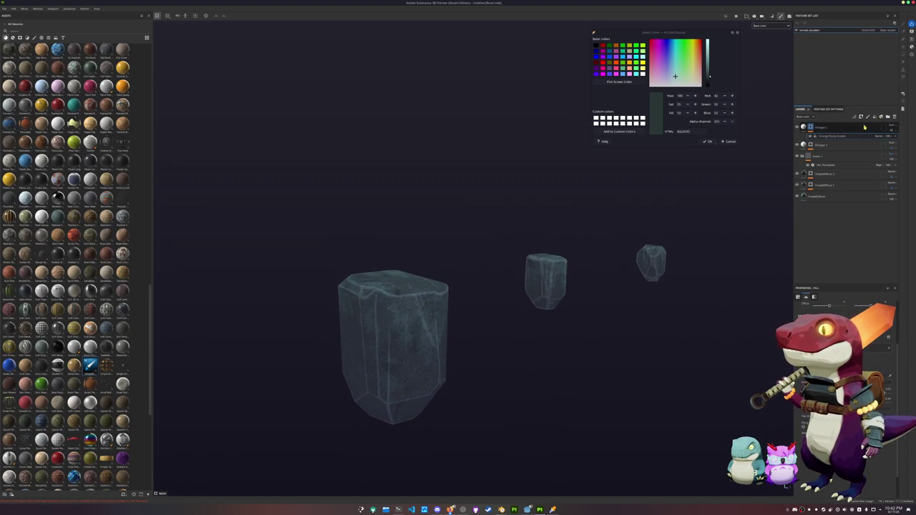
Step: Add a new top folder with a filter that makes the rocks pale, then select the HSL Perceptive layer
left_click(888, 117)
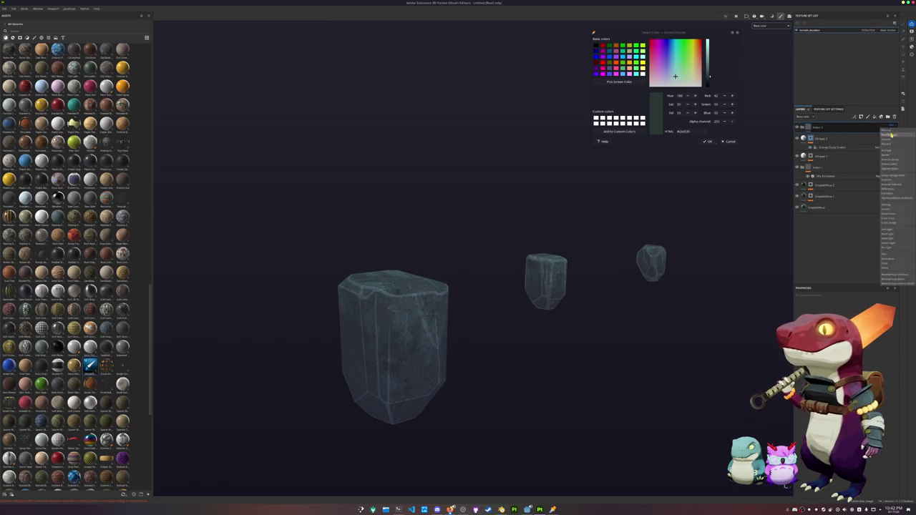
right_click(838, 129)
left_click(852, 315)
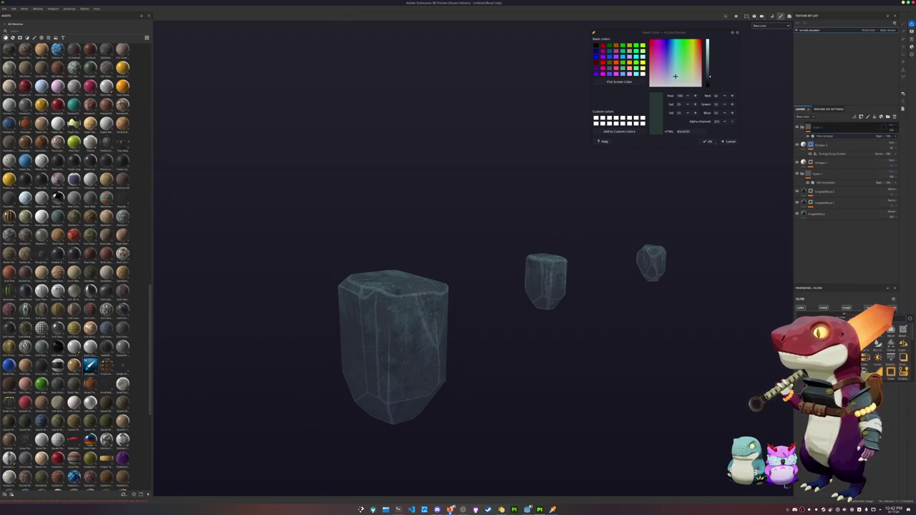
right_click(809, 127)
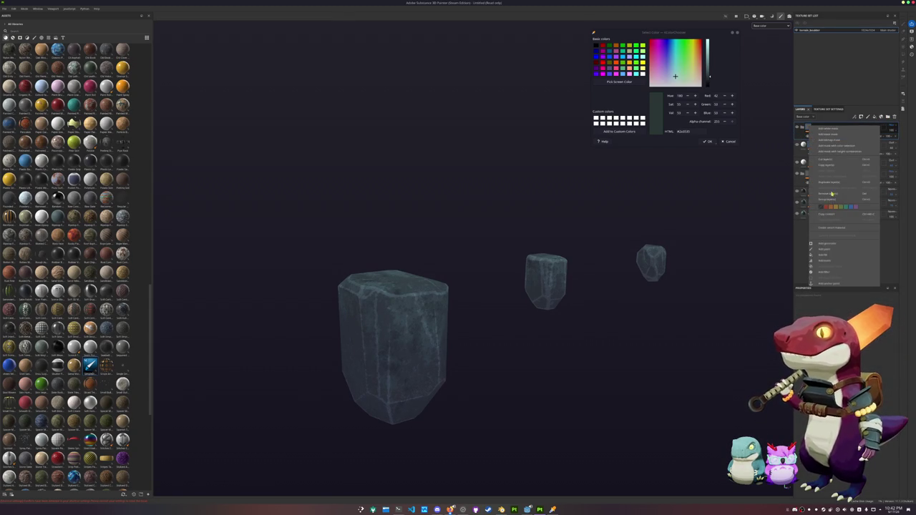
left_click(832, 272)
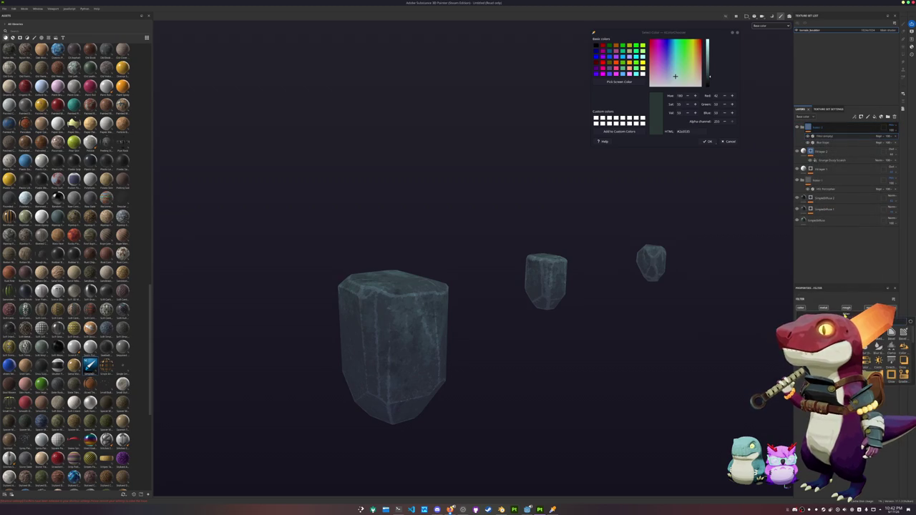
scroll(887, 350, "down", 3)
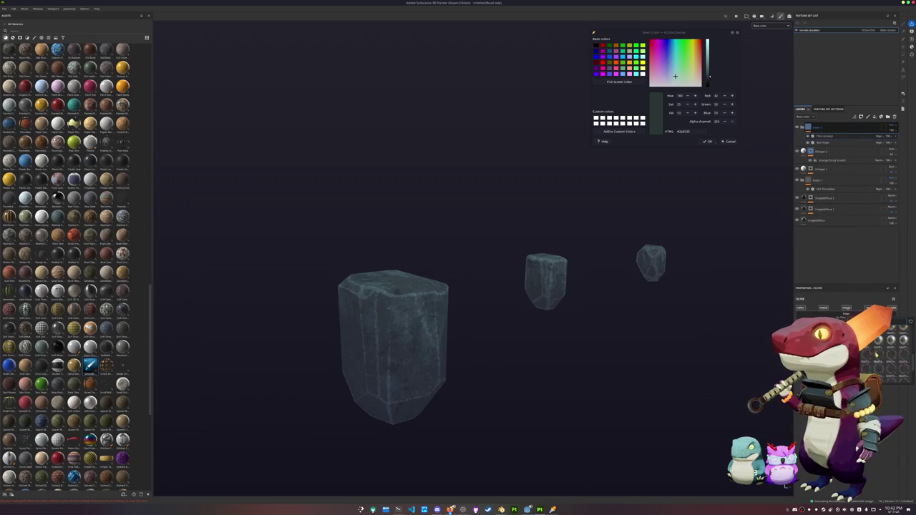
left_click(885, 363)
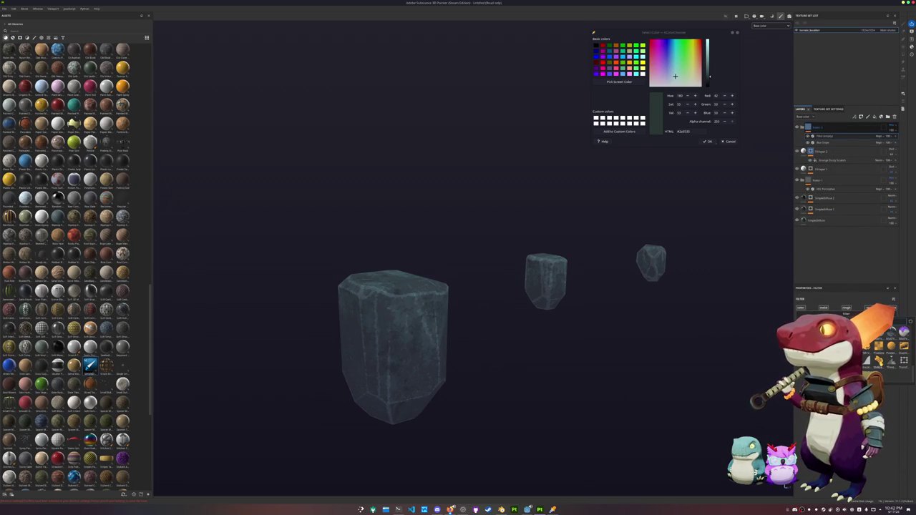
mouse_move(661, 352)
left_mouse_down("alt")
mouse_move(533, 369)
mouse_move(579, 360)
left_mouse_up("alt")
left_click(825, 189)
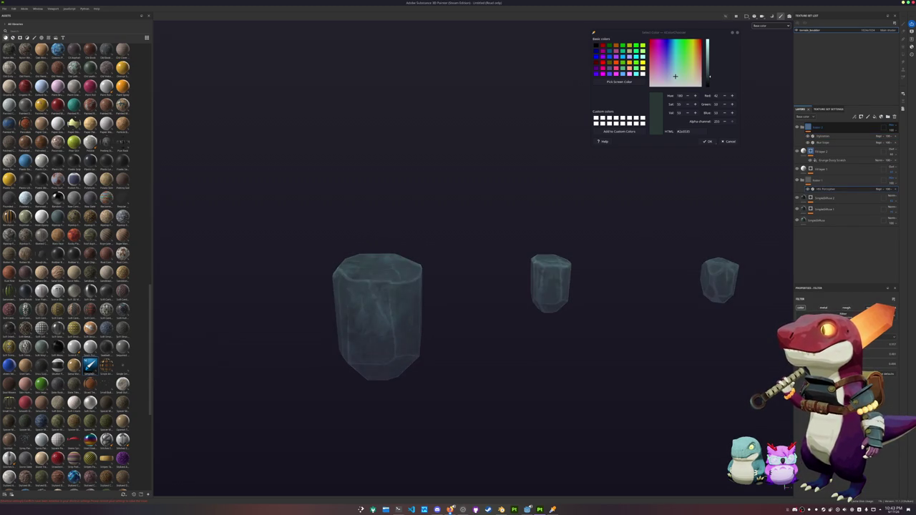
left_click_drag(712, 374, 669, 363, "alt")
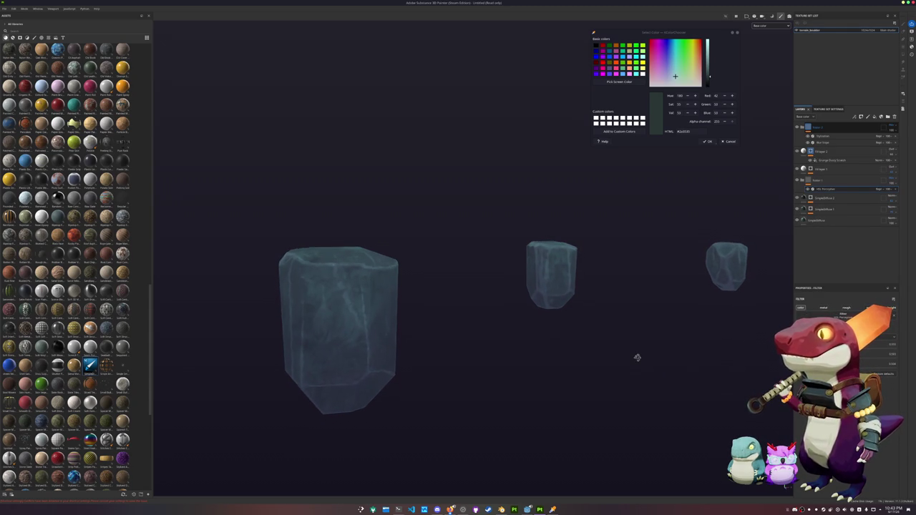
middle_click_drag(639, 360, 557, 365)
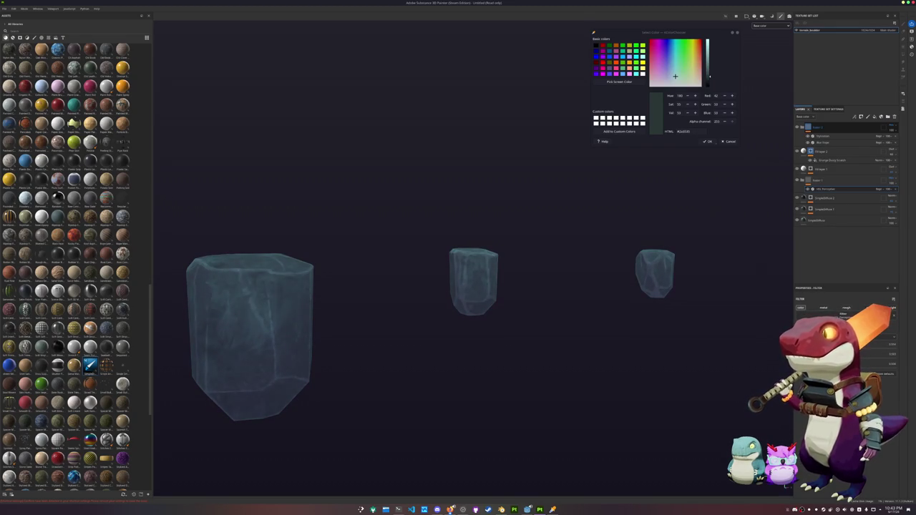
left_click_drag(629, 376, 662, 370, "alt")
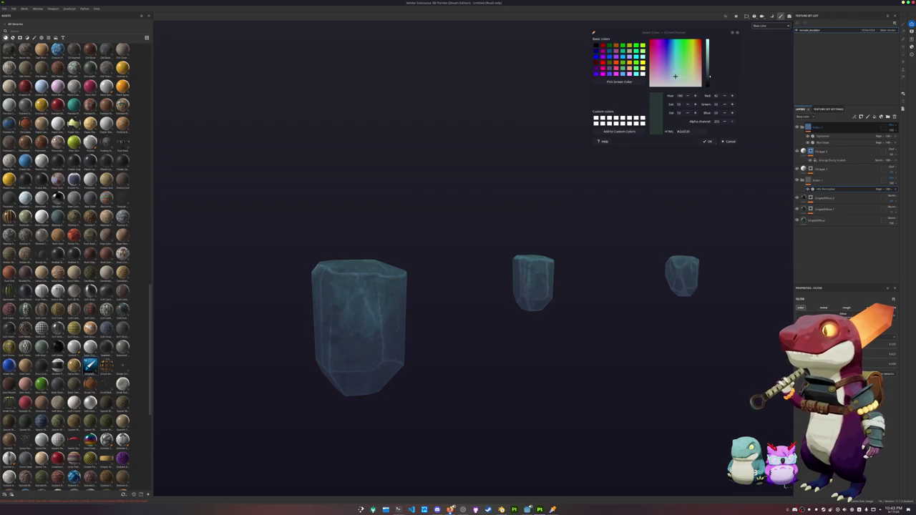
scroll(700, 372, "up", 2)
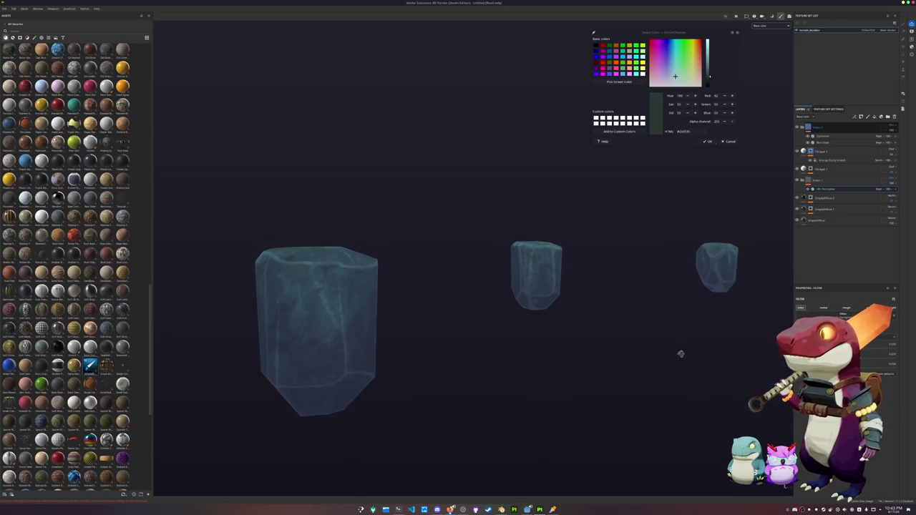
mouse_move(681, 358)
left_mouse_down("alt")
mouse_move(670, 365)
mouse_move(691, 359)
mouse_move(694, 434)
mouse_move(690, 374)
left_mouse_up("alt")
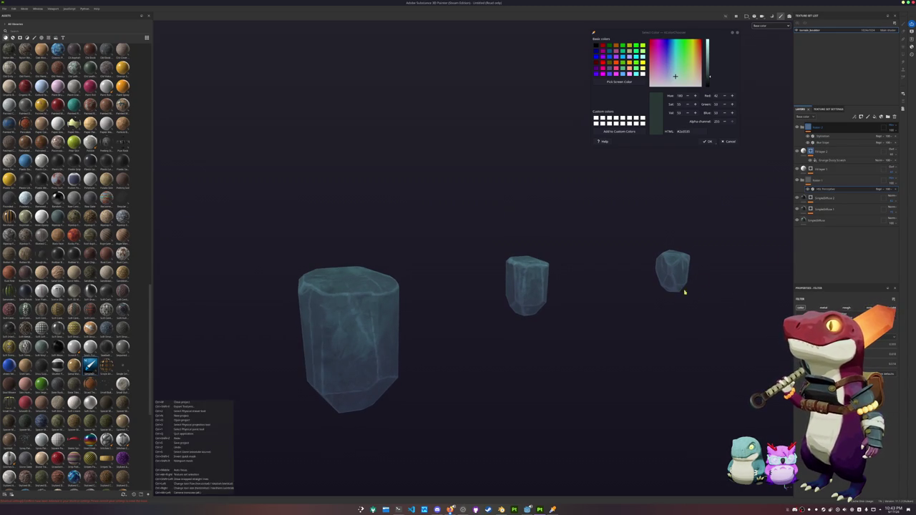
key("ctrl+s")
Step: Create a new folder in a recent project directory and save the project there as terrain_boulders
left_click(484, 197)
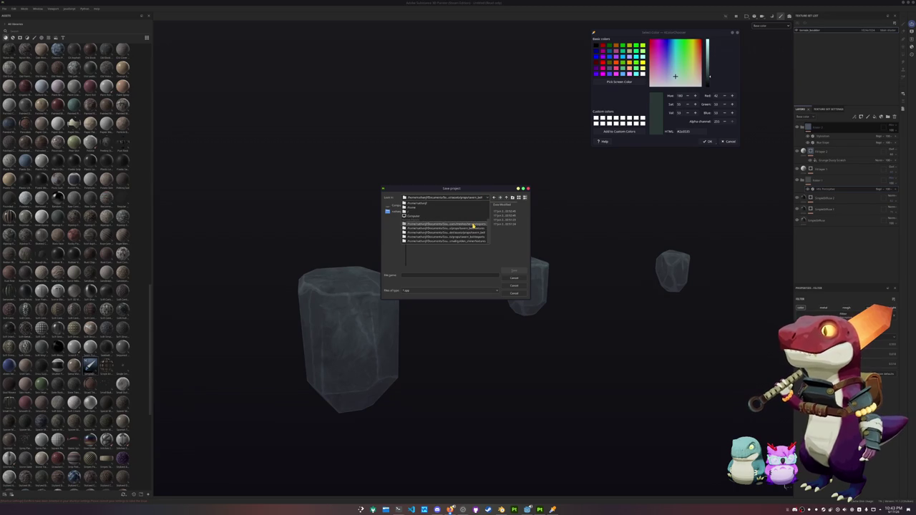
left_click(473, 225)
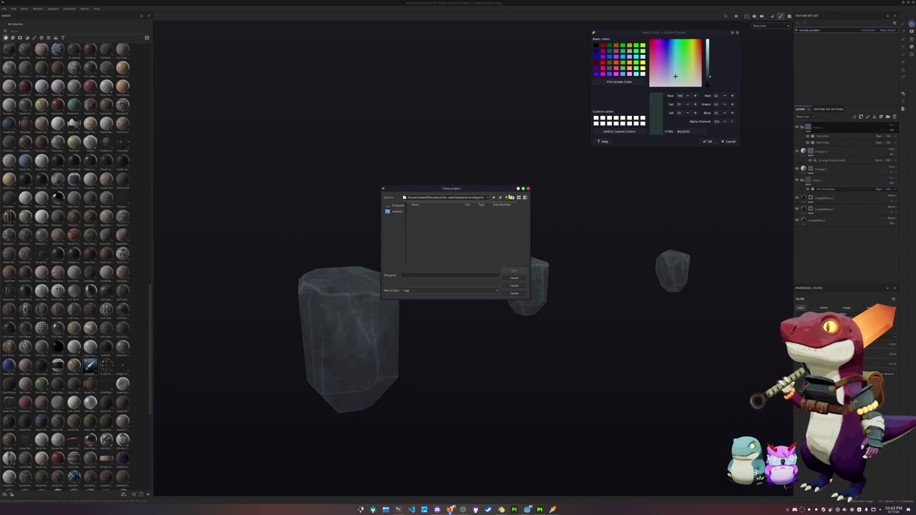
left_click(512, 199)
type("r")
key("Return")
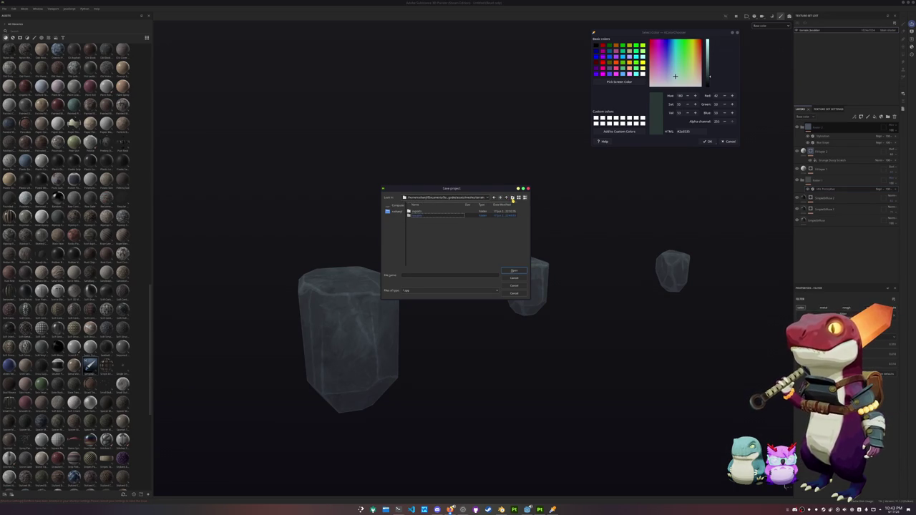
left_click(417, 274)
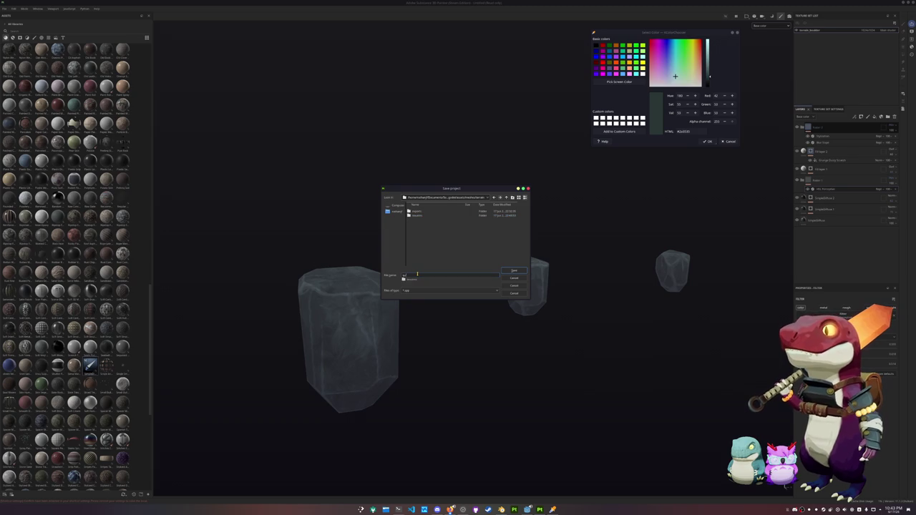
type("_rock")
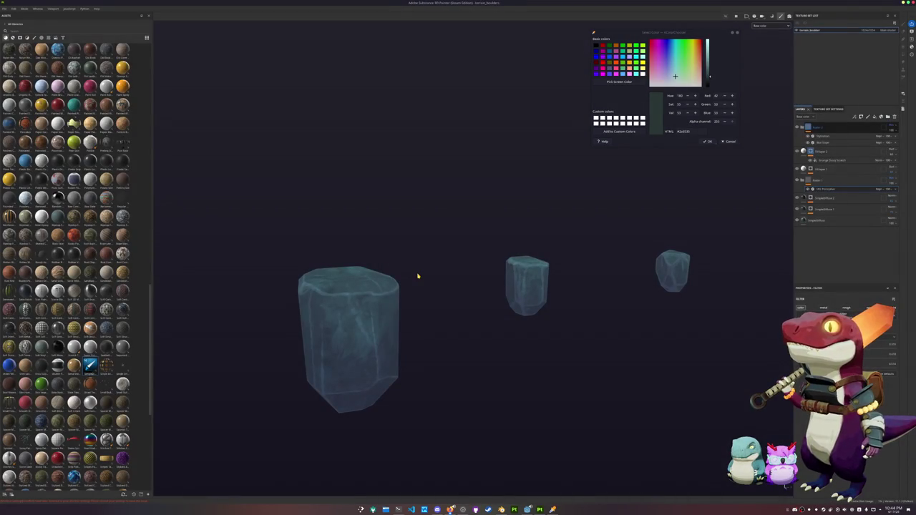
key("ctrl+shift+e")
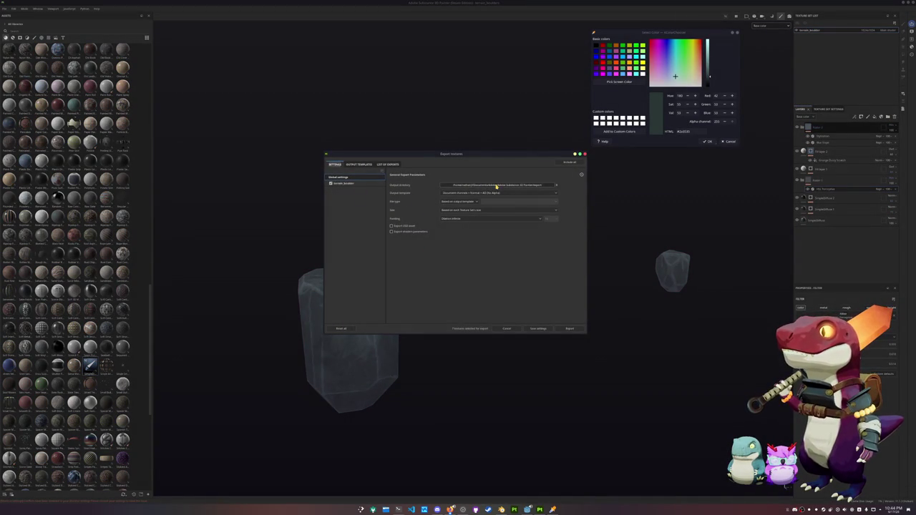
Step: Set the export output directory to a recent folder and export the boulder texture maps
left_click(495, 186)
left_click(470, 207)
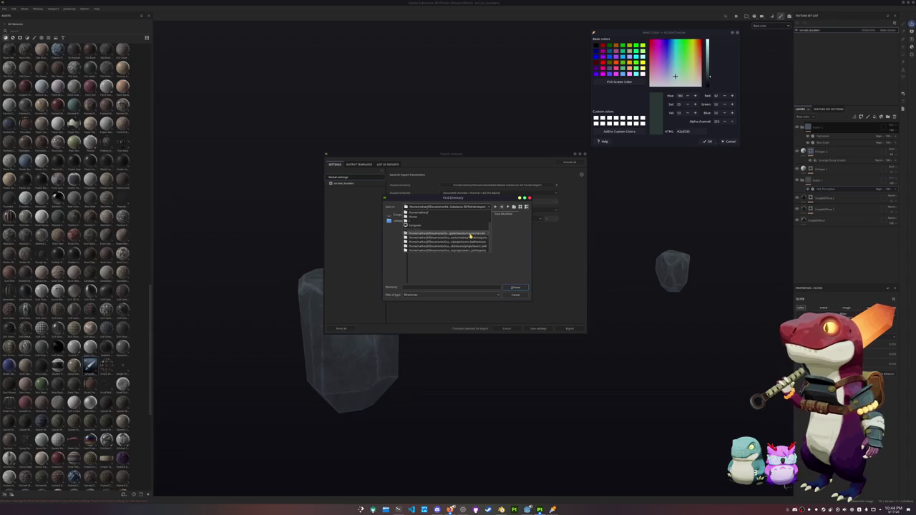
left_click(470, 234)
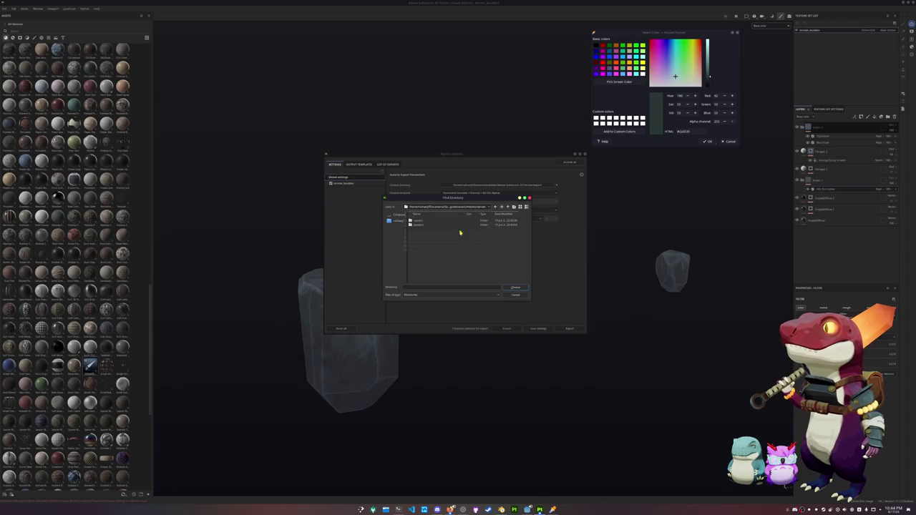
left_click(513, 287)
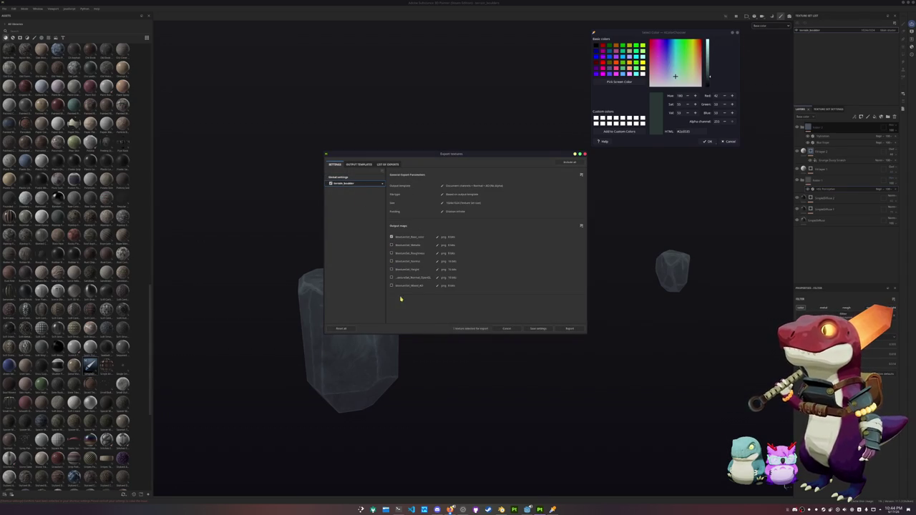
left_click(566, 330)
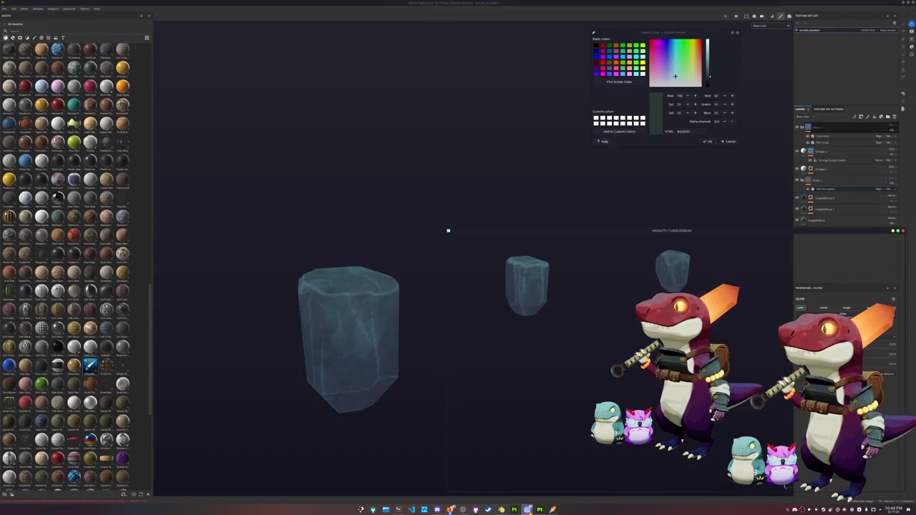
Step: In Blender's Shading workspace, load the exported boulder texture into the material with Ctrl+T
key("alt+Tab")
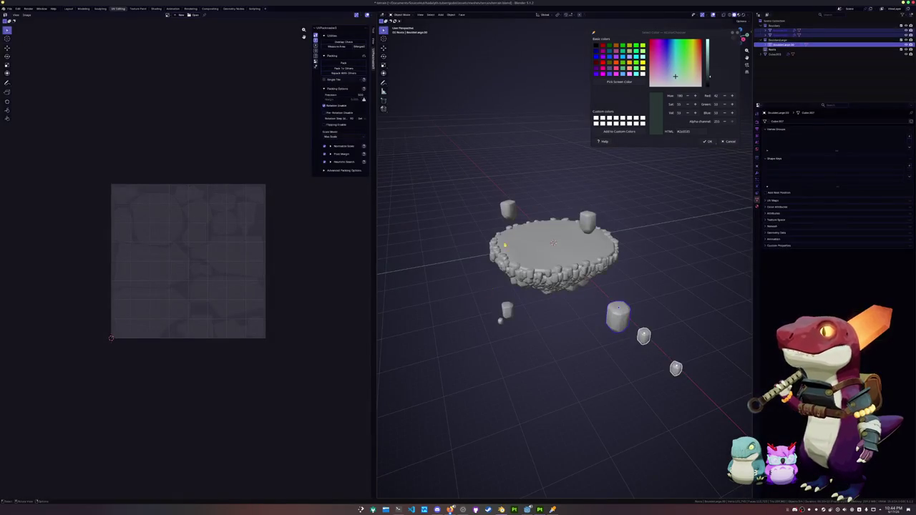
key("ctrl+Page_Down")
key("ctrl+Page_Down")
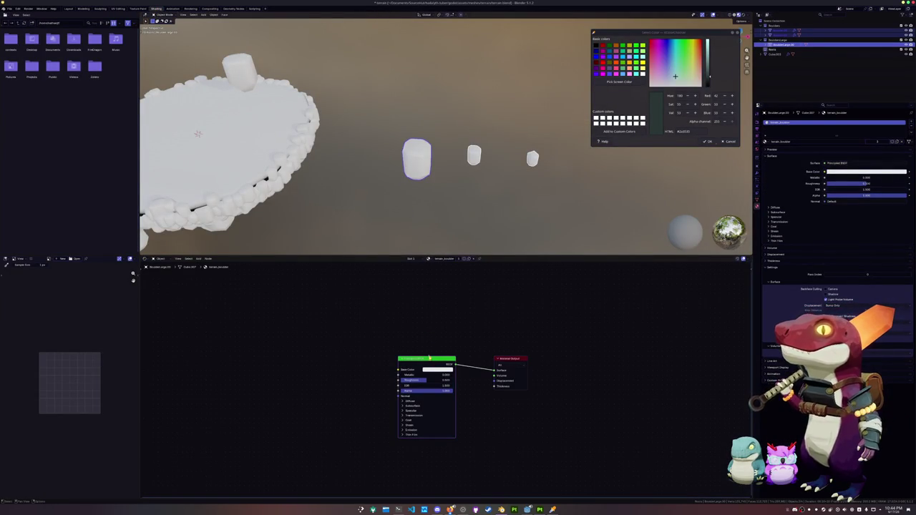
key("ctrl+t")
left_click(374, 389)
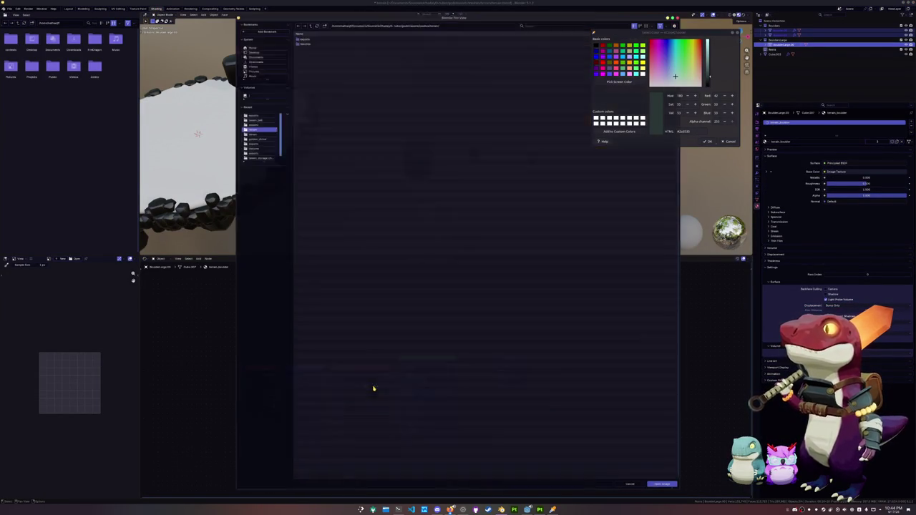
double_click(306, 43)
double_click(311, 43)
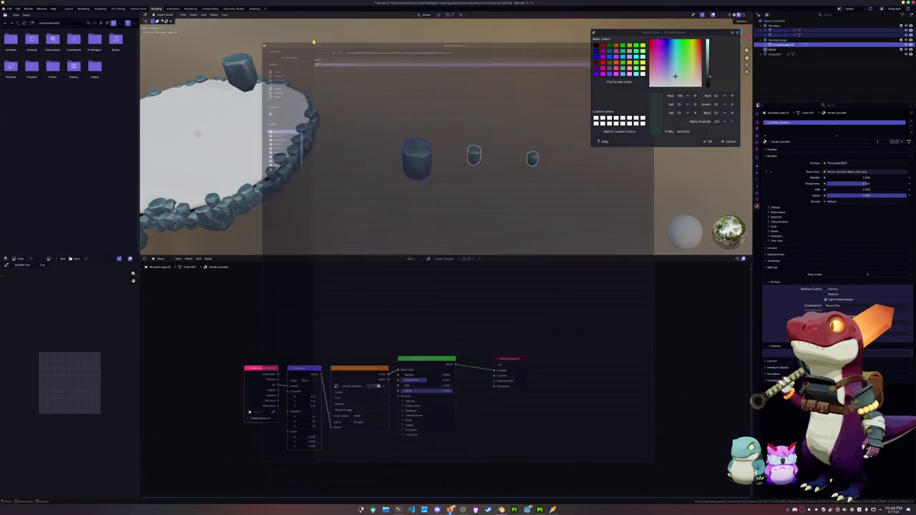
middle_click_drag(327, 138, 438, 365)
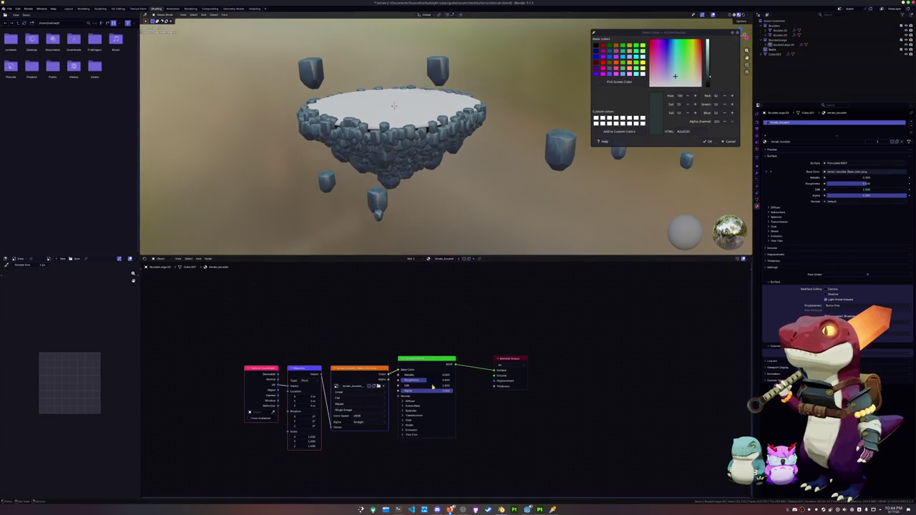
Step: Raise the boulder material's Roughness to 1 and inspect the island
left_click_drag(426, 383, 458, 383)
mouse_move(430, 146)
middle_mouse_down()
mouse_move(403, 96)
mouse_move(400, 151)
mouse_move(371, 165)
mouse_move(403, 182)
middle_mouse_up()
scroll(372, 165, "up", 3)
scroll(371, 165, "down", 3)
Step: Re-export the textures from Painter and return to Blender to see the update
key("alt+Tab")
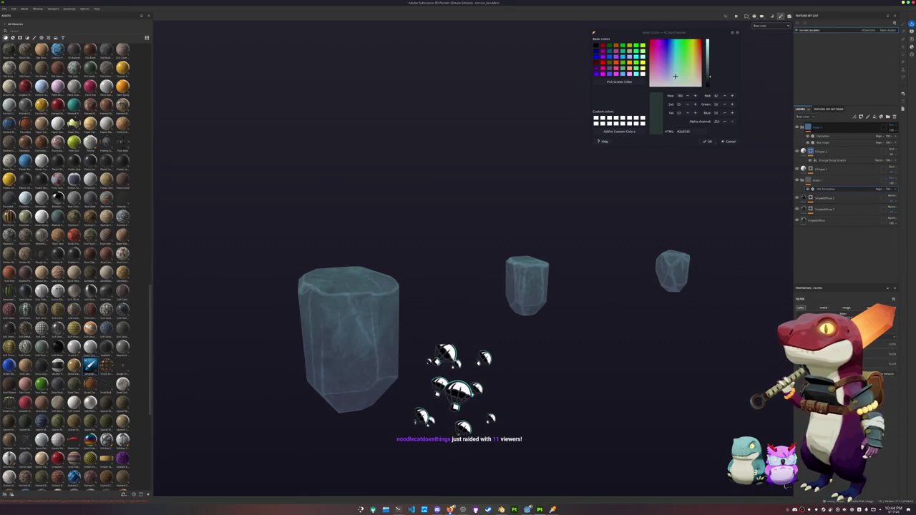
key("ctrl+shift+e")
left_click(566, 329)
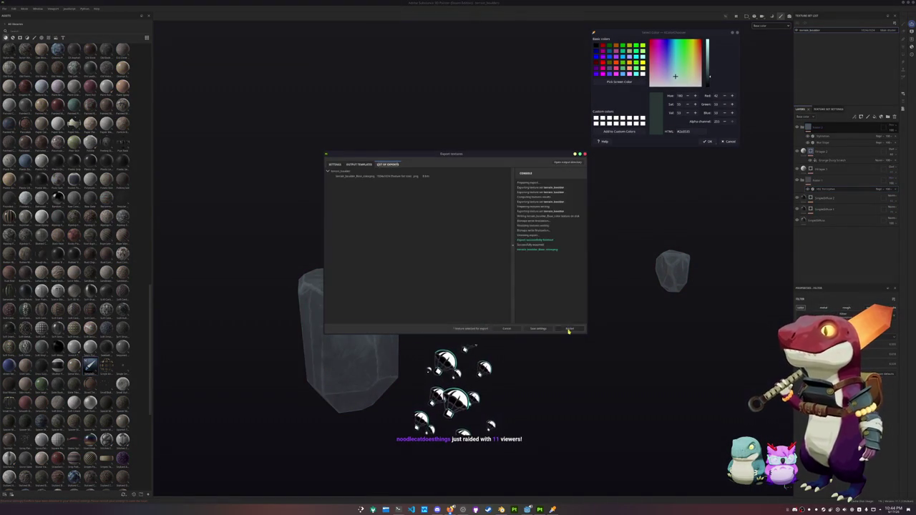
key("alt+Tab")
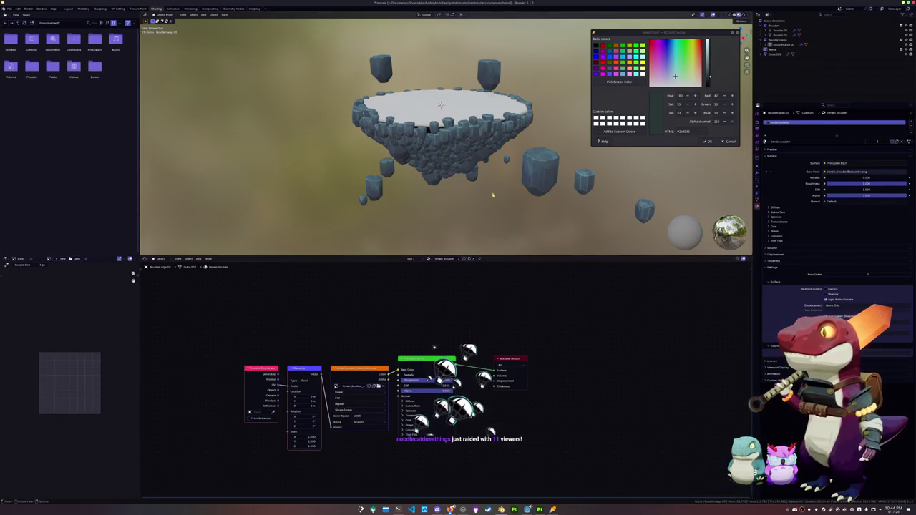
Step: Select a right-hand boulder, inspect the textured island rim from above, then return to Painter
scroll(522, 215, "up", 2)
left_click(593, 200)
scroll(493, 219, "up", 1)
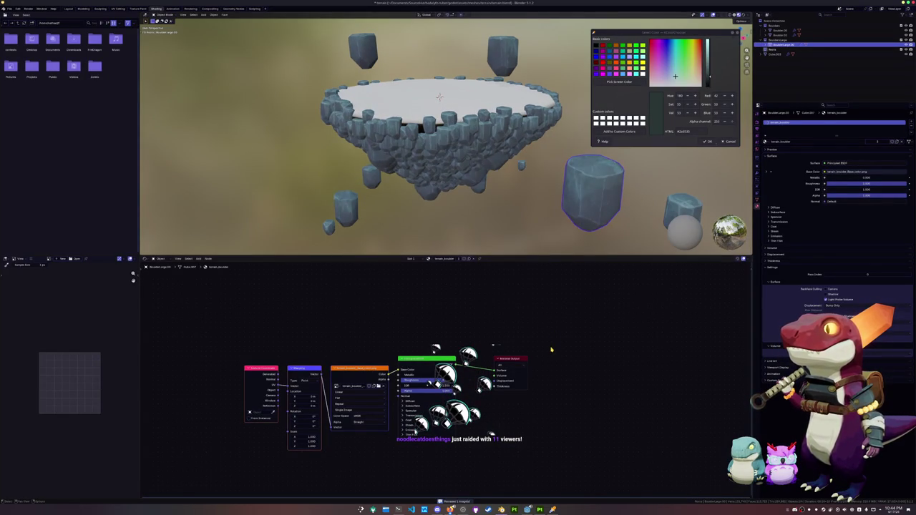
scroll(493, 219, "up", 1)
scroll(493, 219, "up", 2)
scroll(481, 204, "up", 2)
middle_click_drag(480, 204, 494, 199)
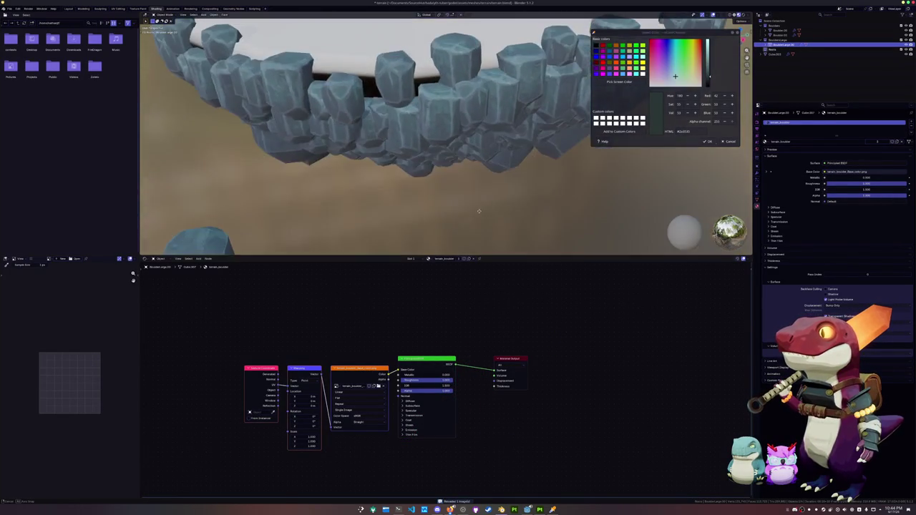
scroll(400, 71, "down", 2)
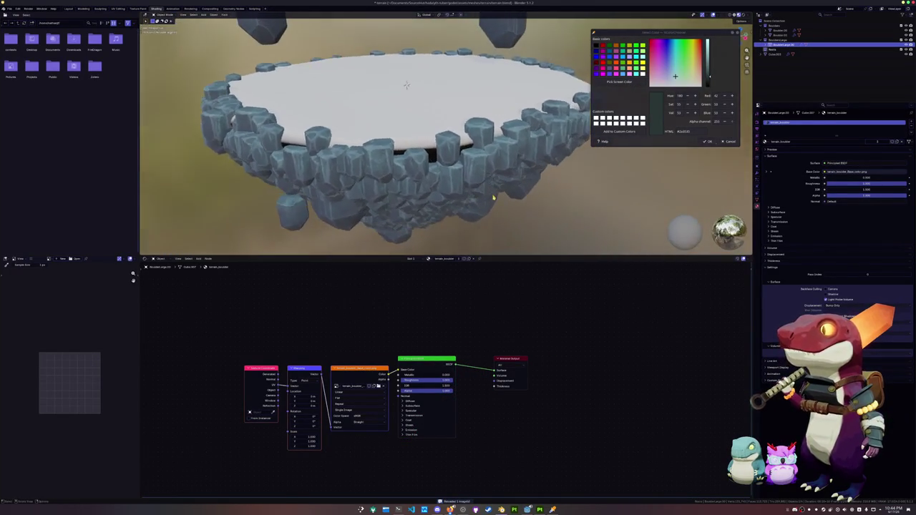
key("alt+Tab")
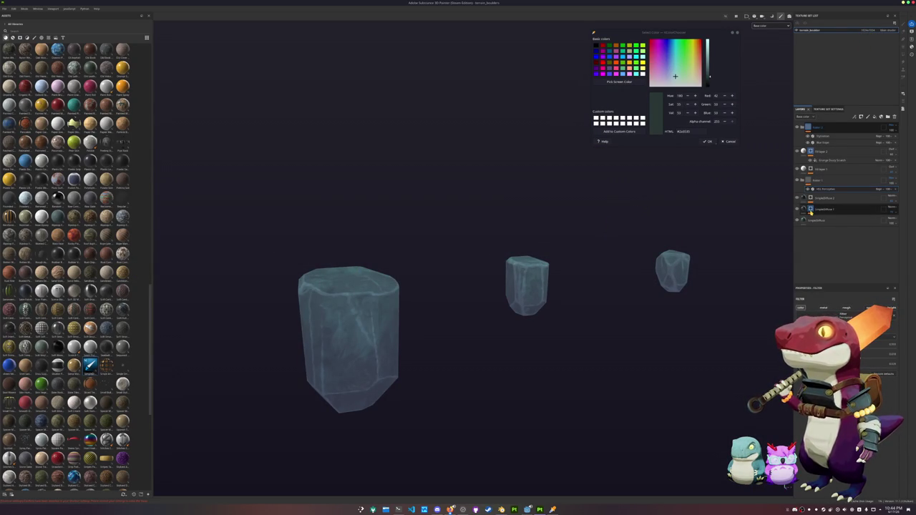
Step: Add Grunge Concrete Dusty under GrungeDiffuse 1 and check Layer 1's effects
left_click(811, 210)
left_click(811, 199)
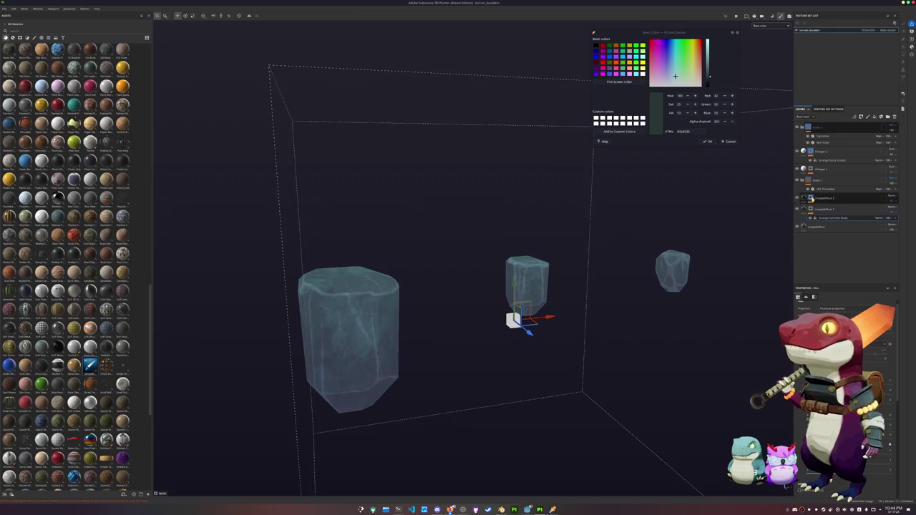
left_click(812, 201)
left_click(811, 170)
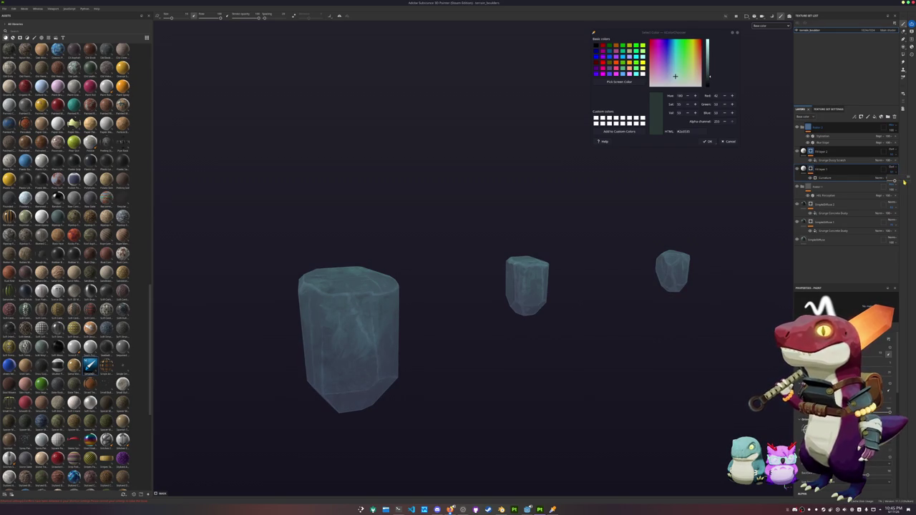
Step: Review Fill layer 2 and the lower fill layer on the boulders
left_click(862, 153)
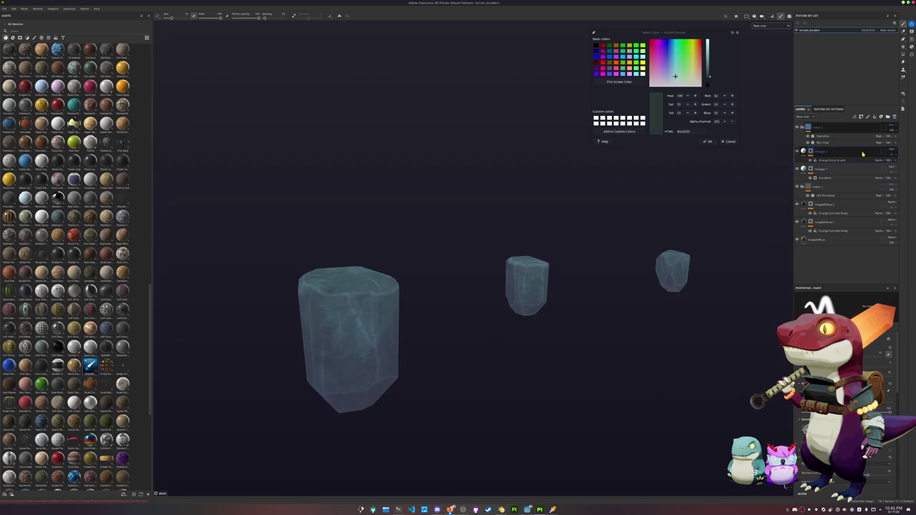
left_click(869, 171)
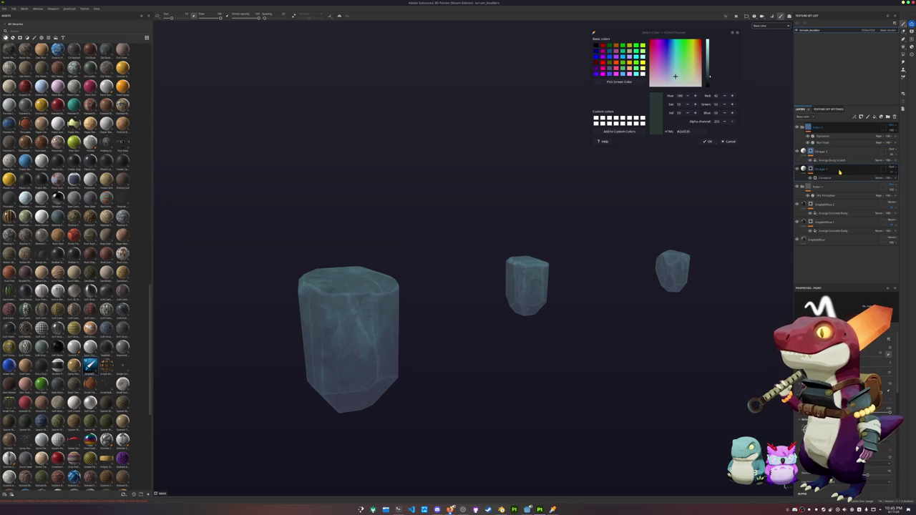
left_click_drag(503, 260, 519, 261, "alt")
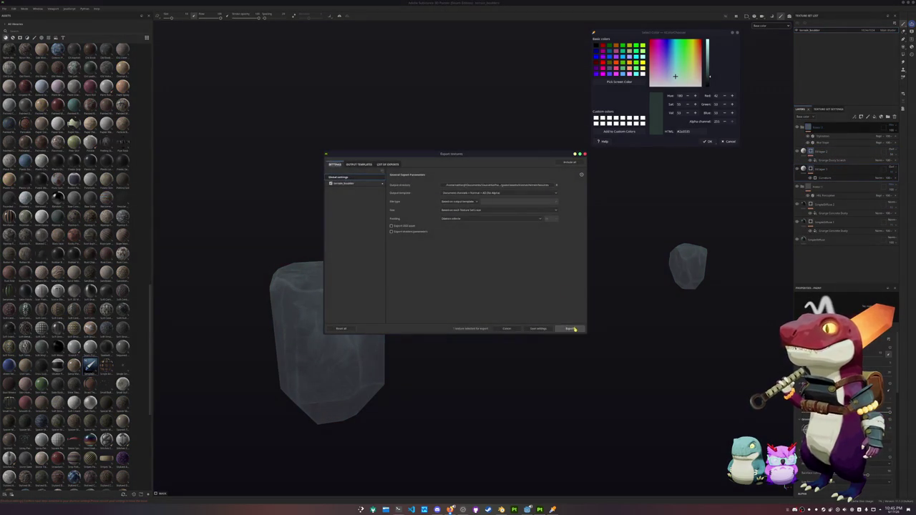
Step: Export the updated boulder textures and go back to Blender's rock platform
left_click(541, 509)
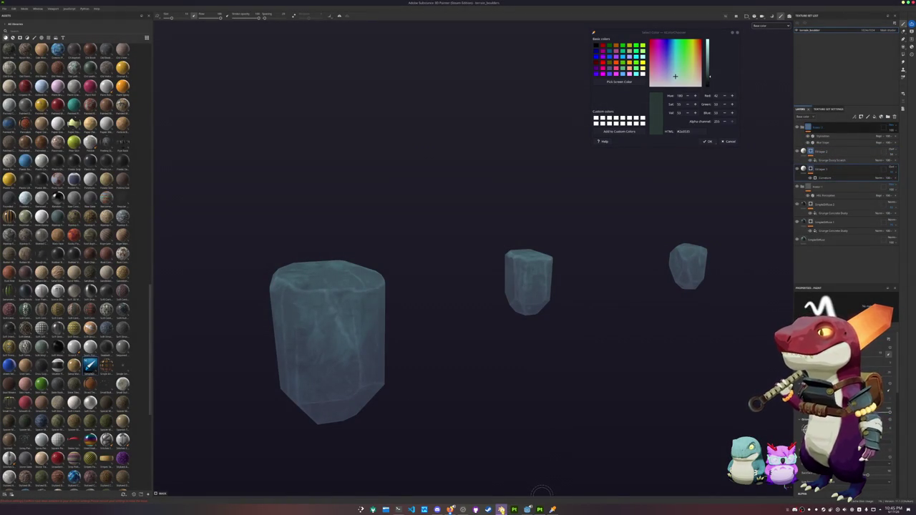
left_click(501, 509)
mouse_move(458, 201)
middle_mouse_down()
mouse_move(478, 204)
mouse_move(444, 163)
middle_mouse_up()
Step: Extrude the island platform's rim faces downward in Edit Mode and view the result from the side
scroll(477, 203, "down", 3)
scroll(465, 186, "down", 3)
left_click(444, 163)
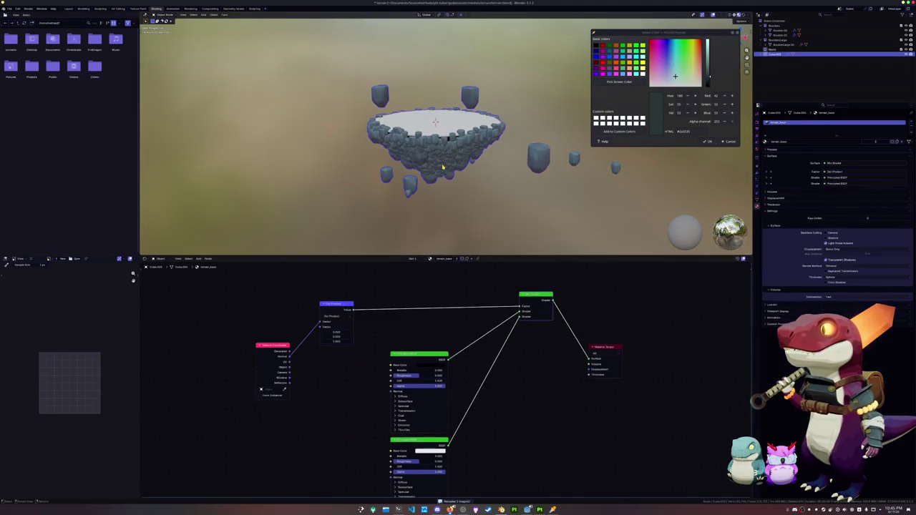
scroll(444, 163, "up", 3)
key("Tab")
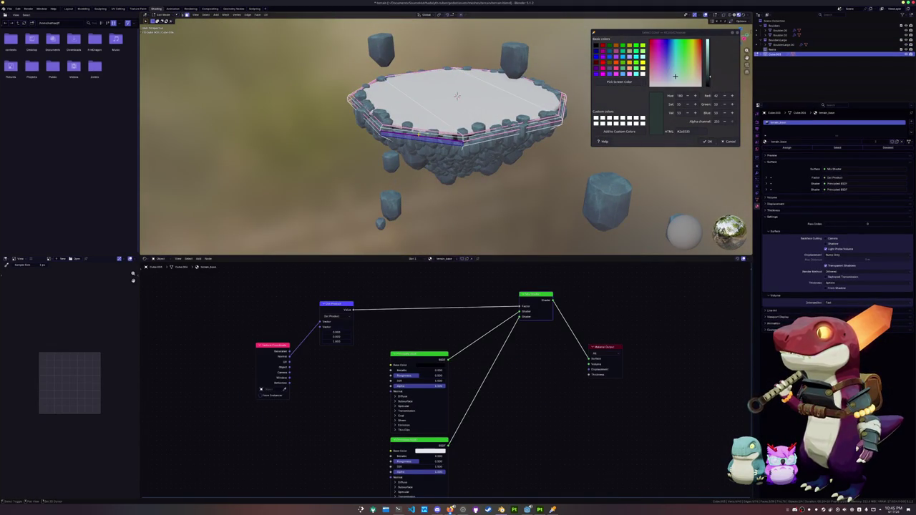
key("e")
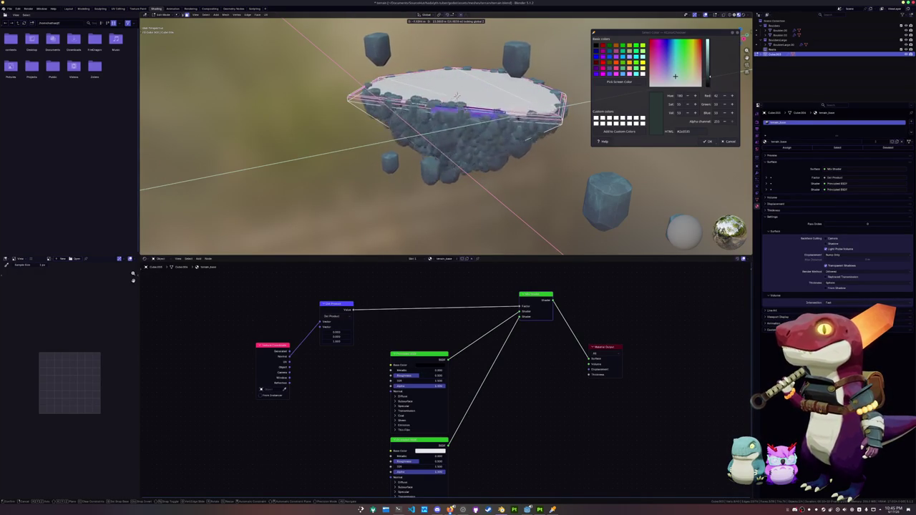
left_click(456, 108)
middle_click_drag(456, 108, 456, 120)
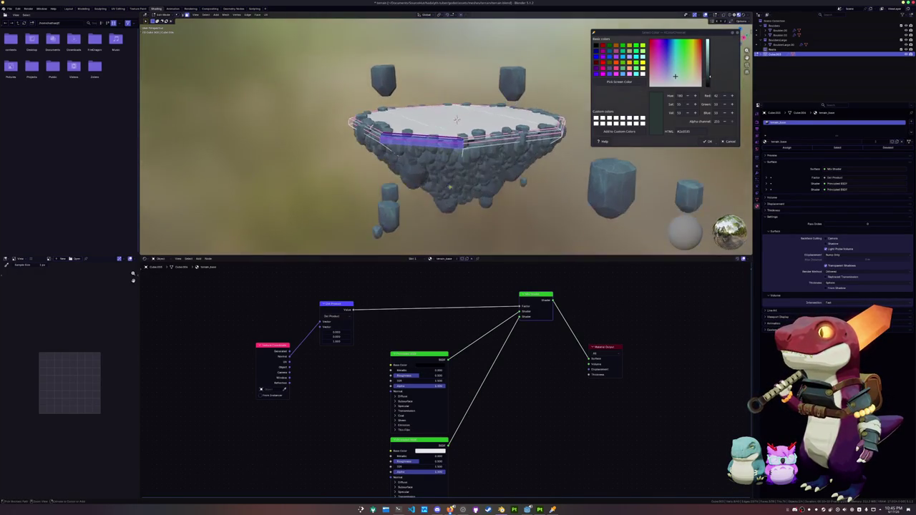
scroll(456, 119, "up", 1)
scroll(465, 139, "up", 2)
scroll(476, 161, "up", 2)
scroll(493, 199, "up", 2)
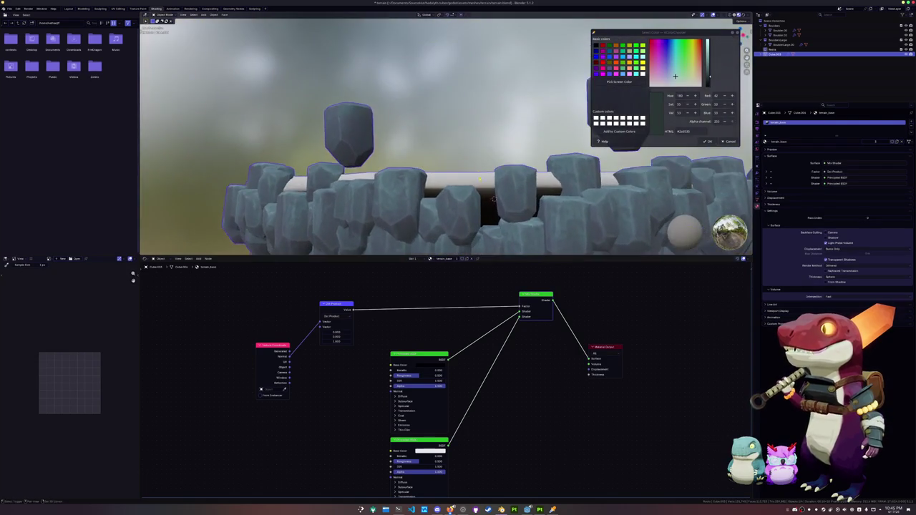
scroll(493, 199, "up", 2)
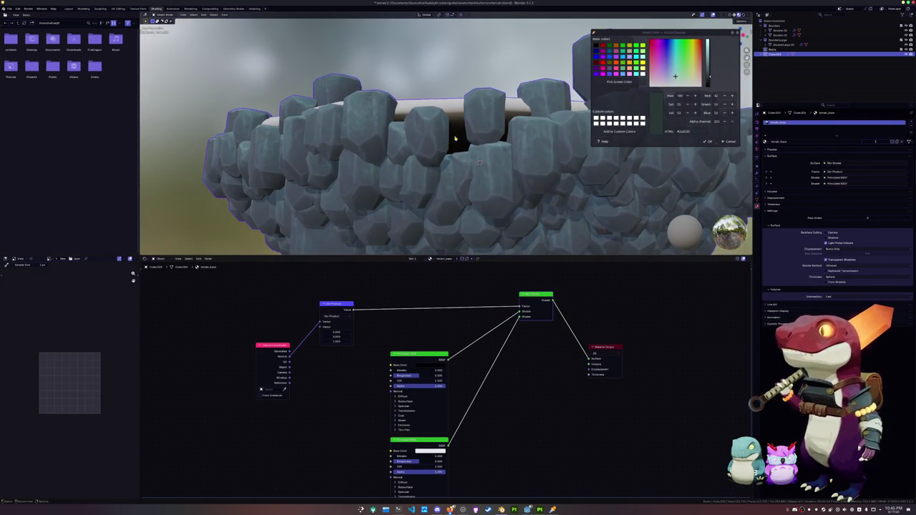
scroll(456, 152, "down", 3)
scroll(452, 143, "down", 2)
scroll(452, 144, "up", 2)
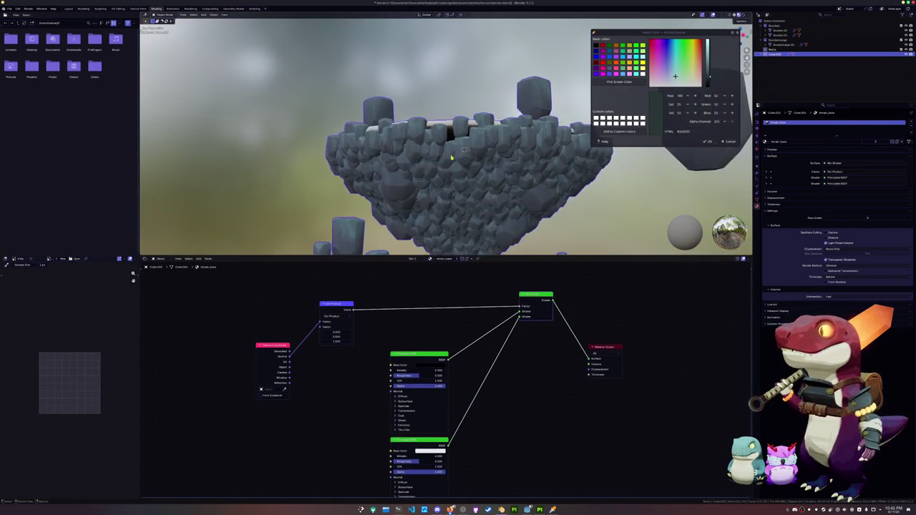
scroll(452, 151, "up", 3)
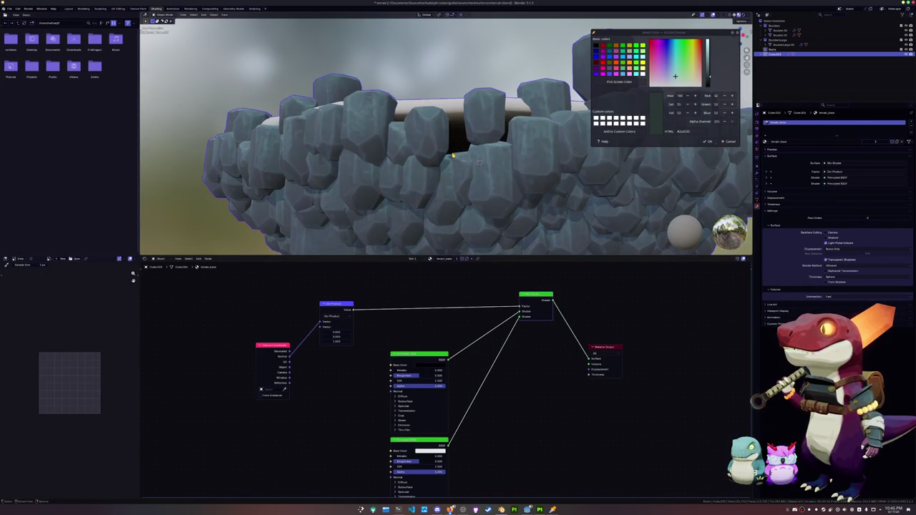
Step: Dismiss the leftover colour picker and save the Blender file
mouse_move(452, 155)
middle_mouse_down()
mouse_move(442, 236)
mouse_move(454, 128)
mouse_move(457, 166)
middle_mouse_up()
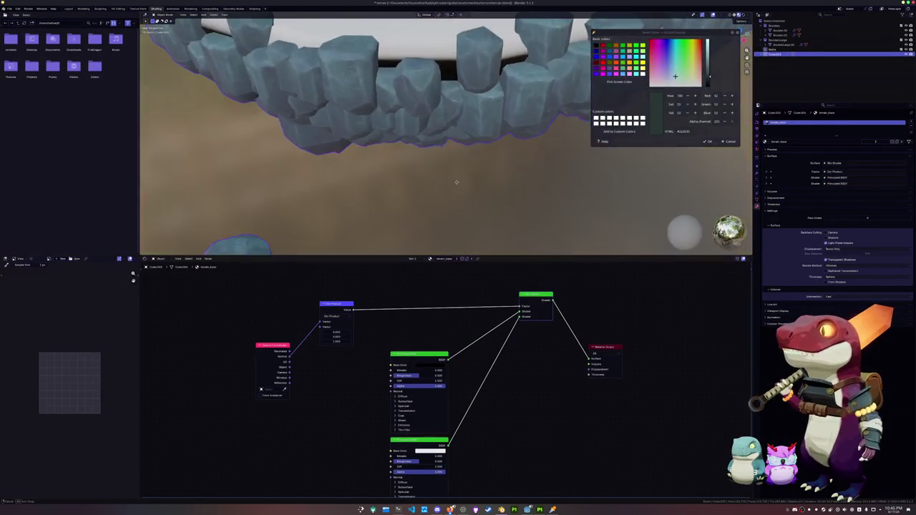
scroll(457, 166, "down", 2)
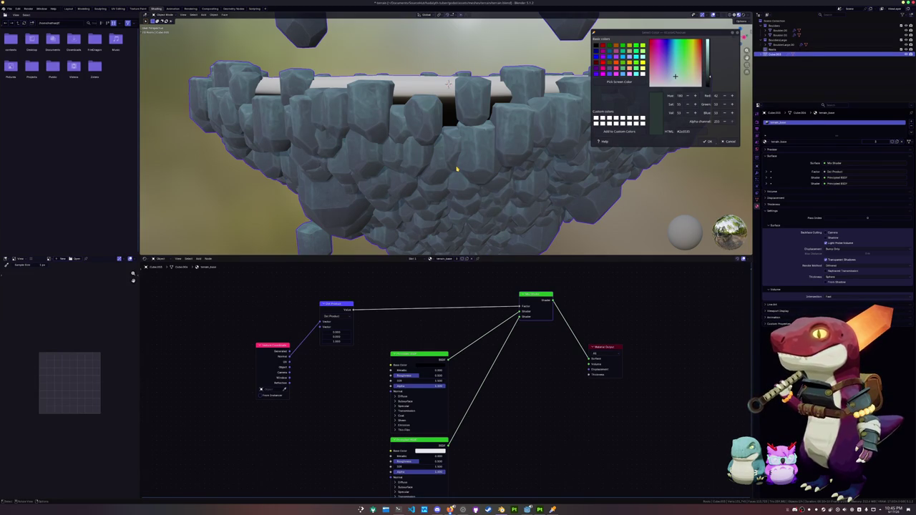
scroll(452, 155, "down", 2)
scroll(452, 154, "down", 1)
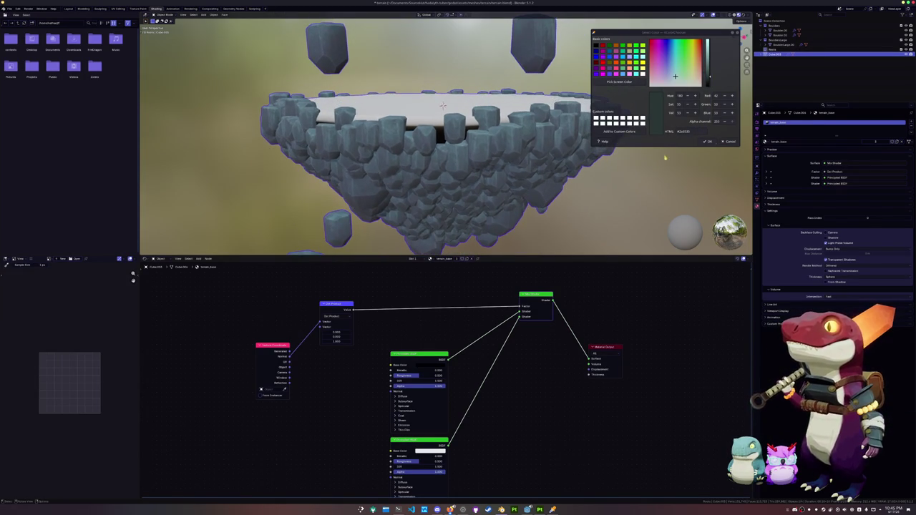
left_click(727, 141)
scroll(579, 184, "down", 3)
key("ctrl+s")
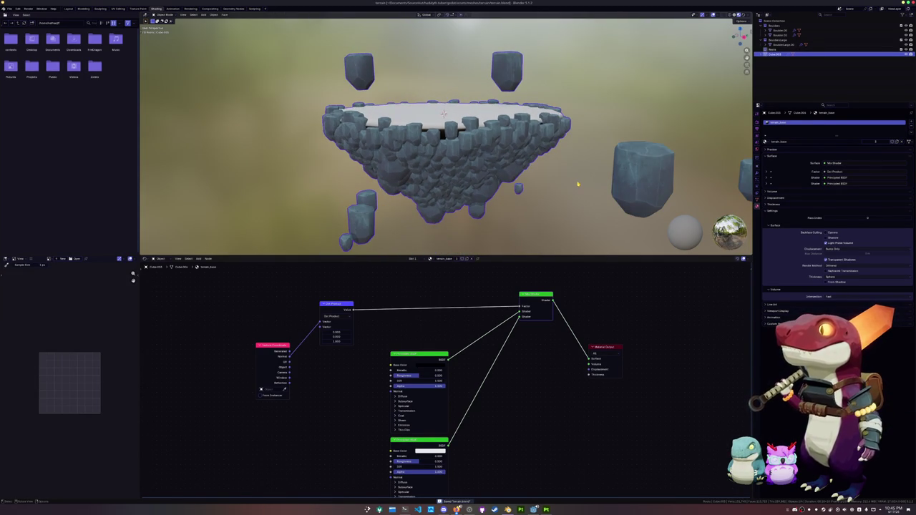
Step: Scale the rocks along the Z axis only
mouse_move(581, 184)
middle_mouse_down()
mouse_move(640, 182)
mouse_move(583, 182)
mouse_move(606, 116)
mouse_move(459, 169)
mouse_move(473, 172)
middle_mouse_up()
key("s")
key("z")
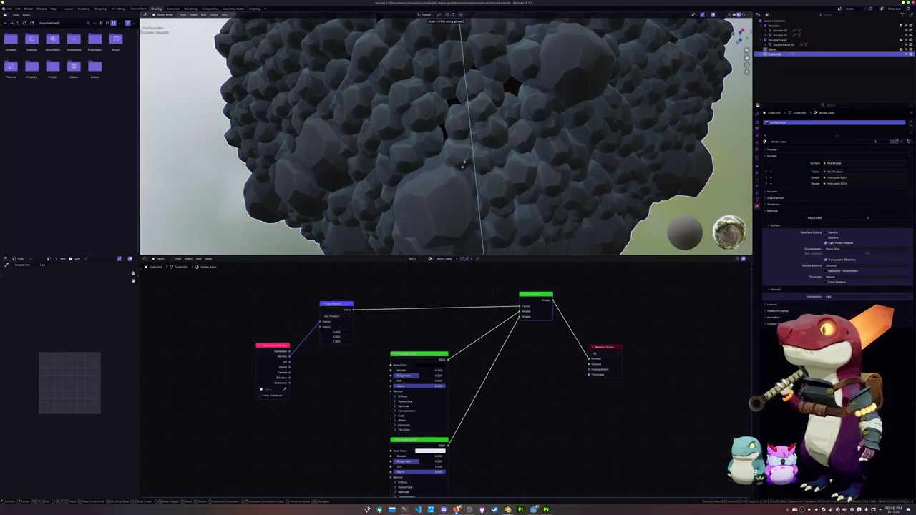
left_click(553, 194)
scroll(581, 179, "down", 4)
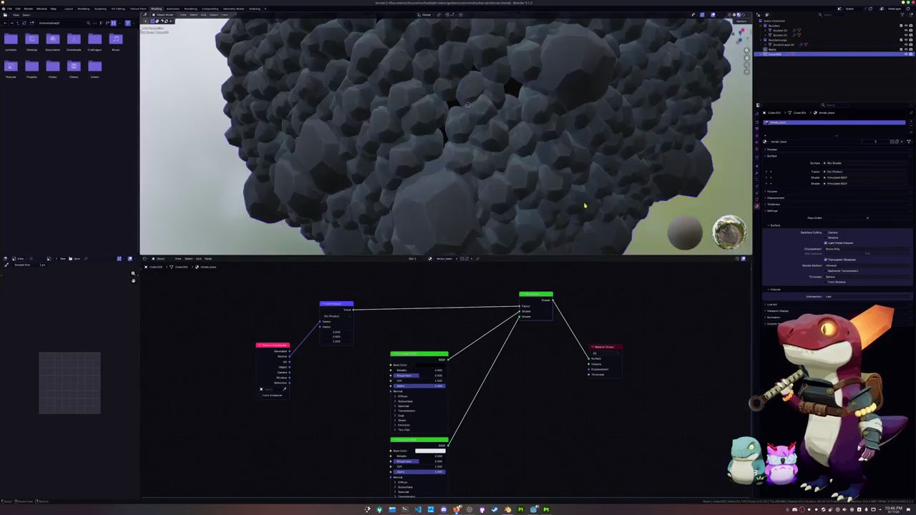
scroll(580, 139, "down", 3)
Step: Add a new plane mesh to the floating-island scene
middle_click_drag(580, 137, 583, 183)
scroll(521, 184, "down", 2)
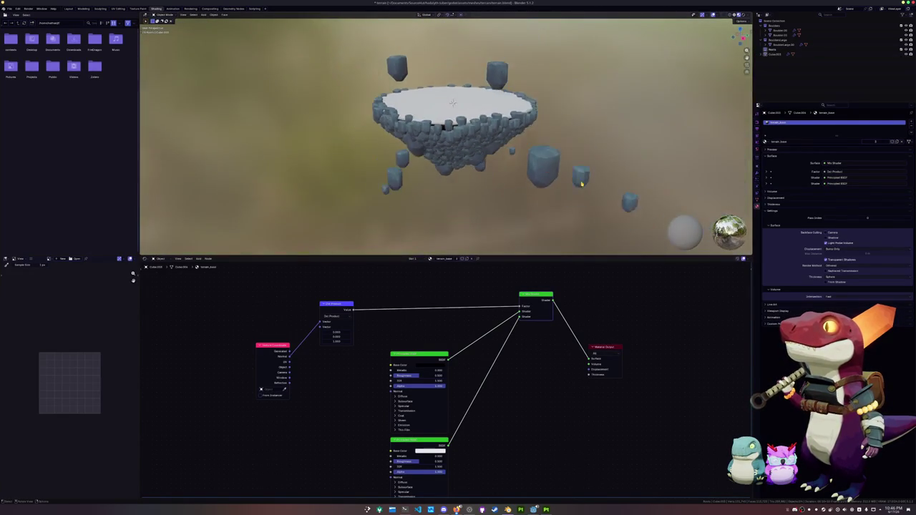
scroll(521, 188, "up", 2)
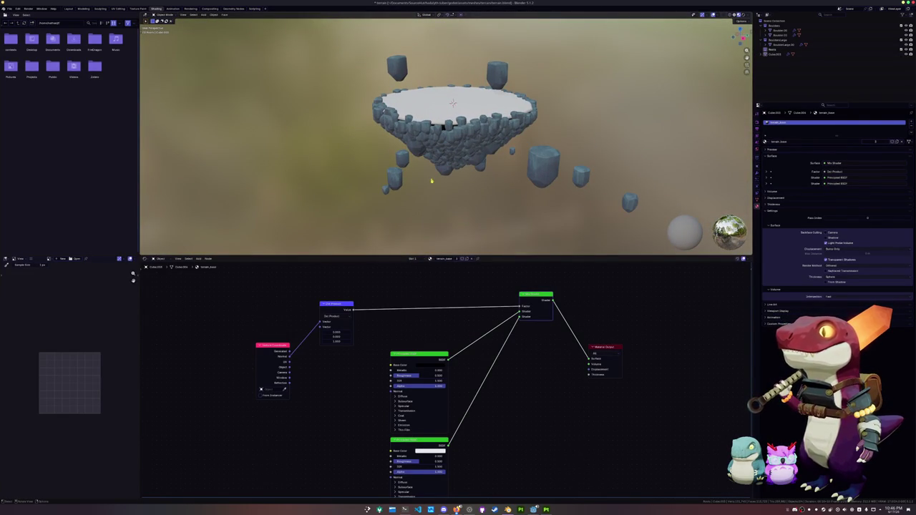
key("shift+a")
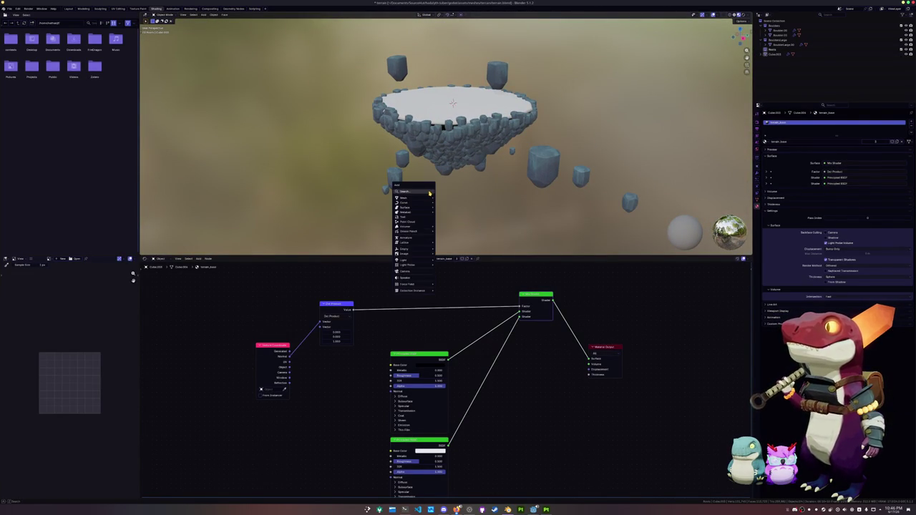
mouse_move(405, 198)
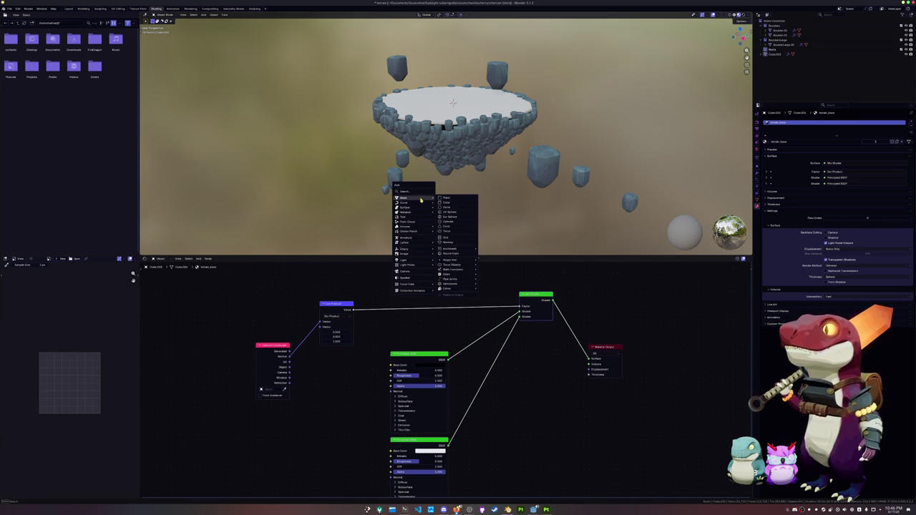
left_click(448, 198)
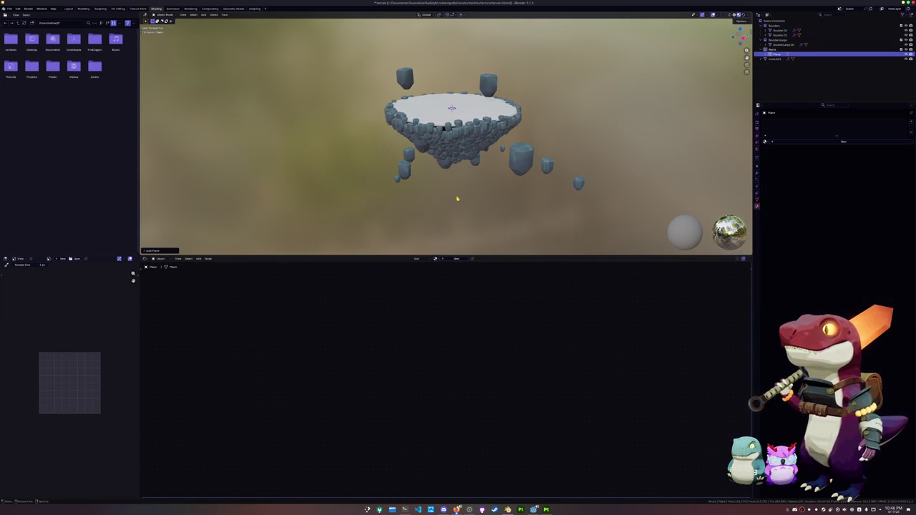
Step: In top view, move the new plane along X to sit beside the island
middle_click_drag(456, 198, 501, 204)
key("s")
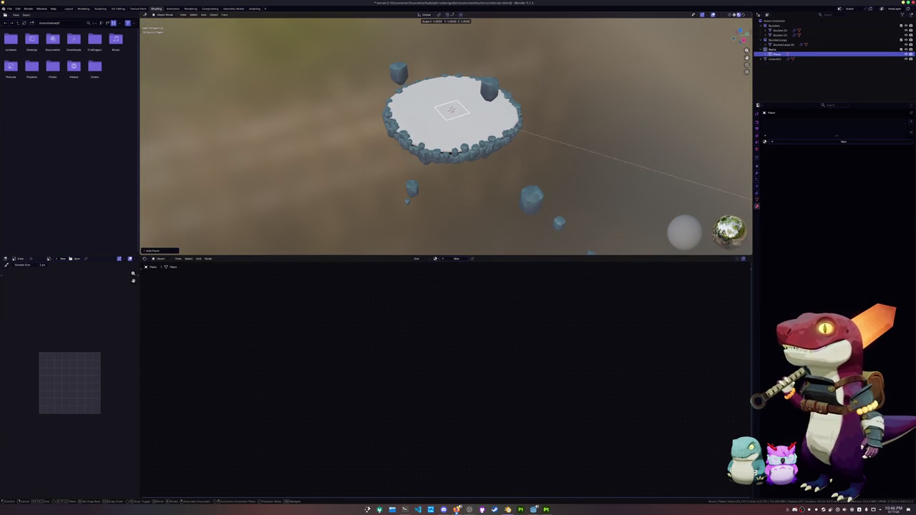
key("Escape")
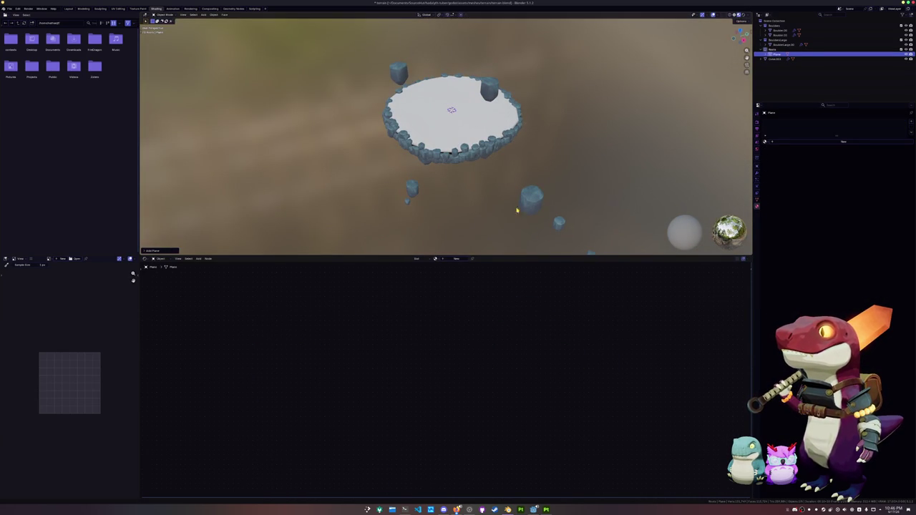
key("KP_7")
key("g")
key("x")
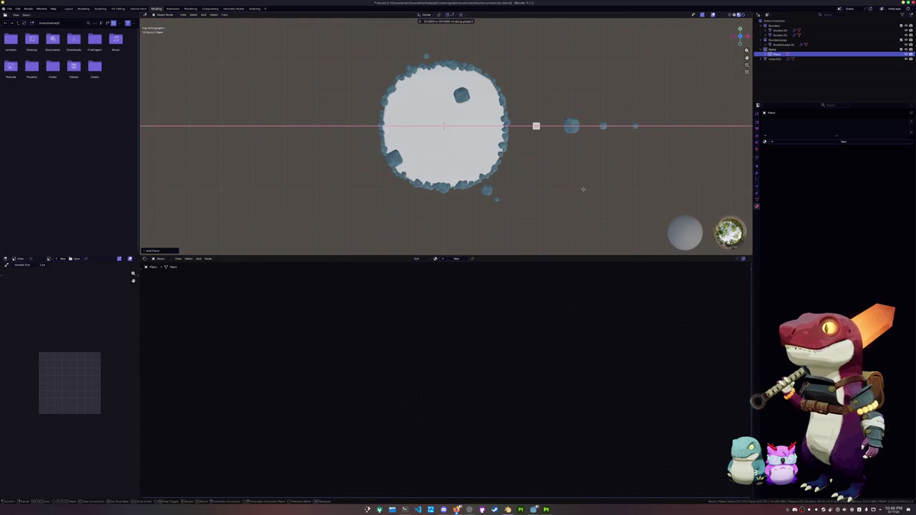
left_click(585, 187)
Step: Centre the plane and view it top-down in the UV Editing workspace
scroll(587, 190, "up", 8)
middle_click_drag(696, 207, 318, 207, "shift")
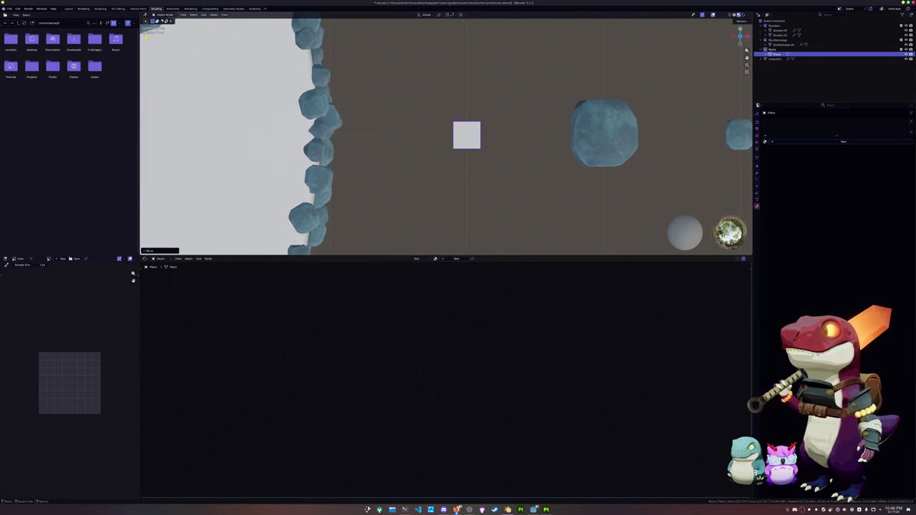
left_click(119, 9)
key("KP_7")
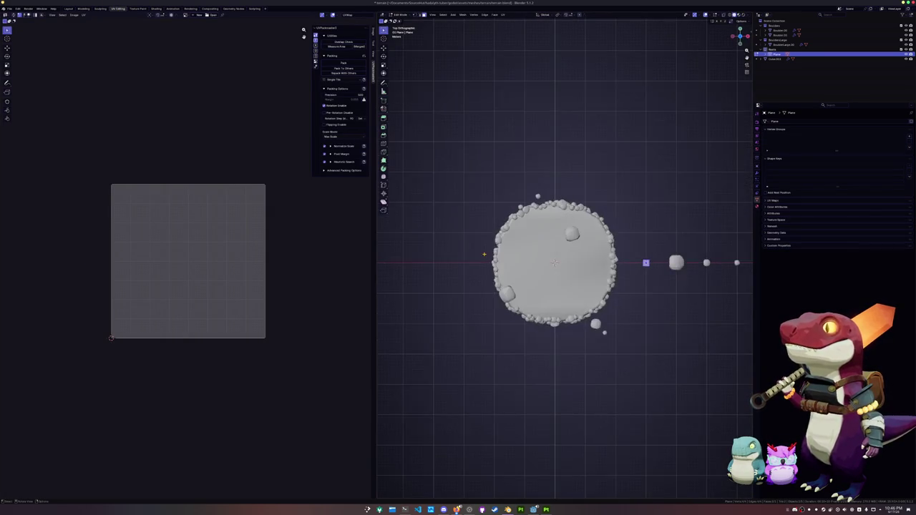
Step: Subdivide the whole plane into a 3x3 grid of faces
scroll(484, 254, "up", 4)
middle_click_drag(712, 267, 534, 267, "shift")
scroll(533, 267, "up", 4)
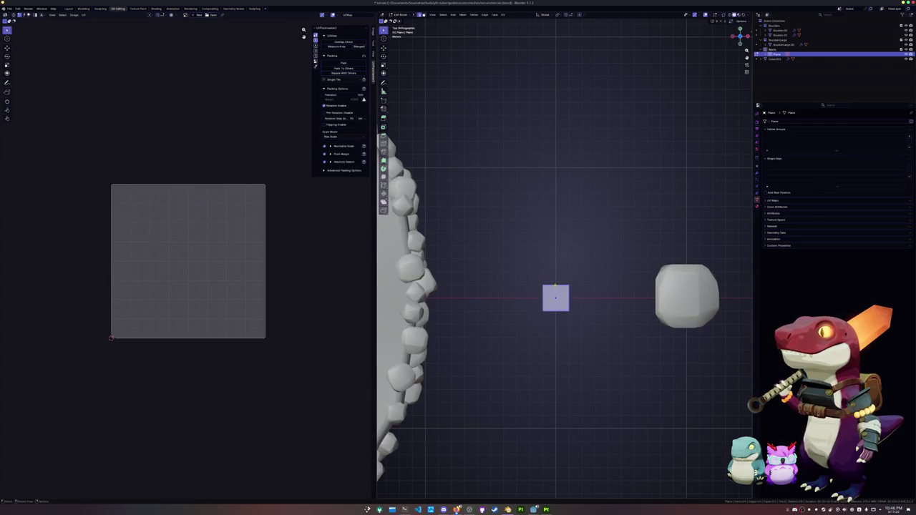
key("alt+a")
scroll(565, 259, "up", 3)
right_click(564, 312)
key("Escape")
key("a")
right_click(549, 313)
left_click(544, 322)
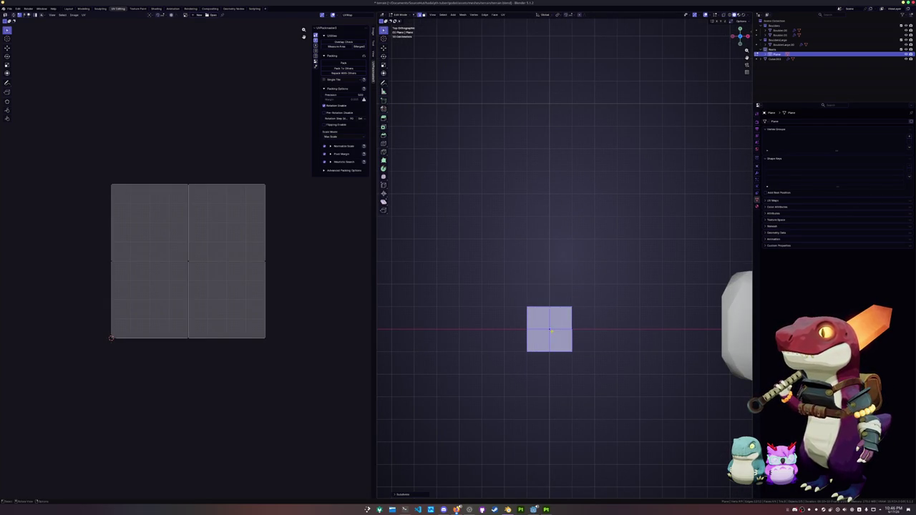
left_click(410, 495)
left_click(456, 463)
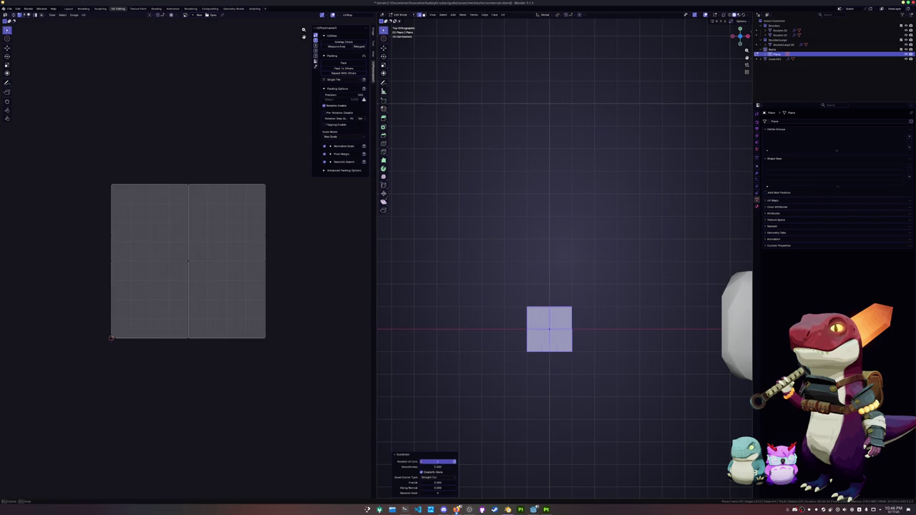
Step: Reset the UVs of the centre, top-left and top-middle faces to the full square
left_click(482, 374)
left_click(549, 329)
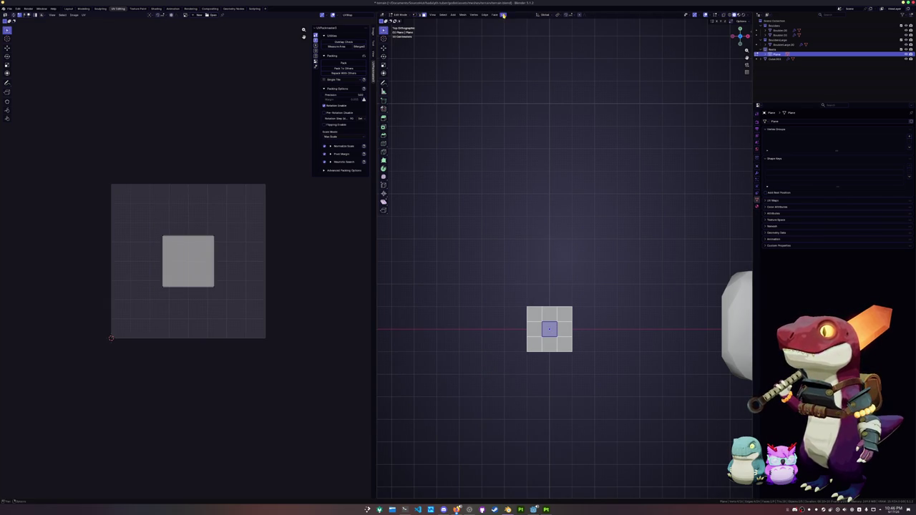
key("u")
left_click(523, 89)
left_click(534, 314)
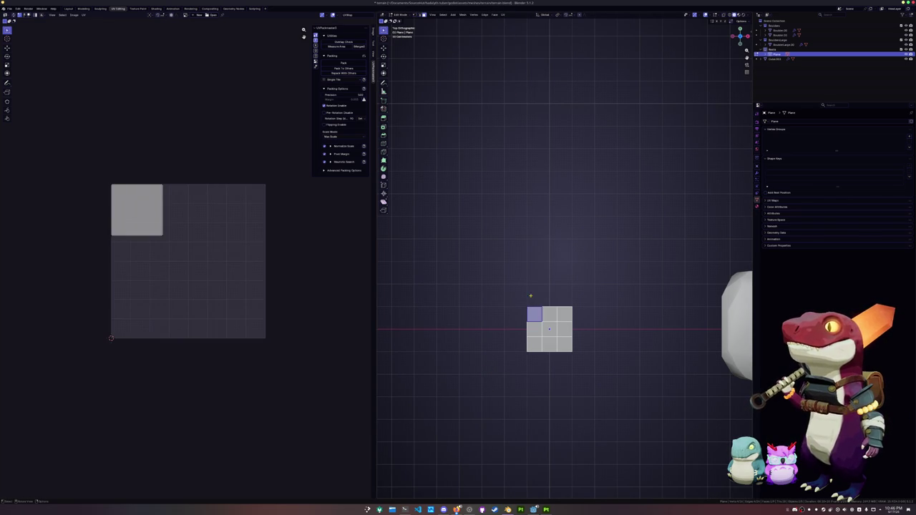
left_click(504, 14)
left_click(513, 92)
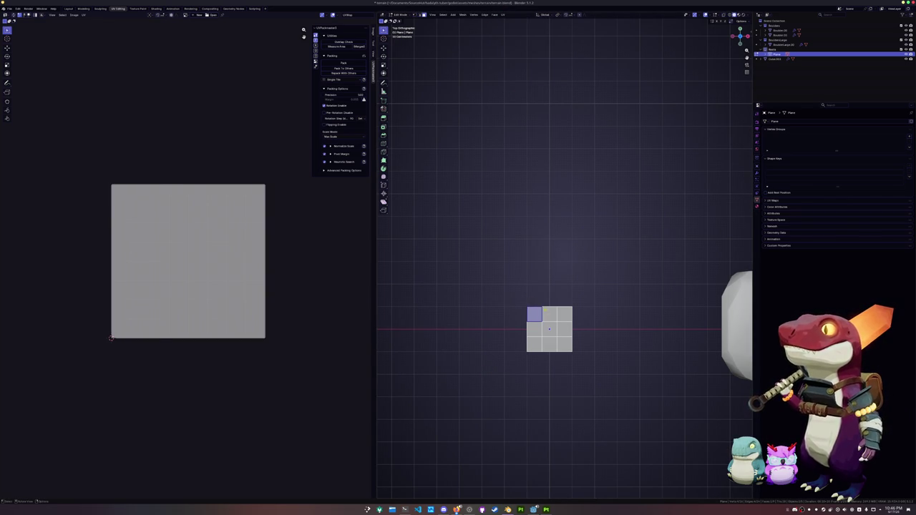
left_click(549, 315)
key("F3")
type("r")
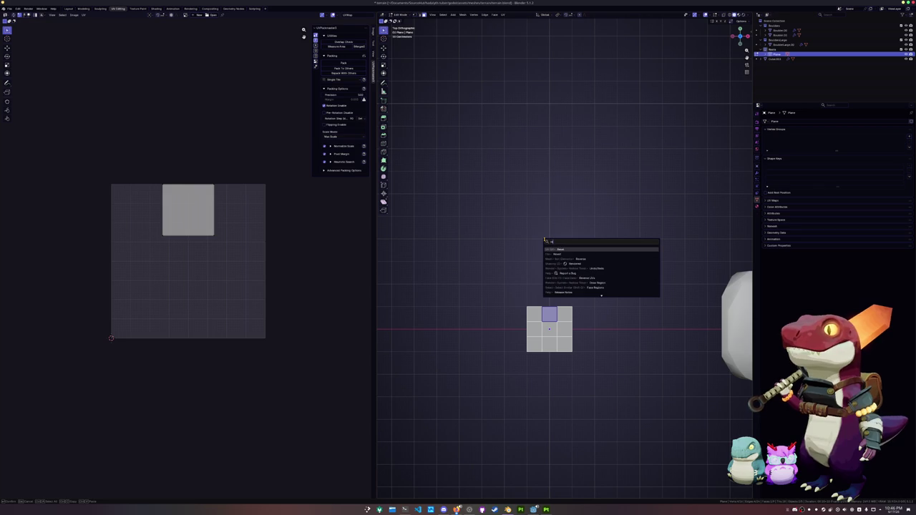
key("Return")
Step: Reset UVs for the top-right, middle-right and middle-left faces, then check the top two rows
left_click(564, 315)
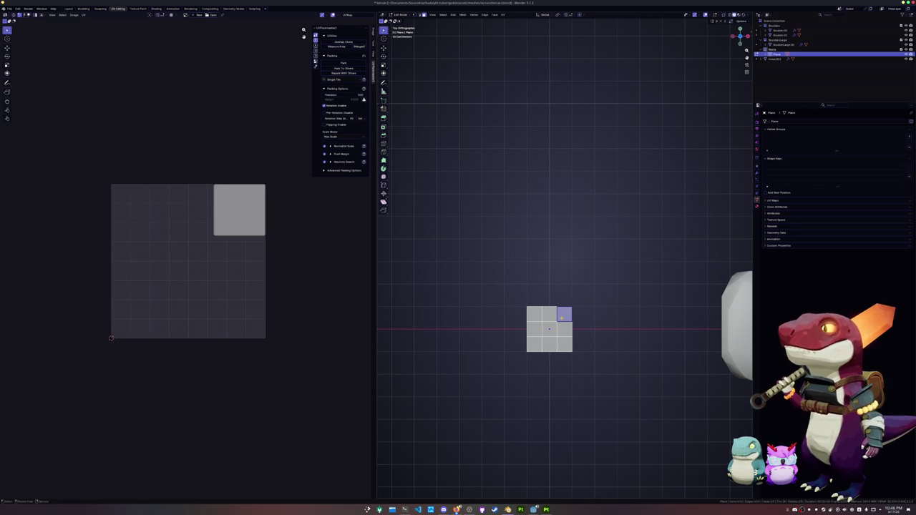
key("u")
left_click(547, 390)
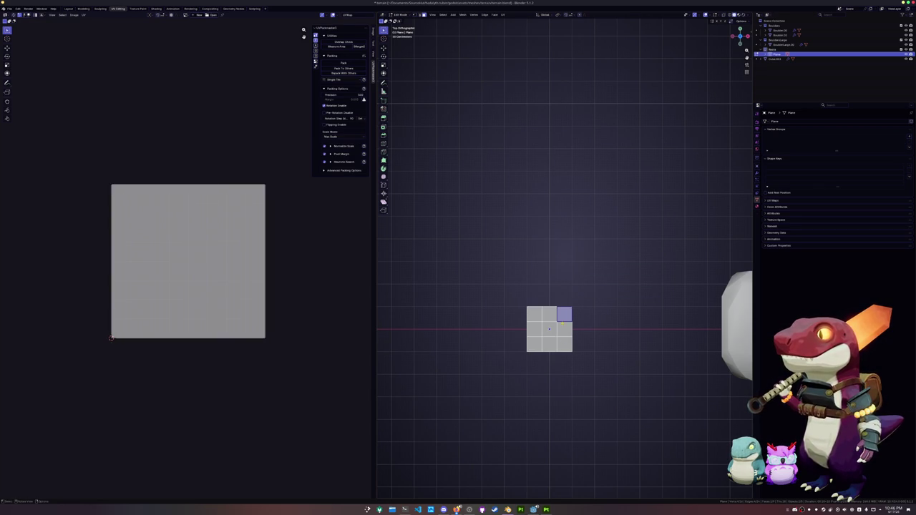
left_click(564, 333)
key("u")
left_click(554, 324)
key("u")
left_click(534, 329)
key("u")
left_click(531, 330)
left_click(534, 314)
left_click(549, 314)
left_click(564, 315)
left_click(564, 330)
left_click(549, 329)
left_click(534, 330)
Step: Reset the bottom-row faces' UVs to the full square and return to Object Mode
left_click(534, 344)
key("u")
left_click(534, 347)
left_click(549, 344)
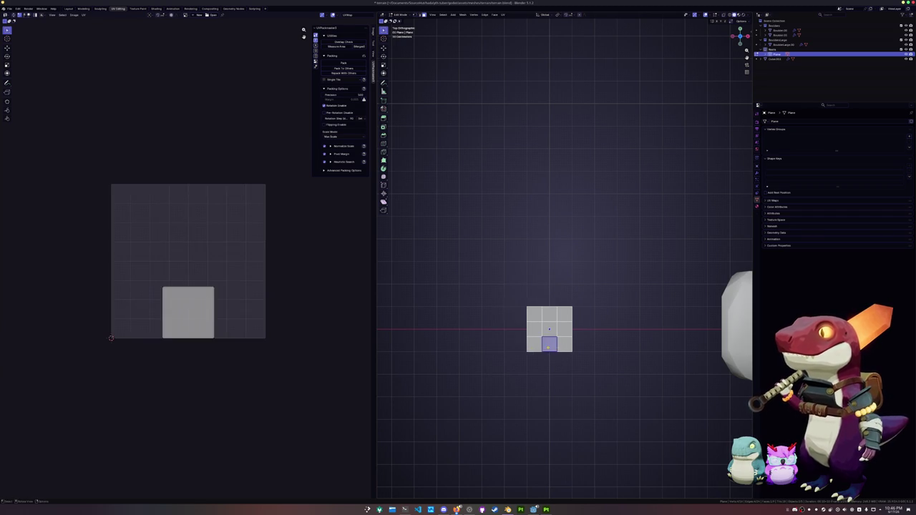
key("u")
left_click(549, 347)
left_click(564, 348)
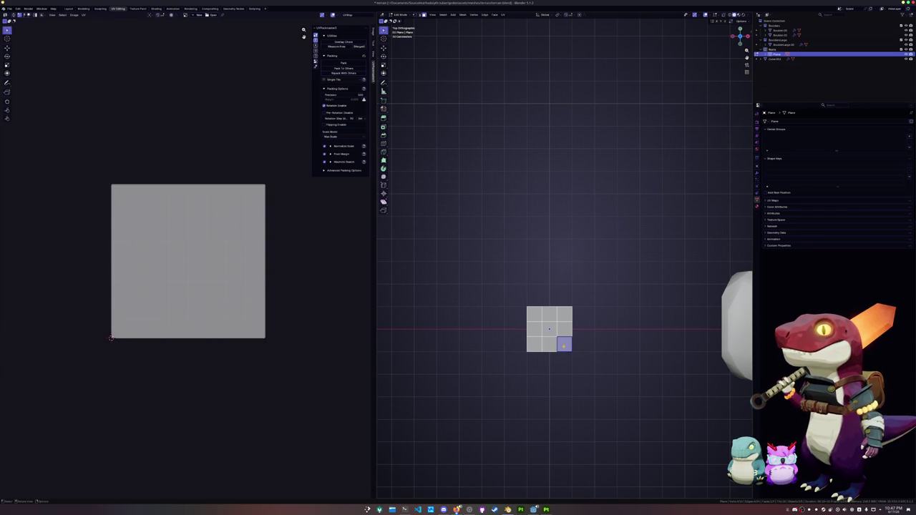
key("Tab")
scroll(563, 349, "down", 3)
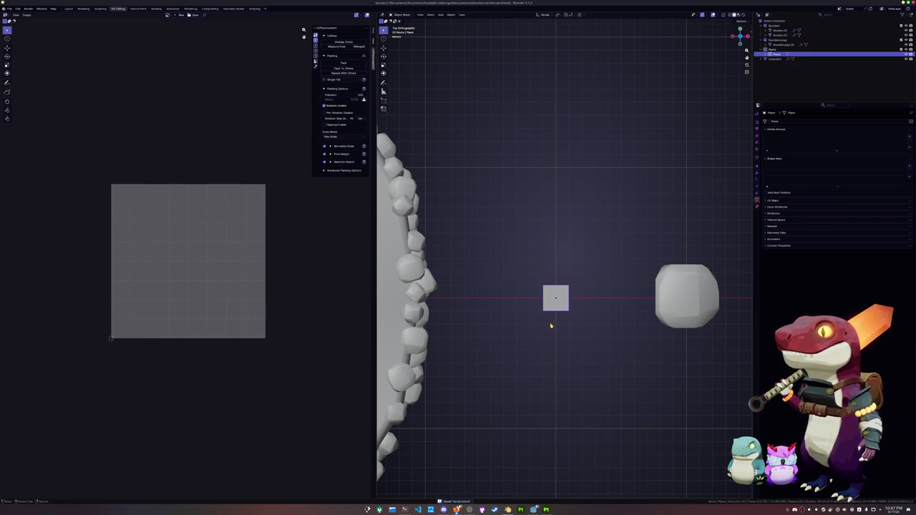
Step: Apply the plane's transforms with Ctrl+A
key("ctrl+a")
left_click(577, 305)
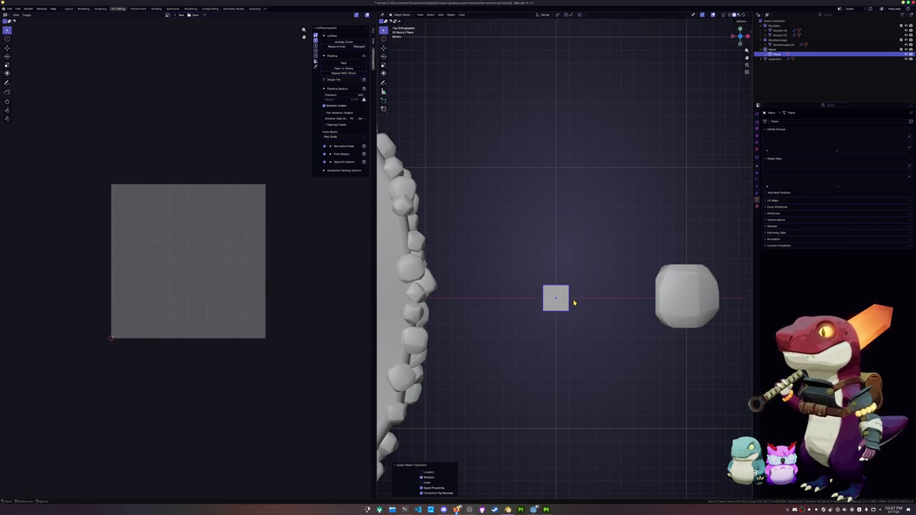
scroll(574, 302, "down", 1)
scroll(574, 302, "down", 1)
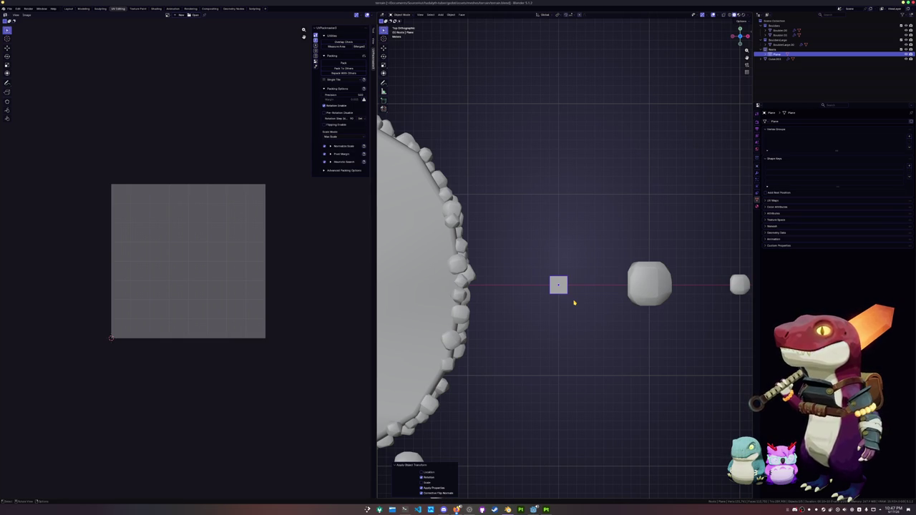
scroll(567, 289, "down", 1)
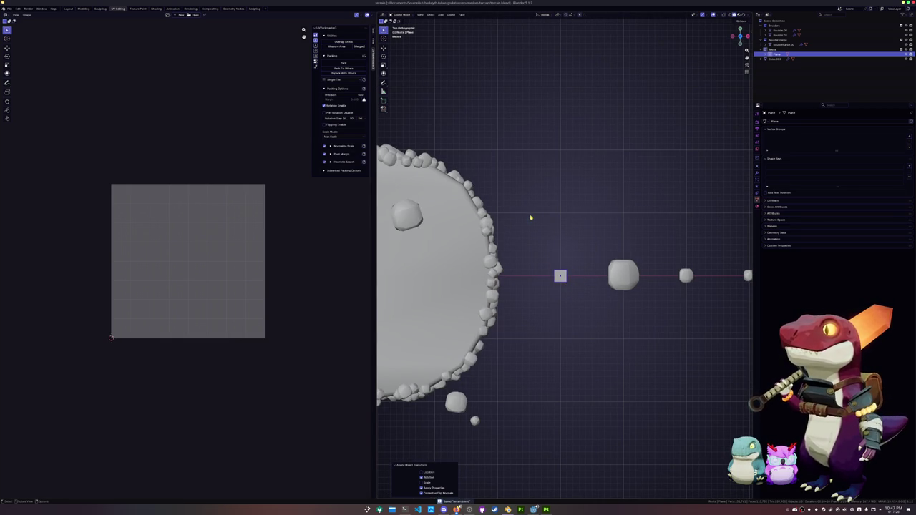
Step: Create a new material in the plane's second slot named terrain_boulder_proxy
left_click(756, 206)
left_click(787, 154)
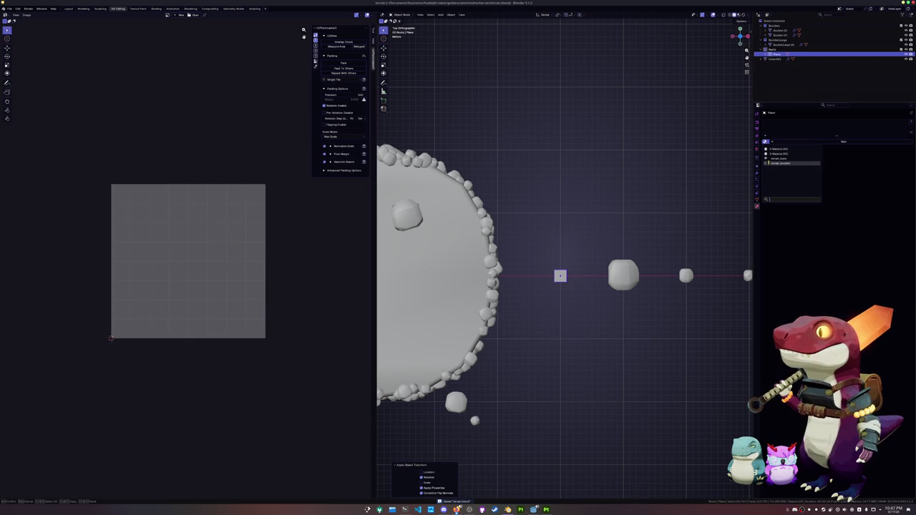
left_click(843, 141)
double_click(779, 141)
type("M")
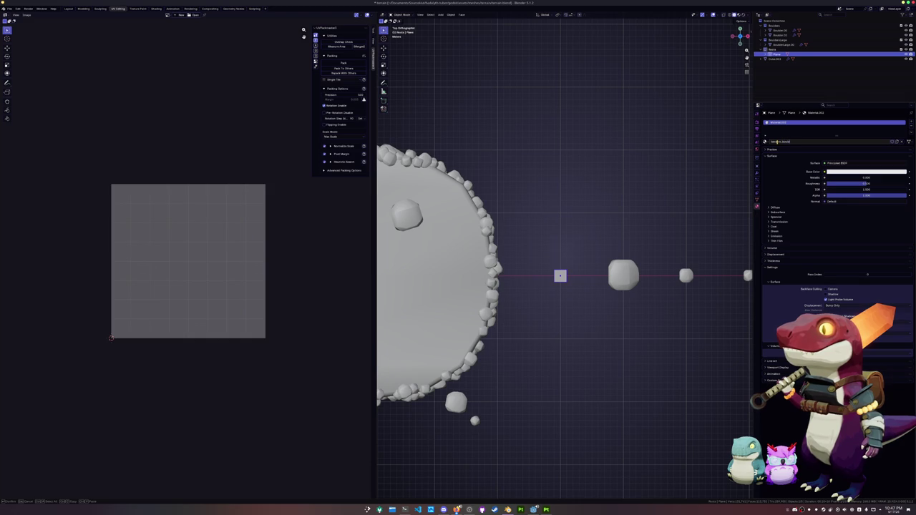
type("er")
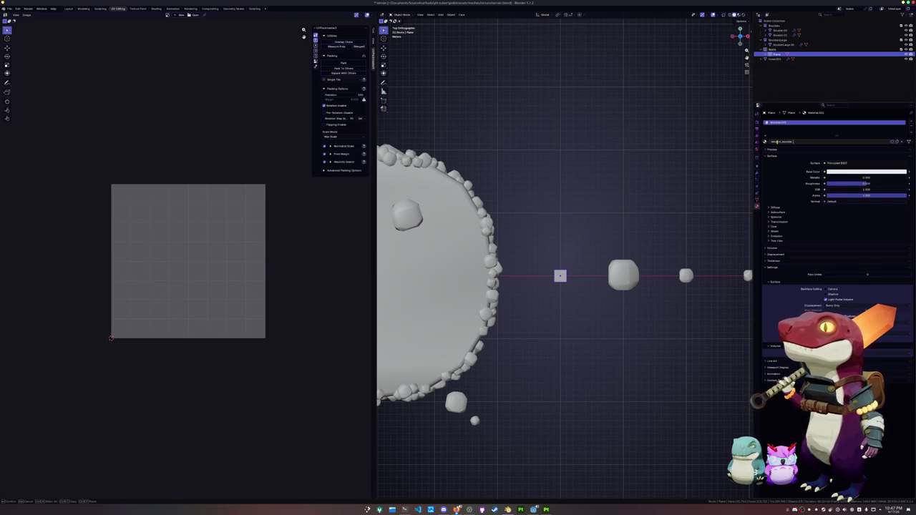
key("Return")
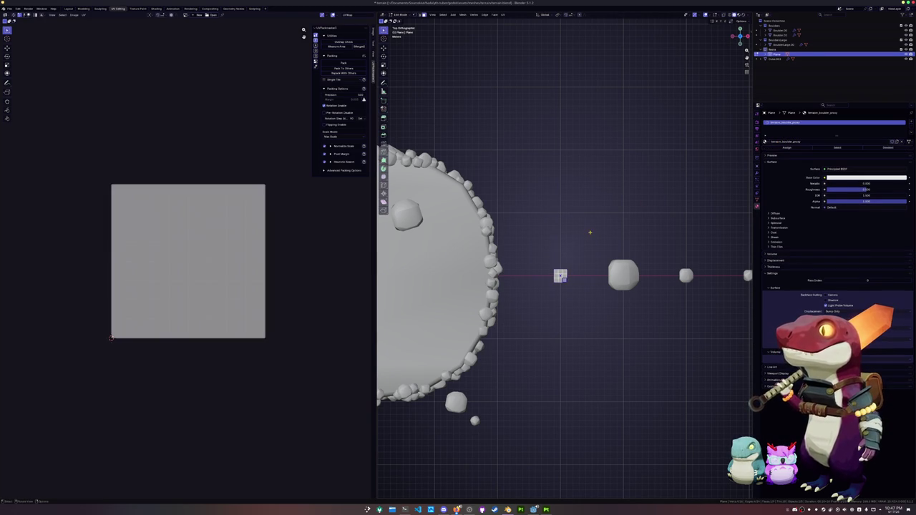
Step: Apply the plane's transforms and export it as terrain_boulder_proxy.fbx, then return to Painter
key("ctrl+a")
left_click(486, 128)
left_click(10, 7)
mouse_move(18, 86)
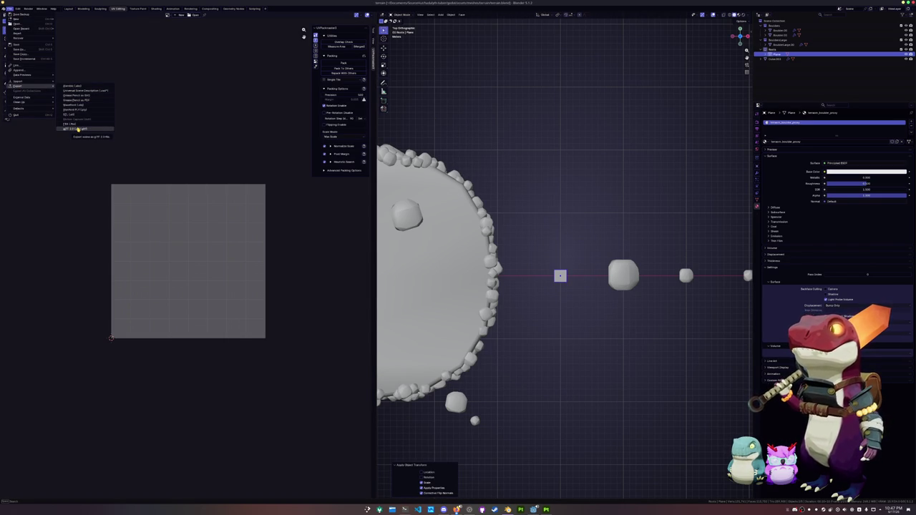
left_click(77, 129)
left_click(351, 487)
type("terrain_boulder_proxy")
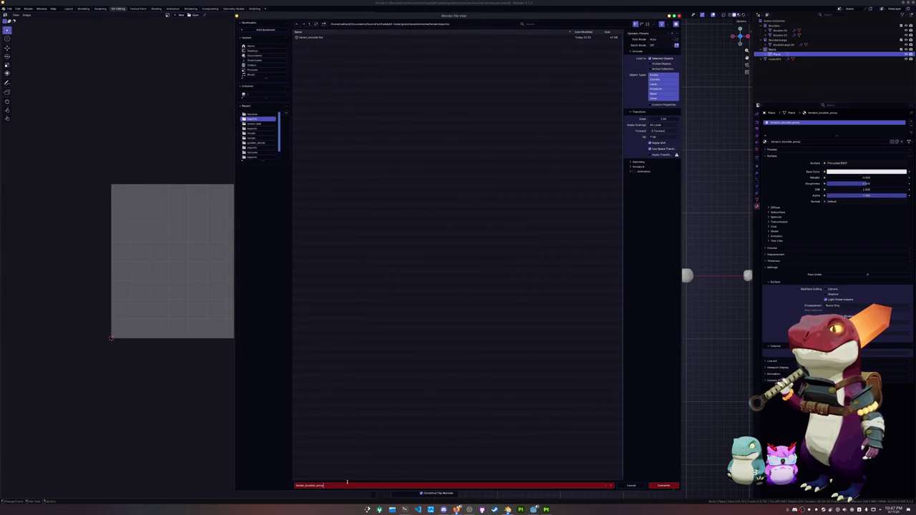
key("Return")
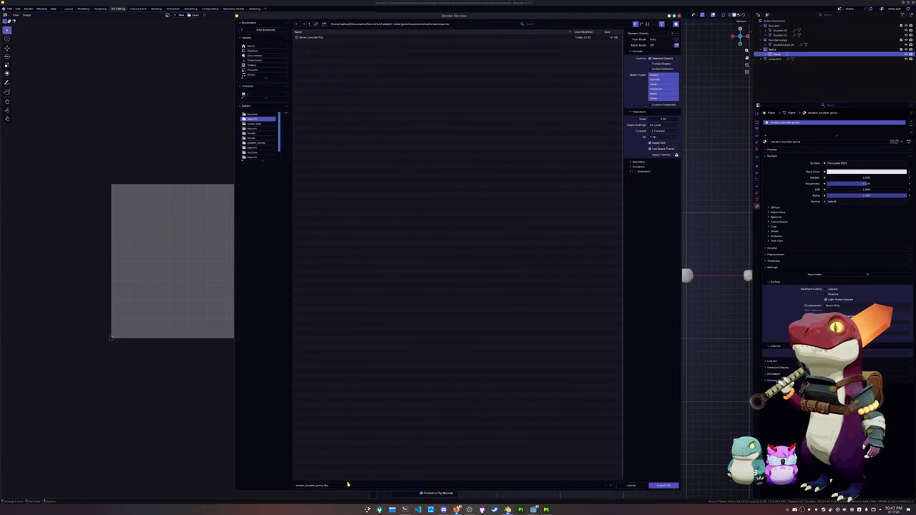
left_click(664, 486)
left_click(547, 510)
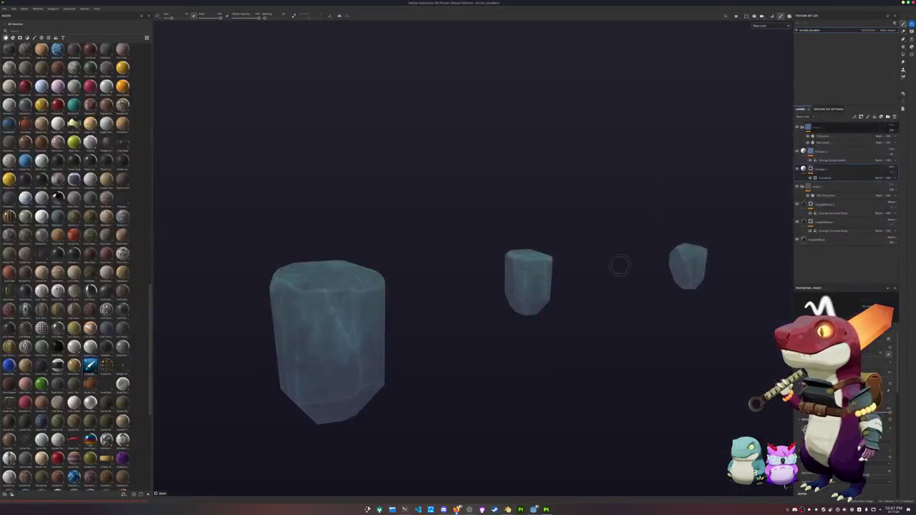
Step: Add a new folder at the top of the layer stack named TerrainBoulder
left_click(888, 118)
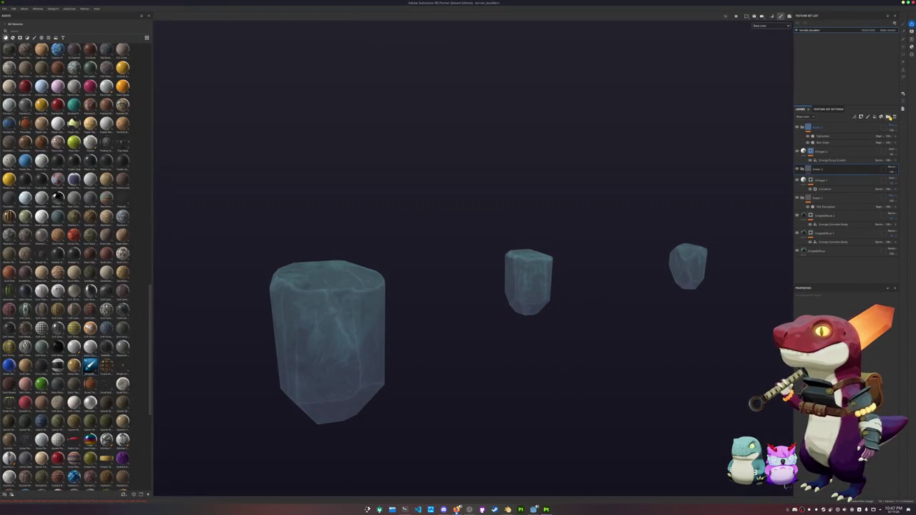
left_click_drag(823, 169, 850, 126)
double_click(819, 126)
type("ro")
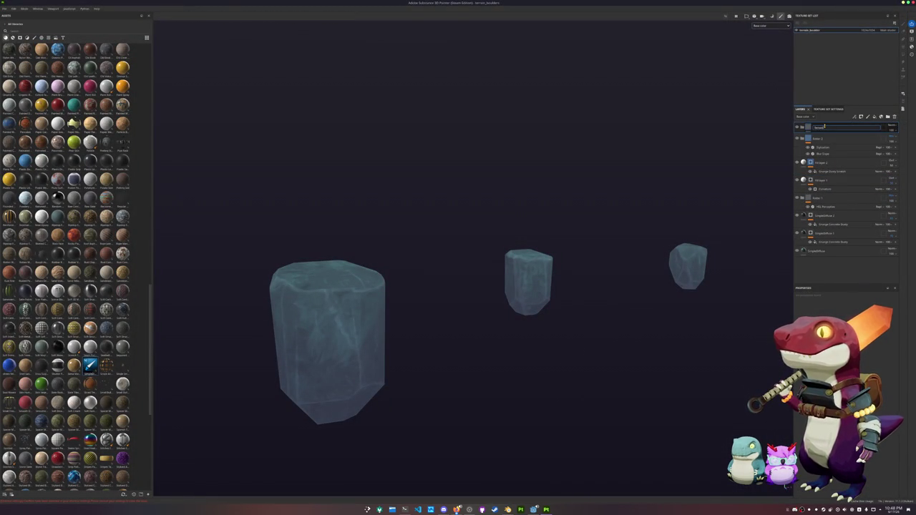
key("Return")
Step: Rename the folder below it and the two fill layers underneath
double_click(818, 138)
type("c")
key("Return")
double_click(821, 162)
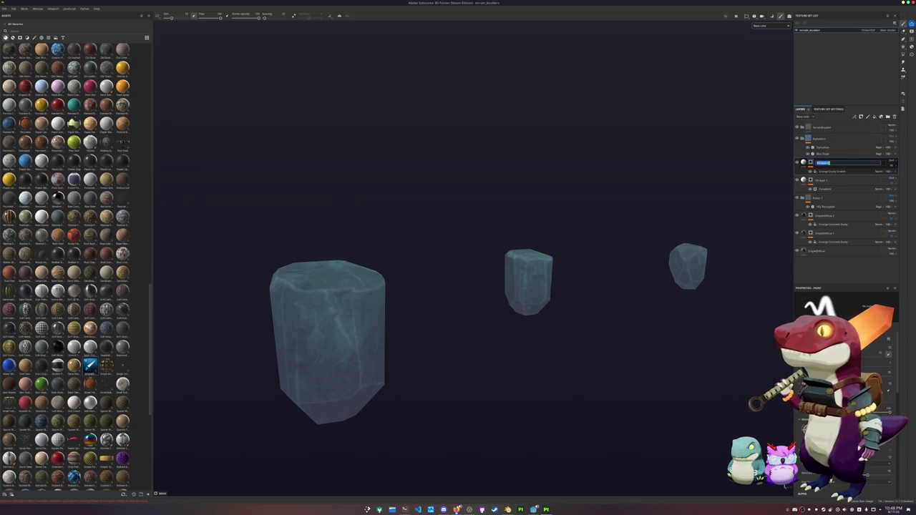
type("Bu")
key("Return")
double_click(821, 180)
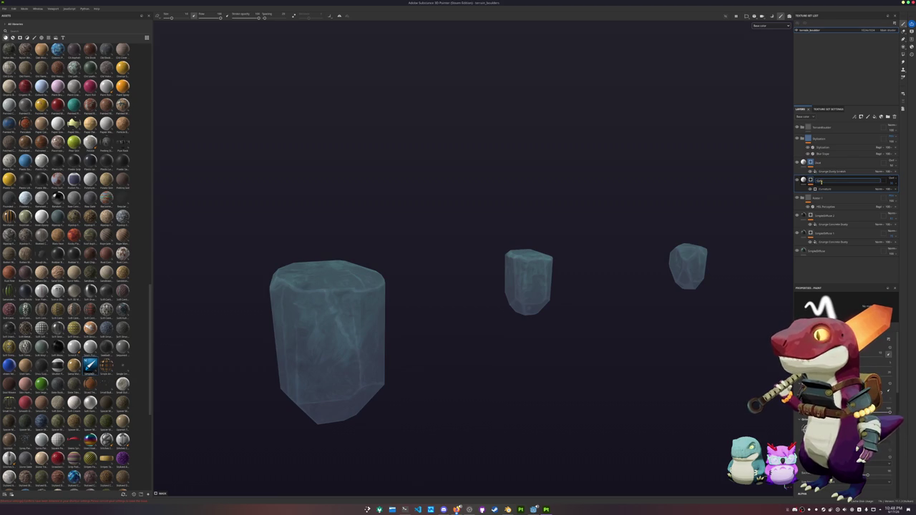
key("Return")
Step: Rename the lower layers to HSL, Dirt, Dirt and Base
double_click(820, 198)
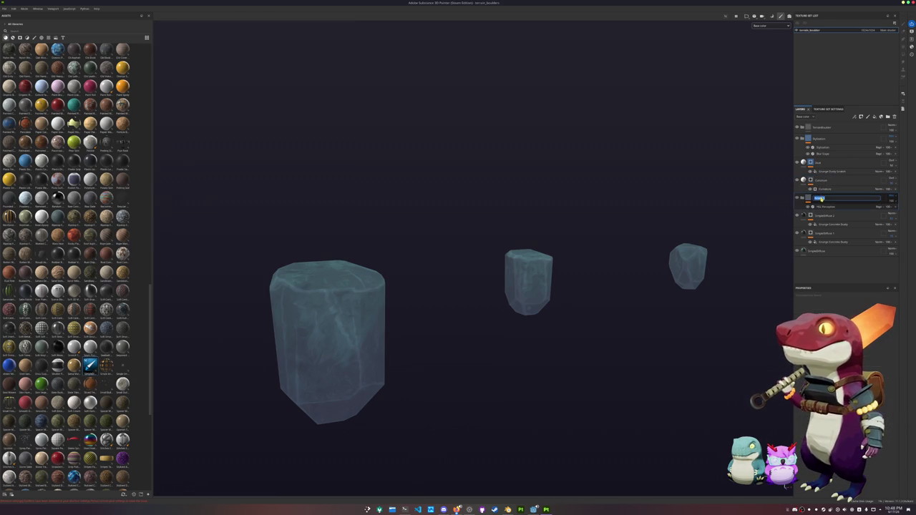
type("HSL")
key("Return")
double_click(825, 215)
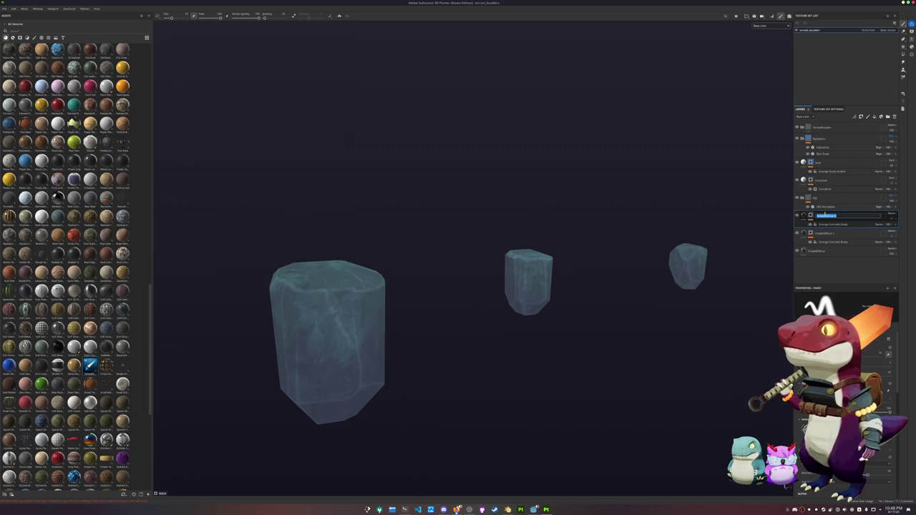
type("Dirt")
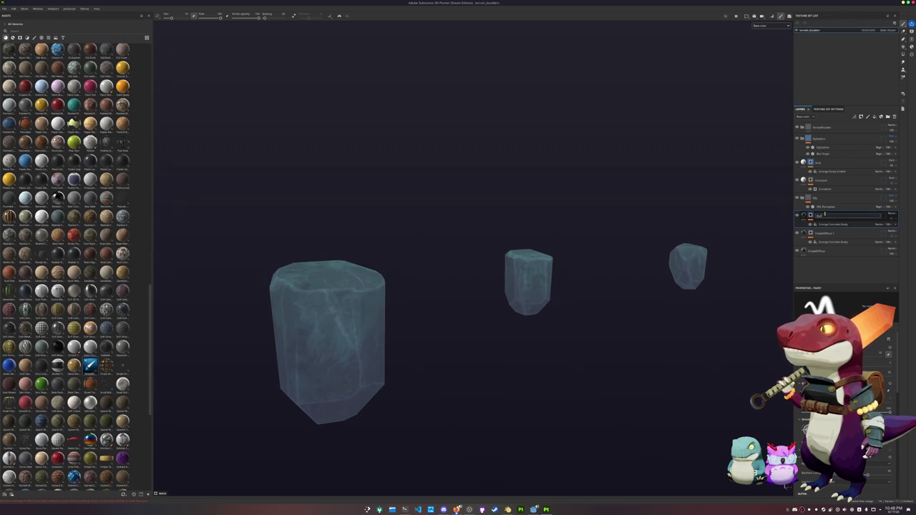
key("Return")
double_click(823, 233)
type("Dirt")
key("Return")
double_click(817, 251)
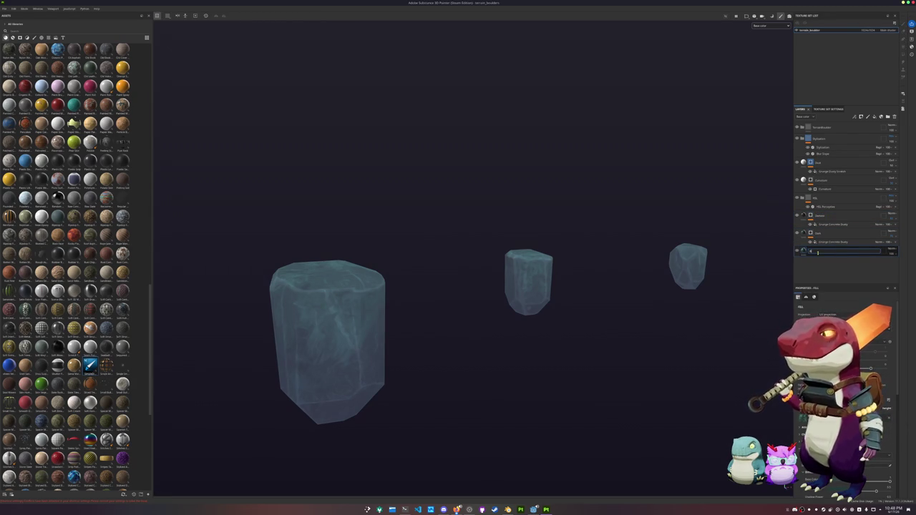
type("Base")
key("Return")
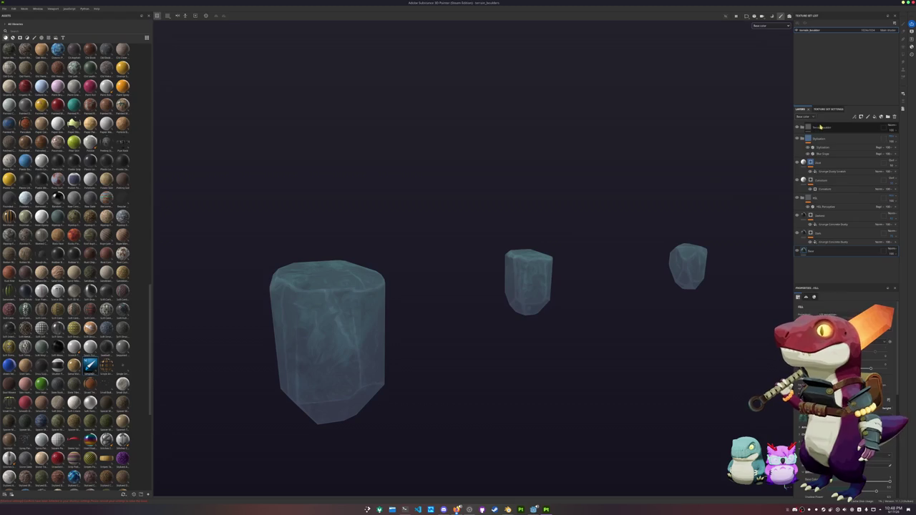
Step: Select all layers in the stack, then start a new project from the File menu
left_click(820, 126)
left_click_drag(820, 126, 830, 131)
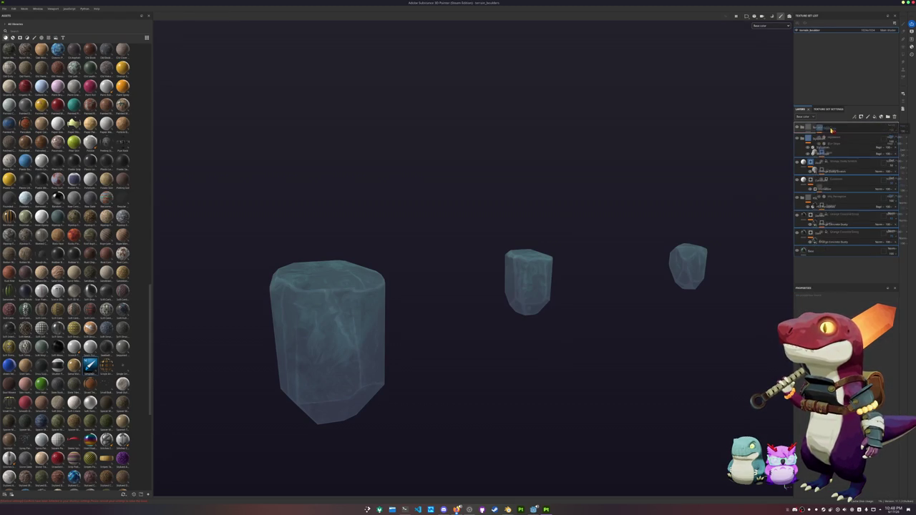
right_click(825, 128)
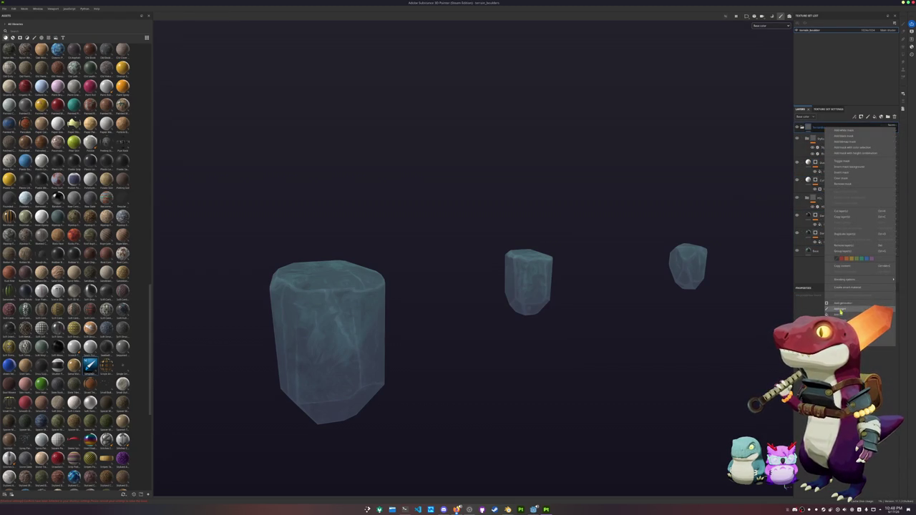
key("Escape")
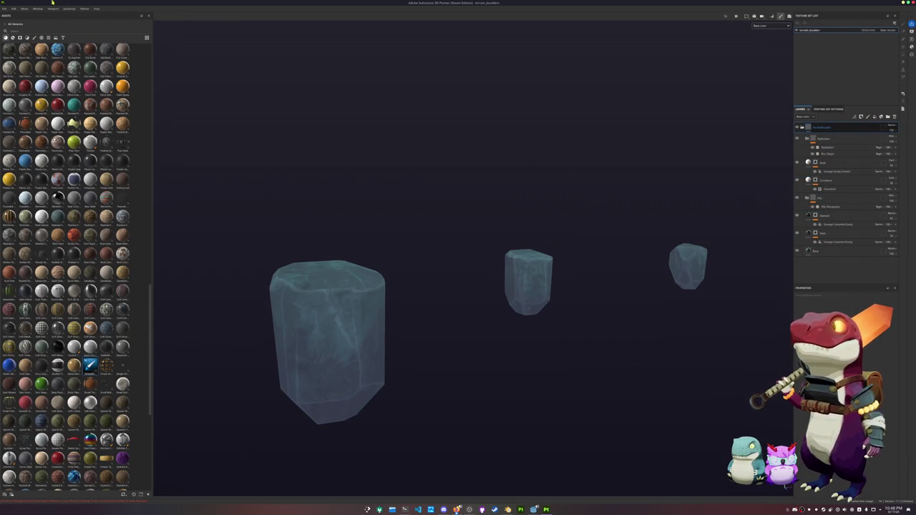
left_click(5, 7)
left_click(14, 14)
Step: Create the new project using the proxy plane mesh
left_click(502, 191)
left_click(433, 213)
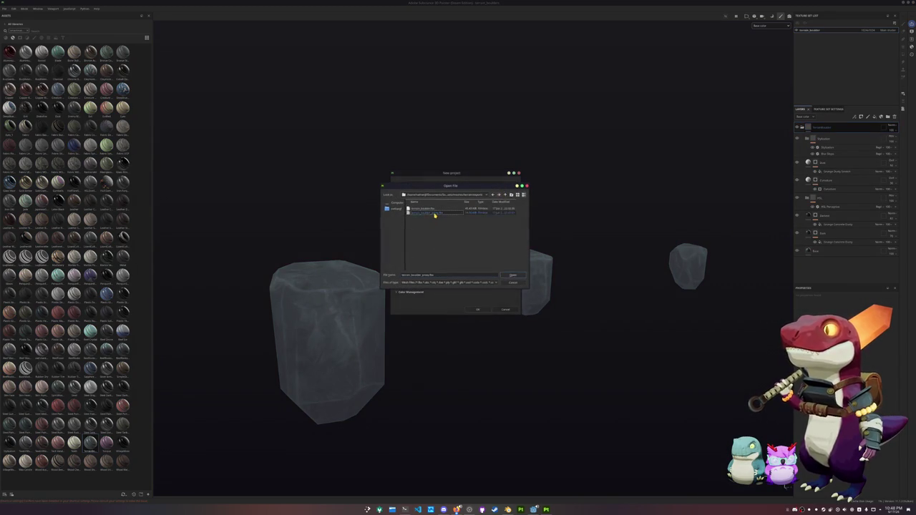
double_click(434, 213)
left_click(480, 310)
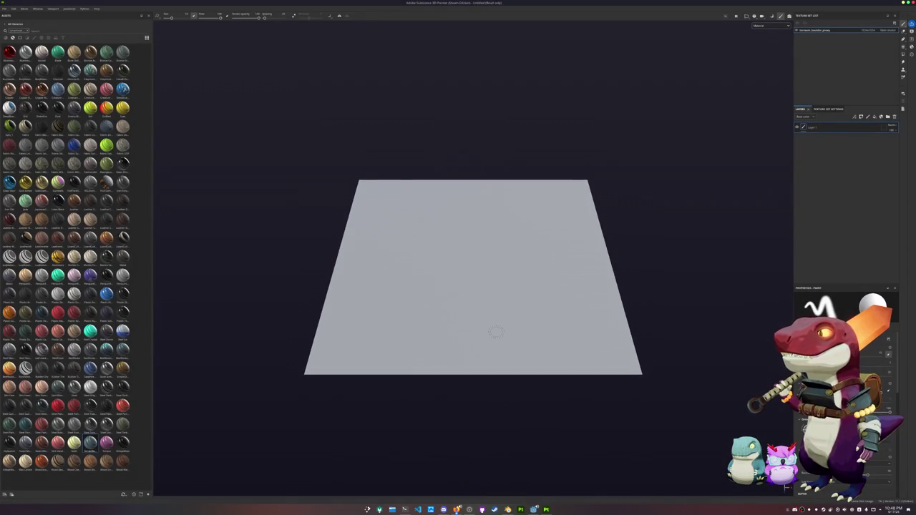
Step: Bake the plane's mesh maps and return to painting
key("ctrl+shift+b")
left_click(399, 485)
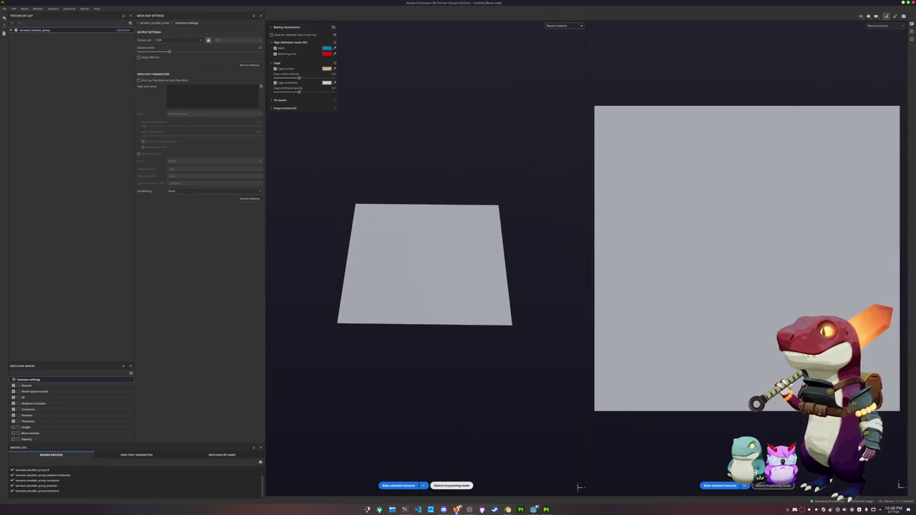
key("ctrl+shift+b")
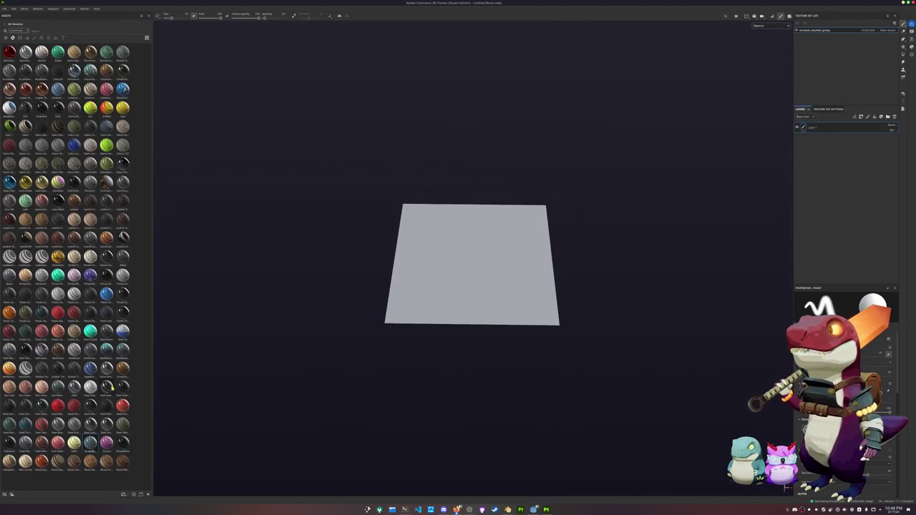
Step: Apply the boulder material to the plane, view base colour from above, and change texture resolution
left_click_drag(106, 365, 473, 297)
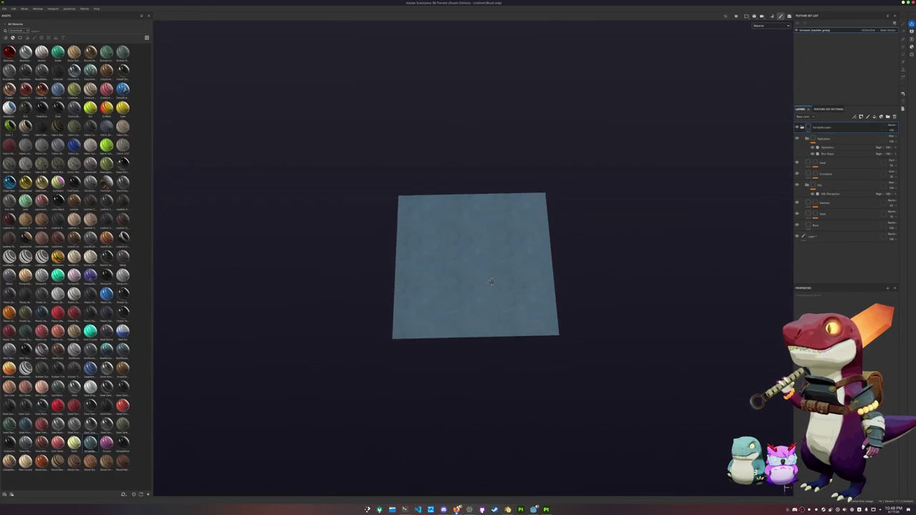
scroll(492, 276, "up", 4)
scroll(494, 274, "down", 3)
left_click(764, 27)
left_click(770, 51)
mouse_move(683, 82)
left_mouse_down("alt")
mouse_move(630, 131)
mouse_move(634, 155)
mouse_move(639, 148)
left_mouse_up("alt")
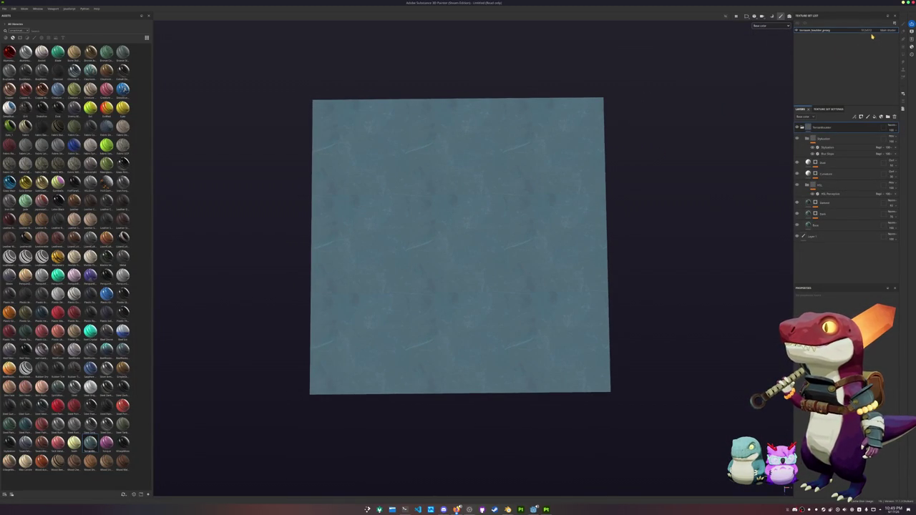
left_click(866, 30)
left_click(870, 47)
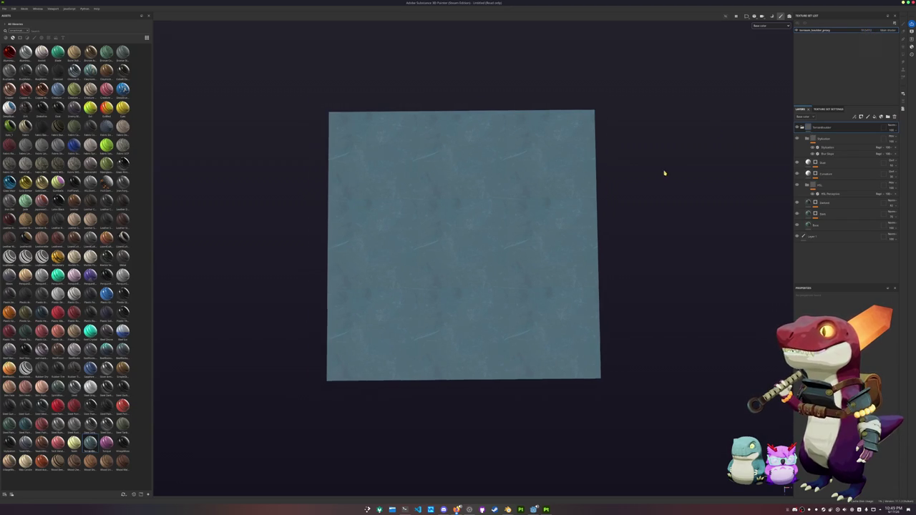
Step: Save the project as terrain_boulder_proxy
key("ctrl+s")
type("terrain_bo")
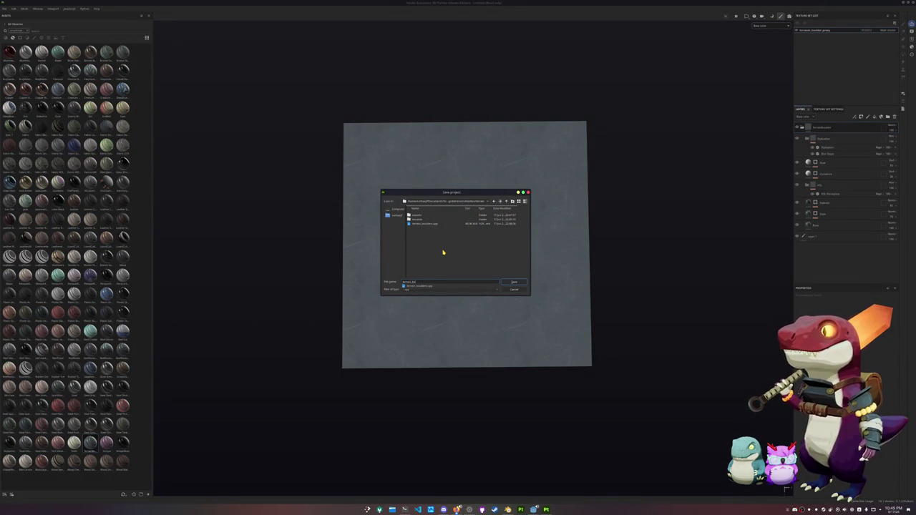
type("ulder_proxy")
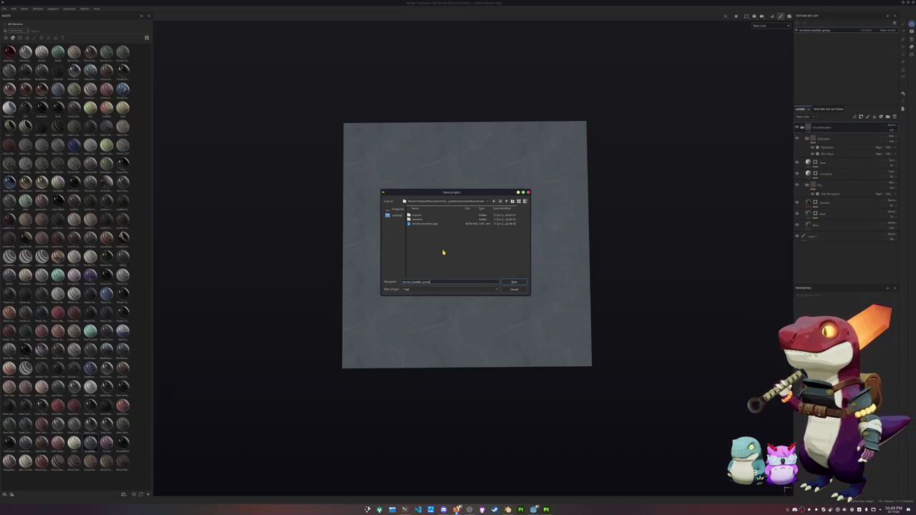
key("Return")
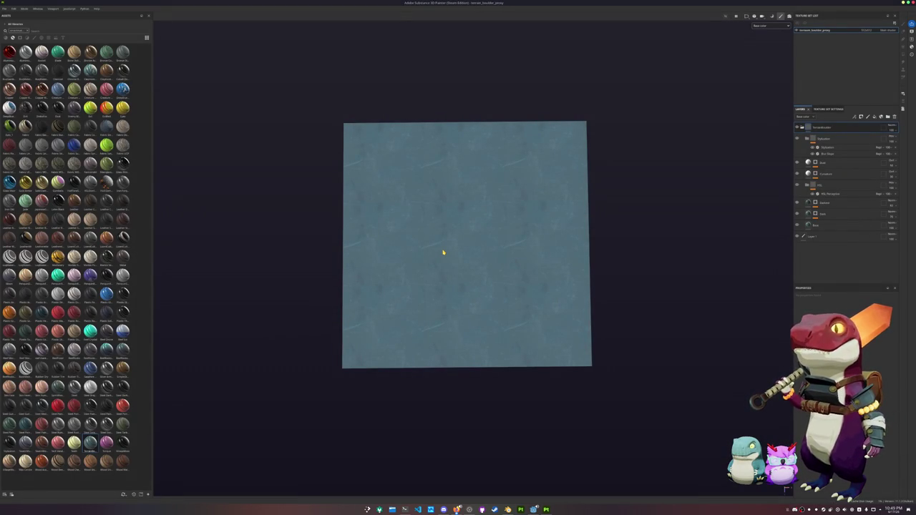
Step: Export the proxy plane's textures into the terrain texture folder, then return to Blender
left_click(5, 8)
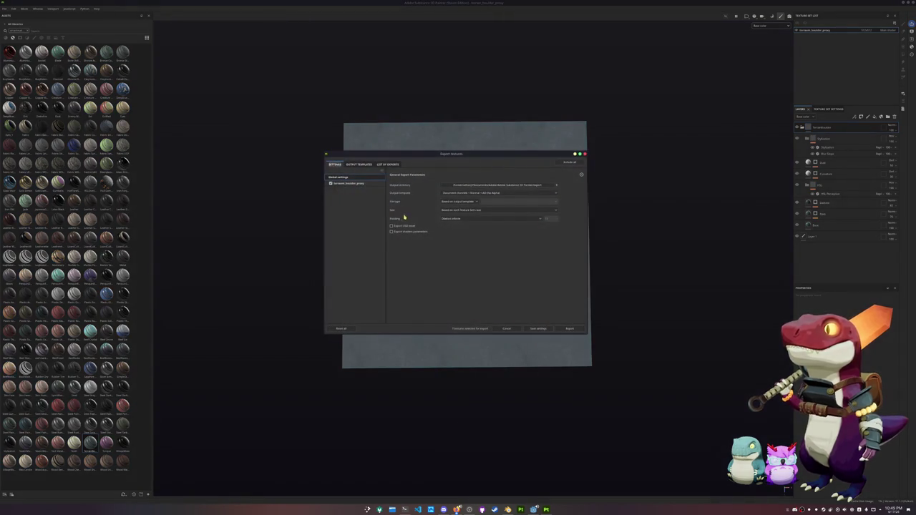
left_click(472, 185)
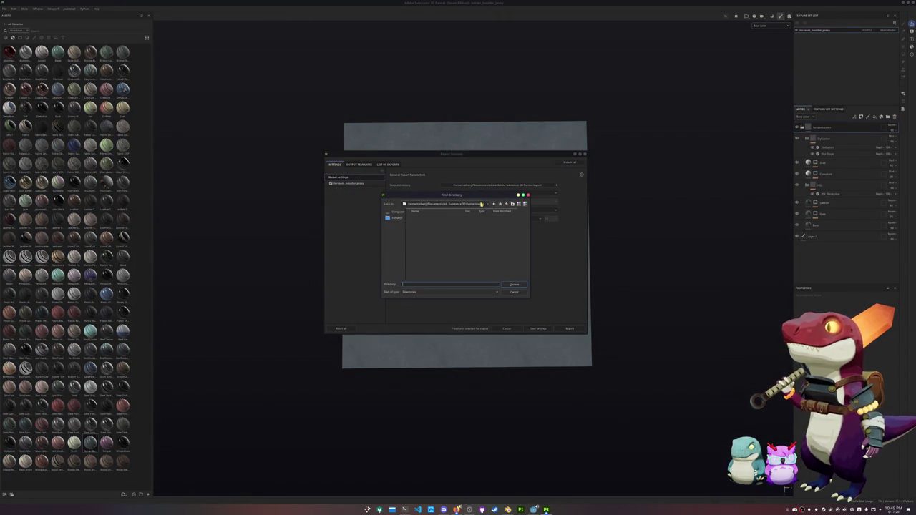
left_click(485, 204)
left_click(477, 236)
left_click(510, 204)
double_click(426, 224)
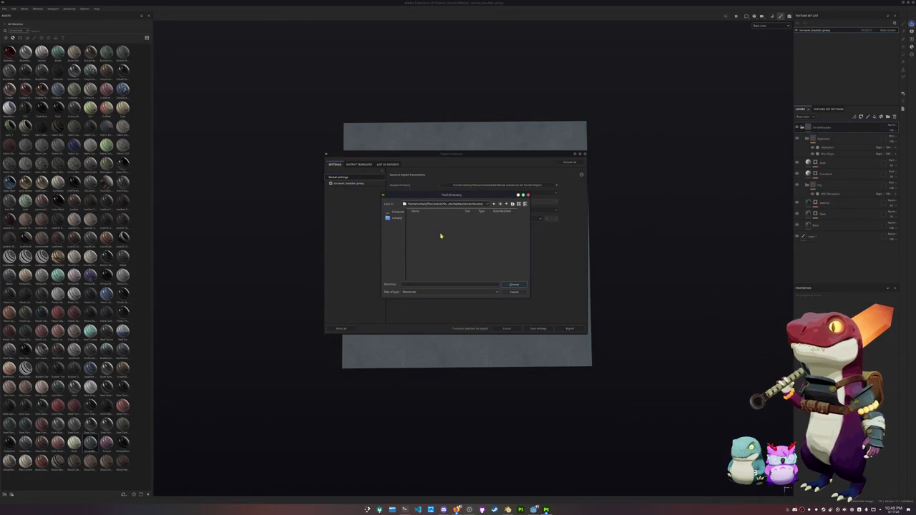
left_click(514, 285)
left_click(350, 183)
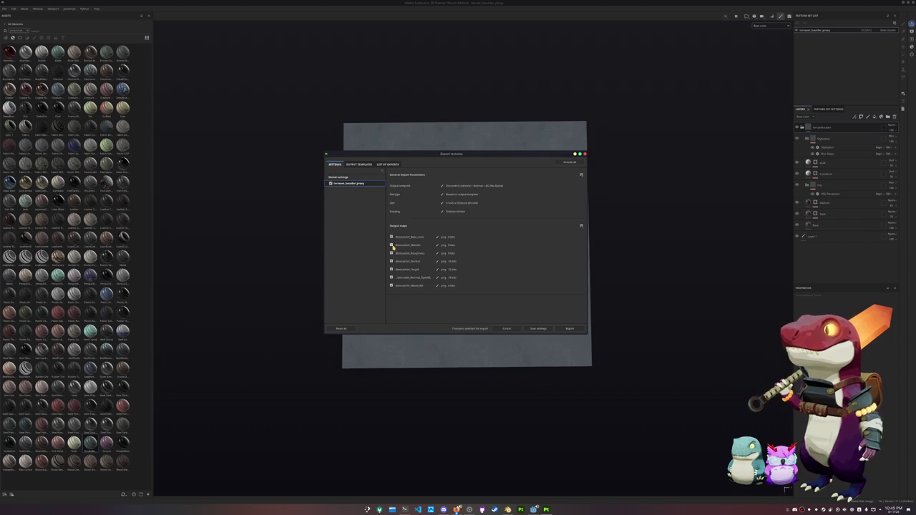
left_click(570, 328)
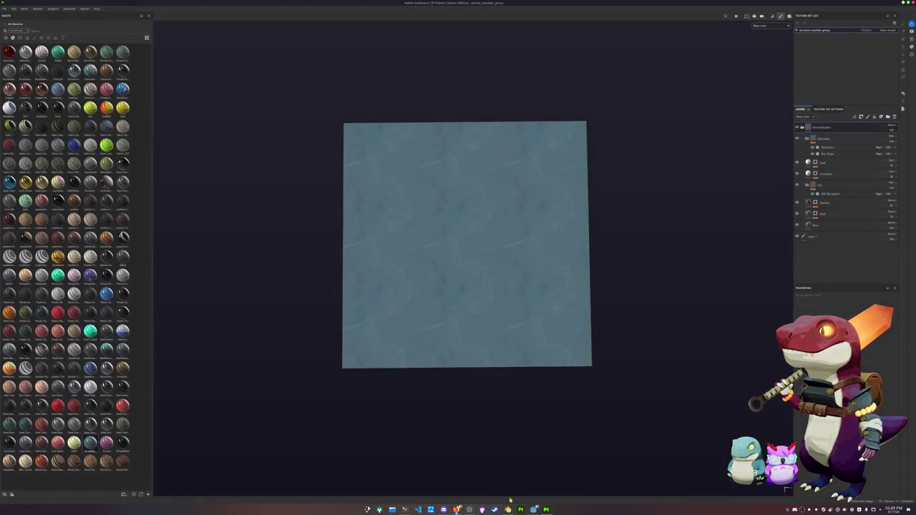
left_click(508, 510)
middle_click_drag(501, 322, 553, 258)
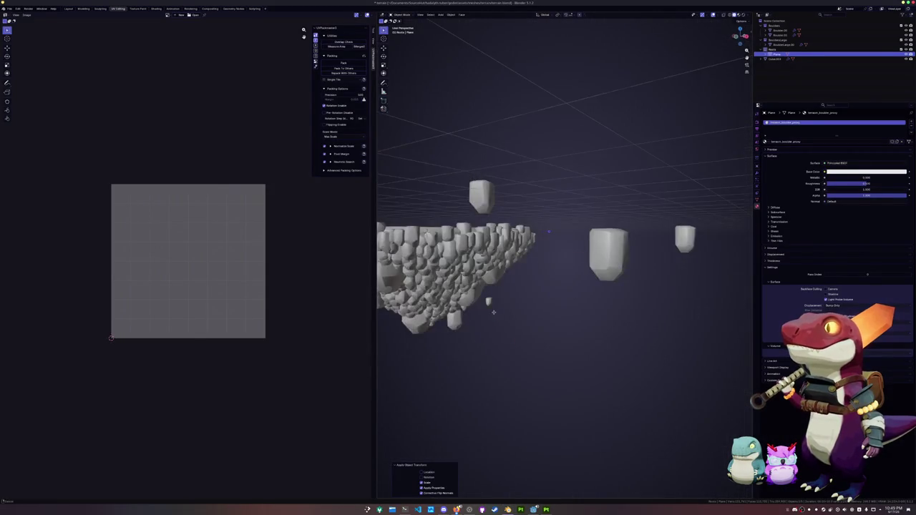
Step: Add an image texture to the island's rock shader loaded with the exported boulder texture
left_click(553, 257)
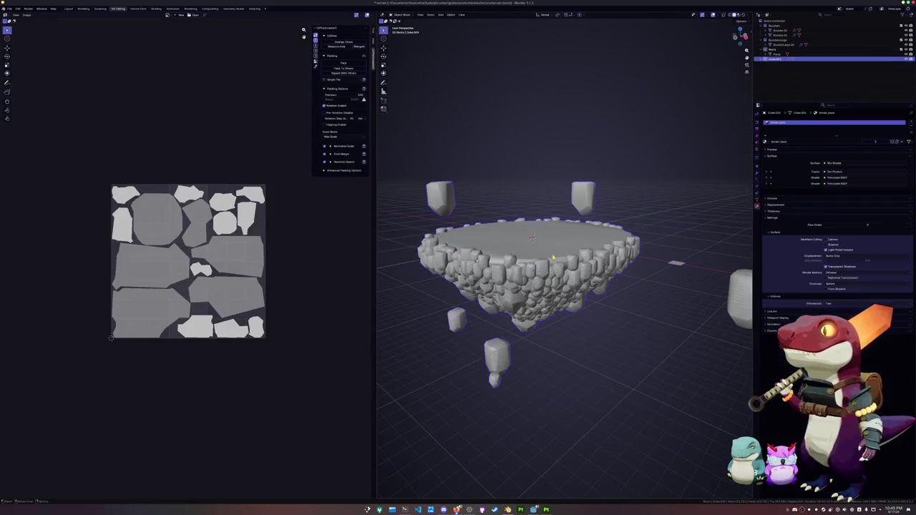
left_click(156, 9)
middle_click_drag(424, 204, 487, 231)
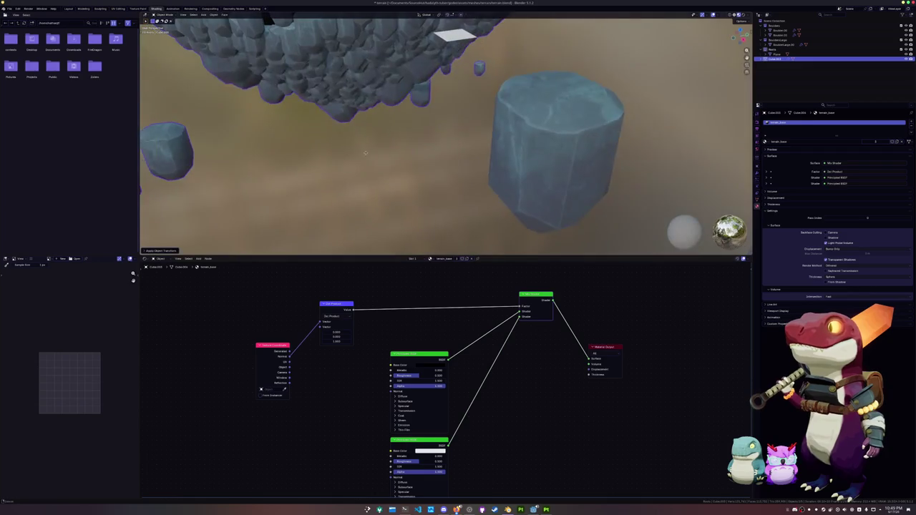
middle_click_drag(529, 407, 562, 331)
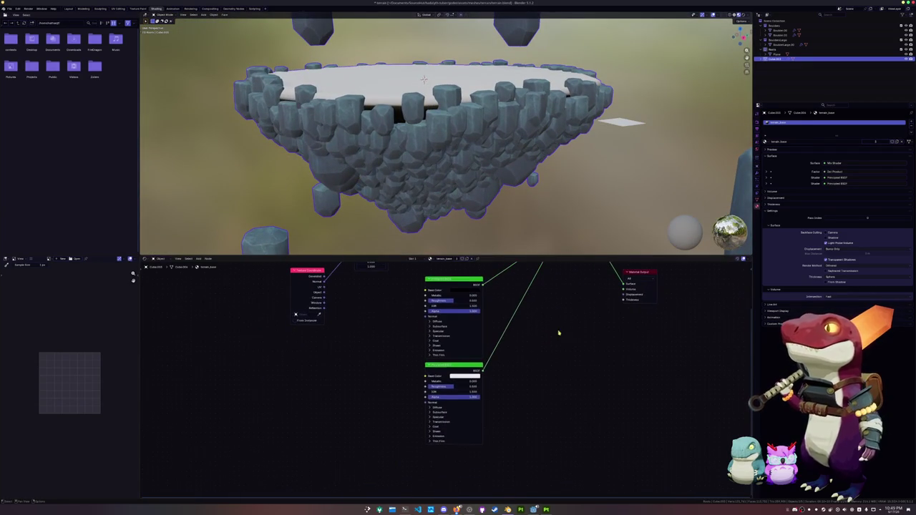
left_click(450, 287)
key("ctrl+t")
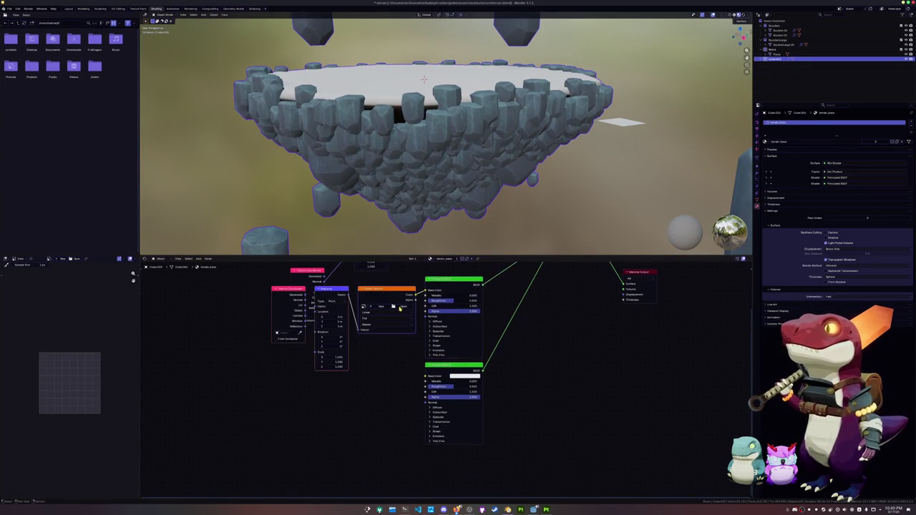
left_click(399, 307)
double_click(304, 43)
double_click(306, 38)
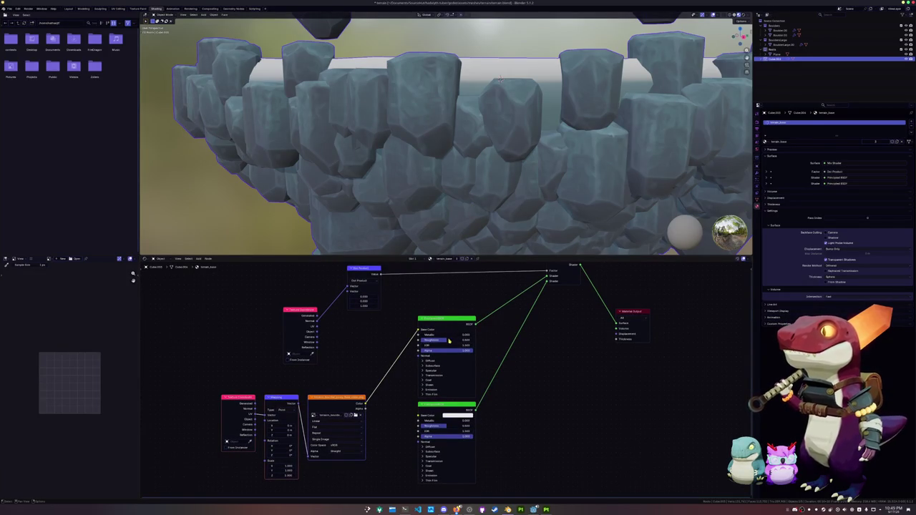
Step: Check a separate boulder's material, reselect the island, and return to Substance Painter
scroll(436, 198, "down", 3)
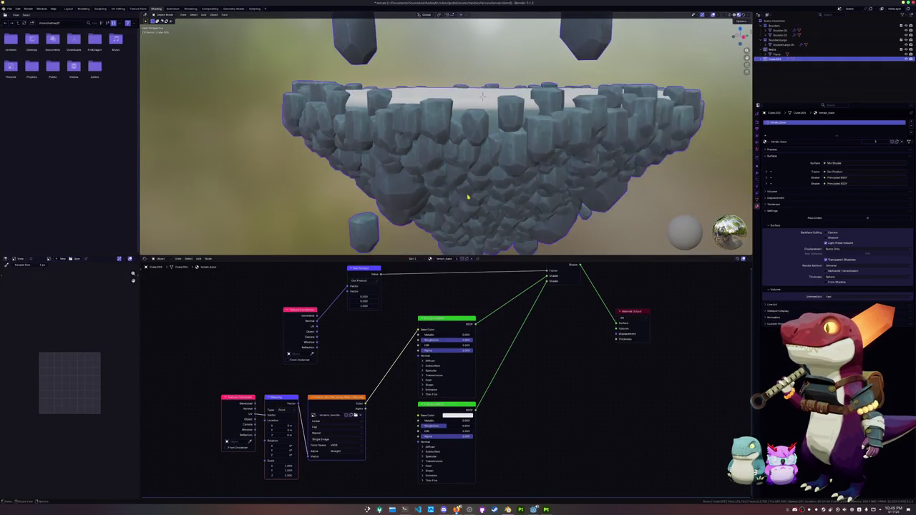
scroll(467, 196, "down", 3)
left_click(628, 161)
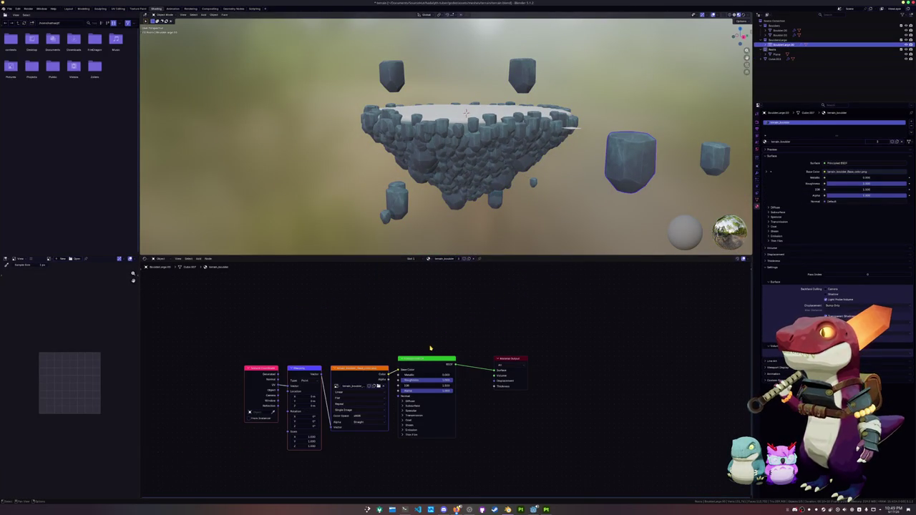
left_click(469, 195)
scroll(469, 194, "up", 2)
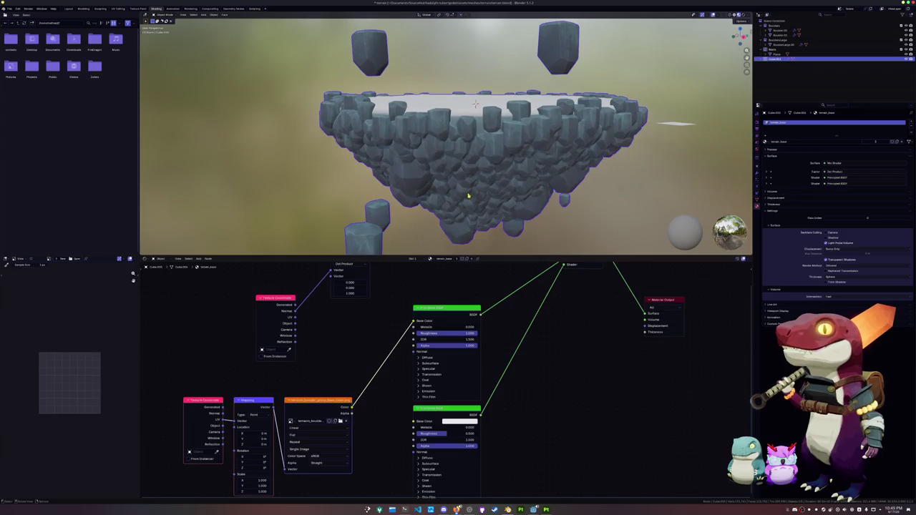
scroll(469, 203, "up", 2)
mouse_move(475, 348)
middle_mouse_down()
mouse_move(458, 348)
mouse_move(481, 334)
mouse_move(459, 344)
middle_mouse_up()
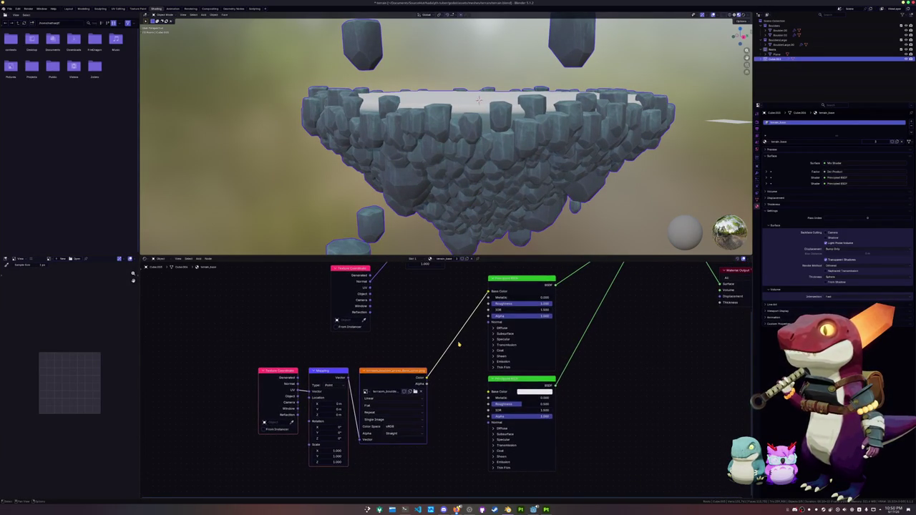
left_click(546, 509)
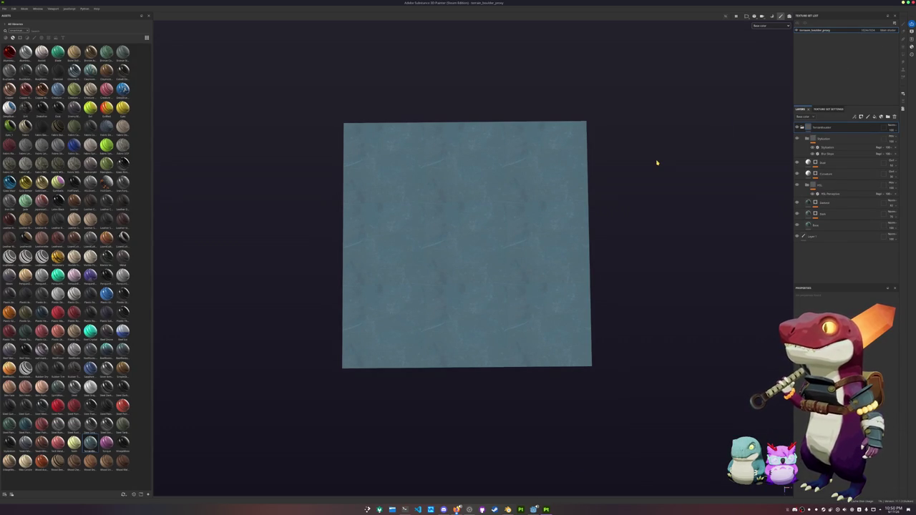
Step: Re-export the proxy plane textures and select the Grunge Concrete Dusty fill layer
key("ctrl+shift+e")
left_click(569, 328)
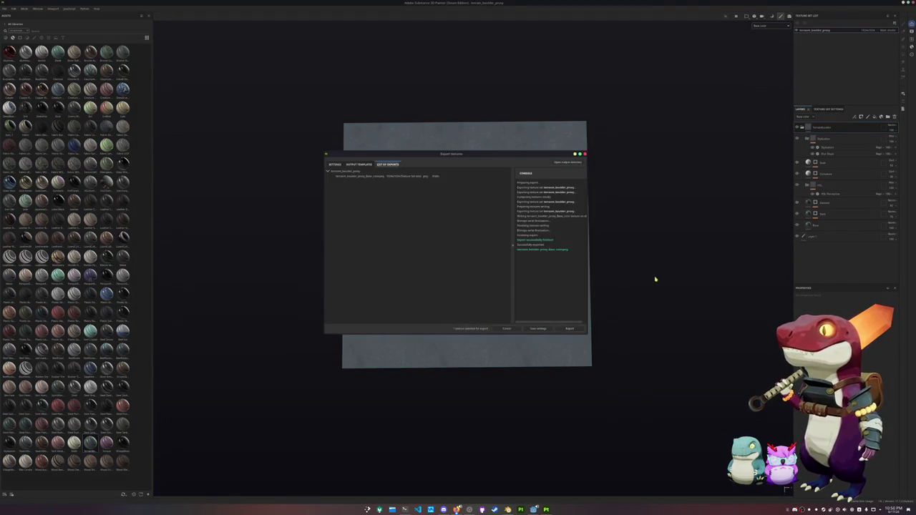
key("Escape")
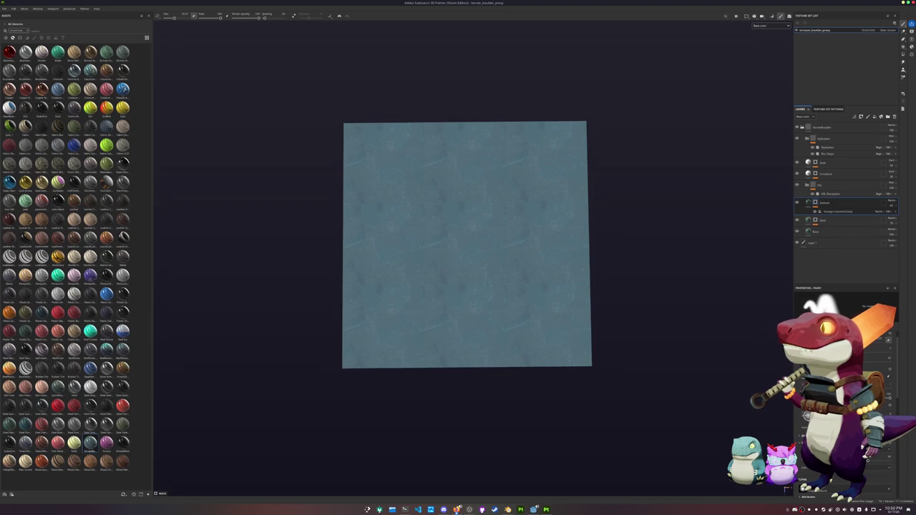
left_click(842, 212)
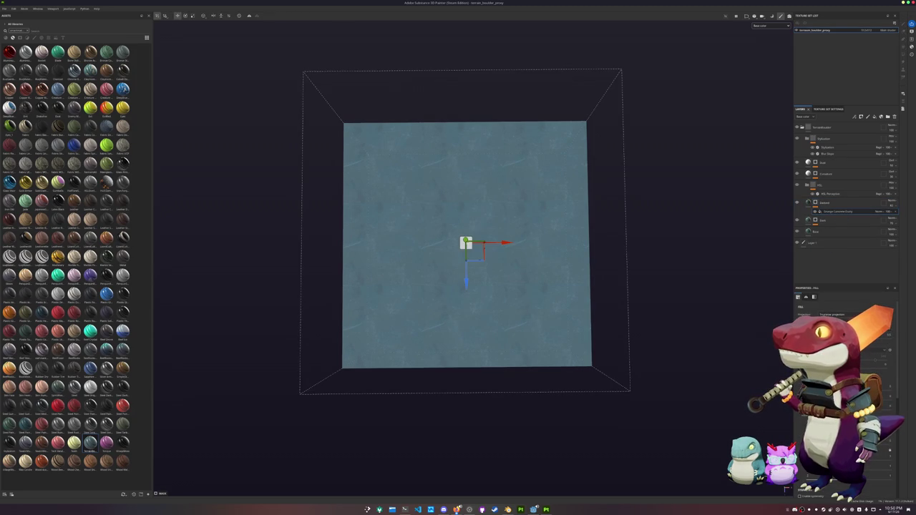
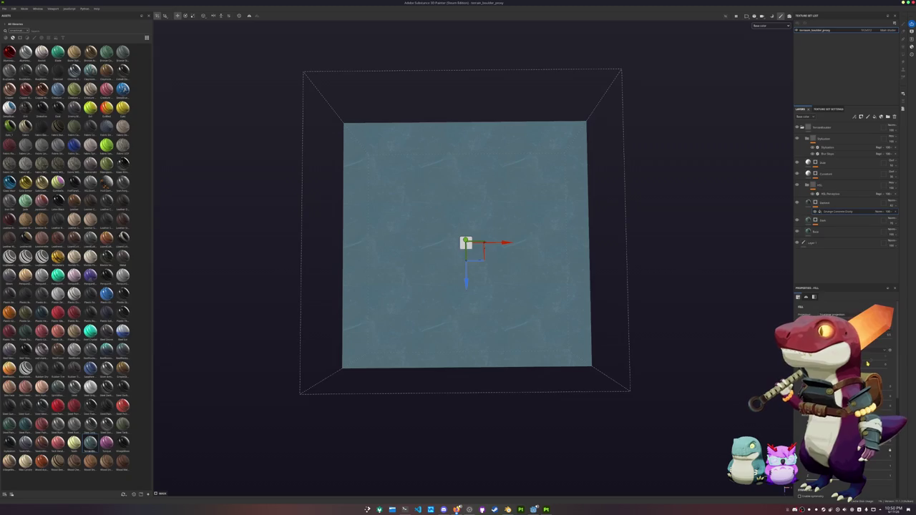
Step: Export the terrain_boulder_proxy textures from Substance 3D Painter with the current settings
key("ctrl")
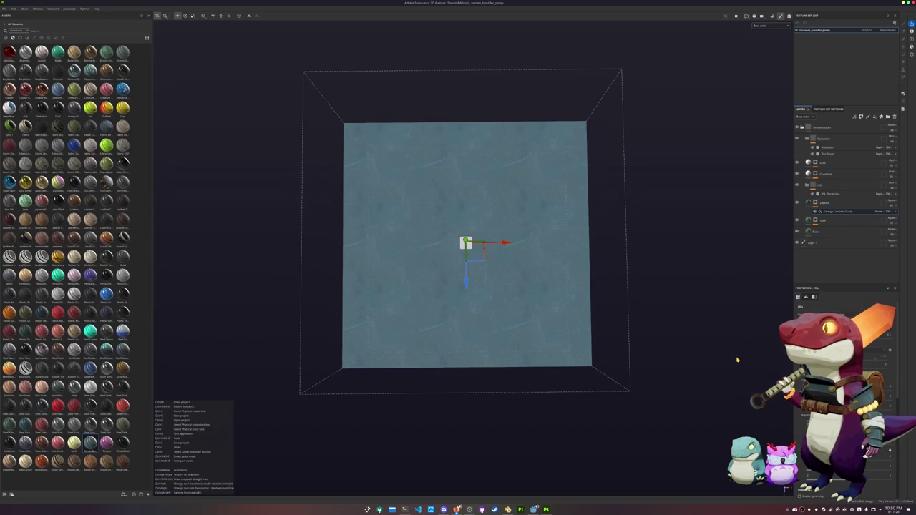
key("ctrl+shift")
key("ctrl+shift+e")
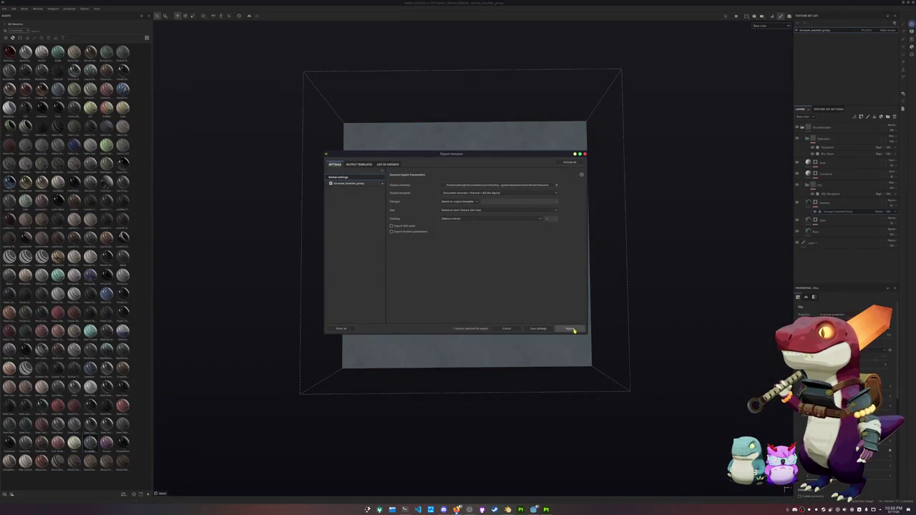
left_click(569, 331)
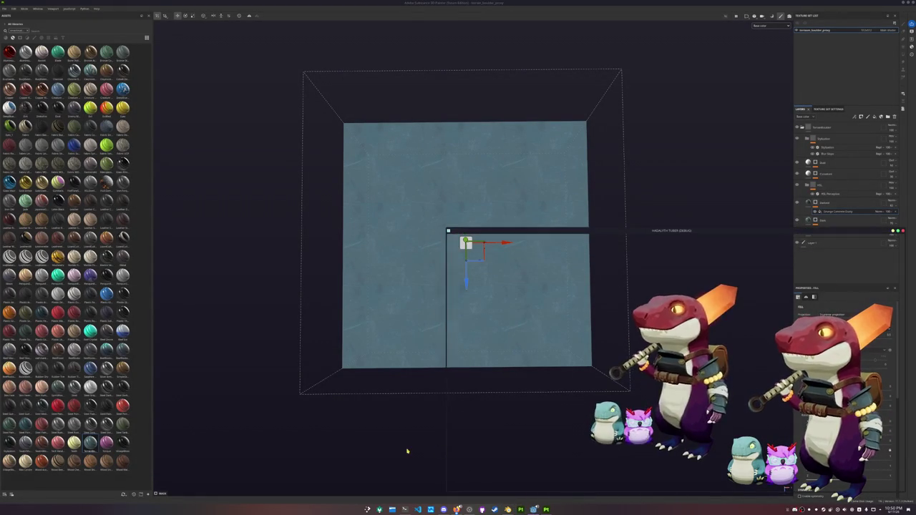
Step: In Blender, show the boulder base-colour texture in the image viewer
left_click(507, 510)
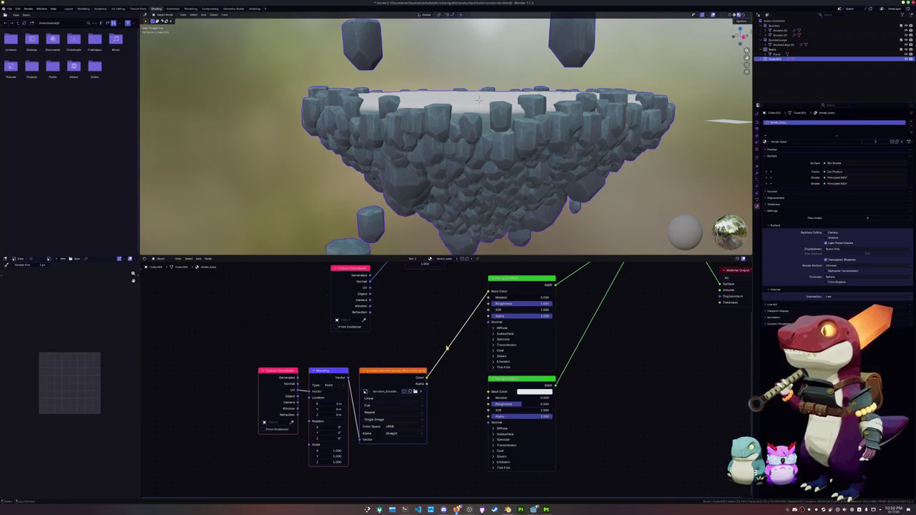
left_click(462, 361)
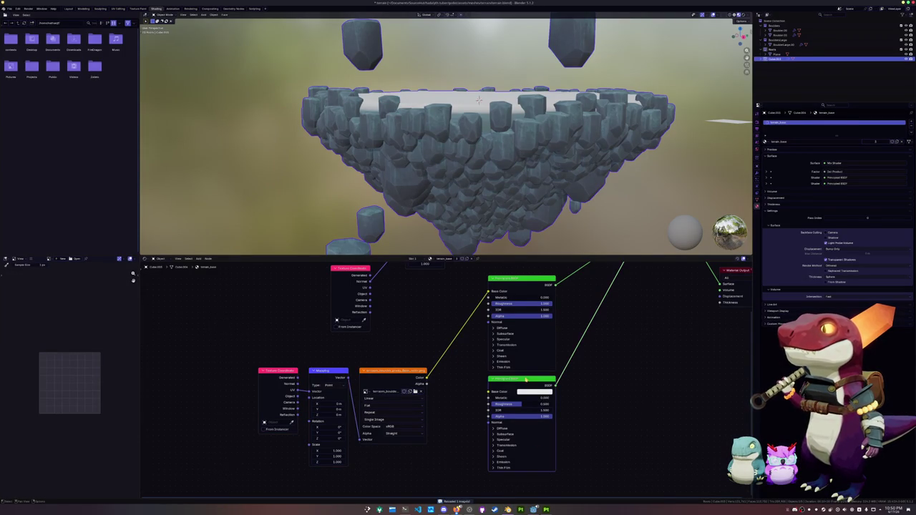
left_click(407, 396)
Step: Re-export the textures from Substance Painter and return to Blender
left_click(546, 510)
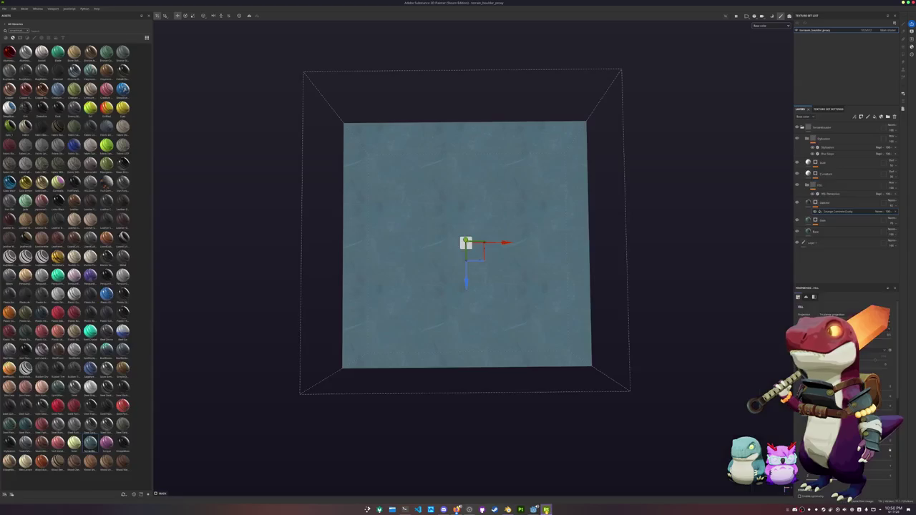
key("ctrl+shift+e")
left_click(570, 329)
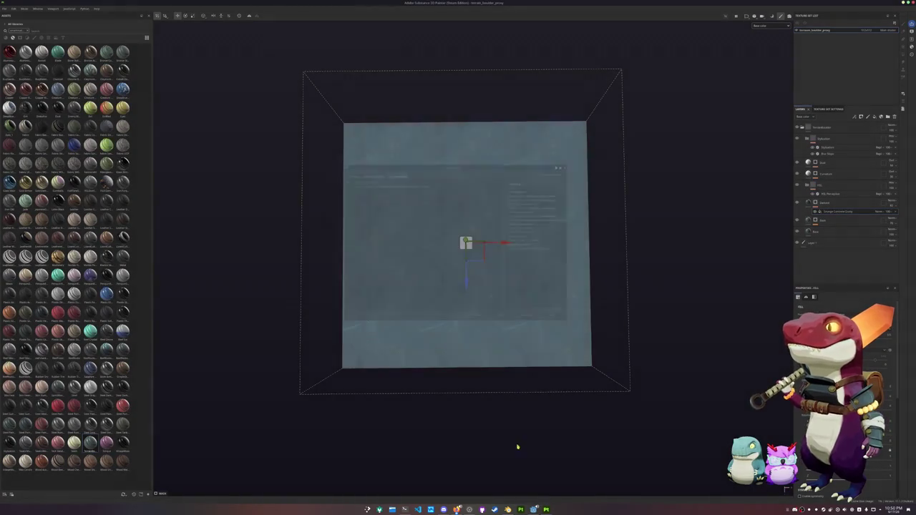
left_click(507, 510)
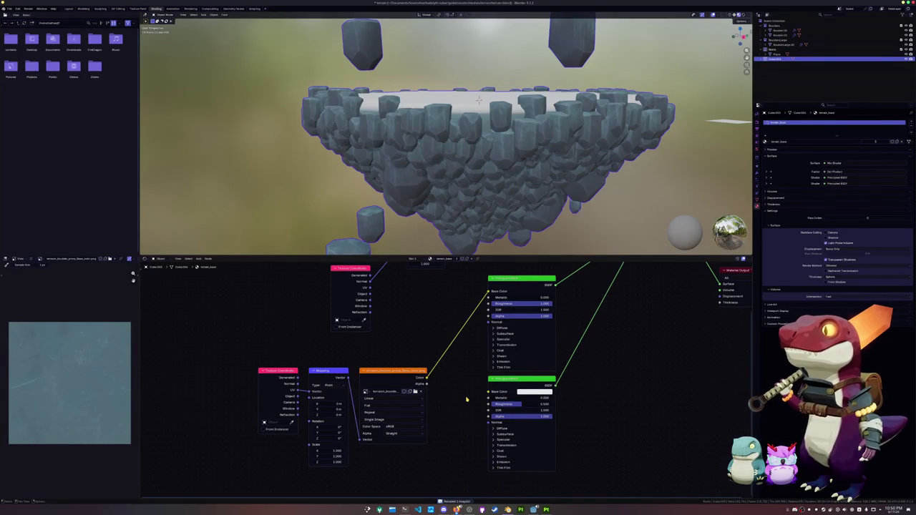
Step: Orbit and zoom around the island's blue-textured boulders, returning to Object Mode
scroll(451, 158, "up", 3)
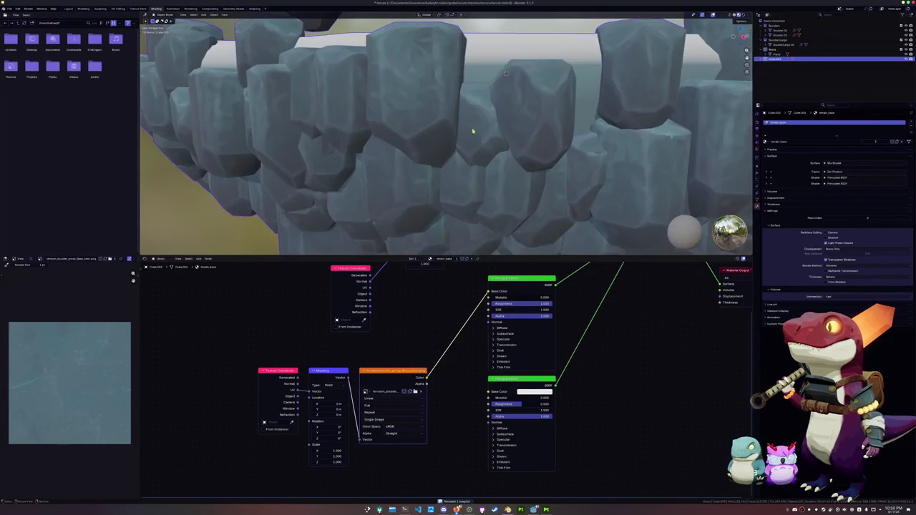
scroll(461, 142, "up", 2)
mouse_move(482, 134)
middle_mouse_down()
mouse_move(432, 130)
mouse_move(464, 134)
mouse_move(446, 132)
middle_mouse_up()
middle_click_drag(457, 139, 469, 149)
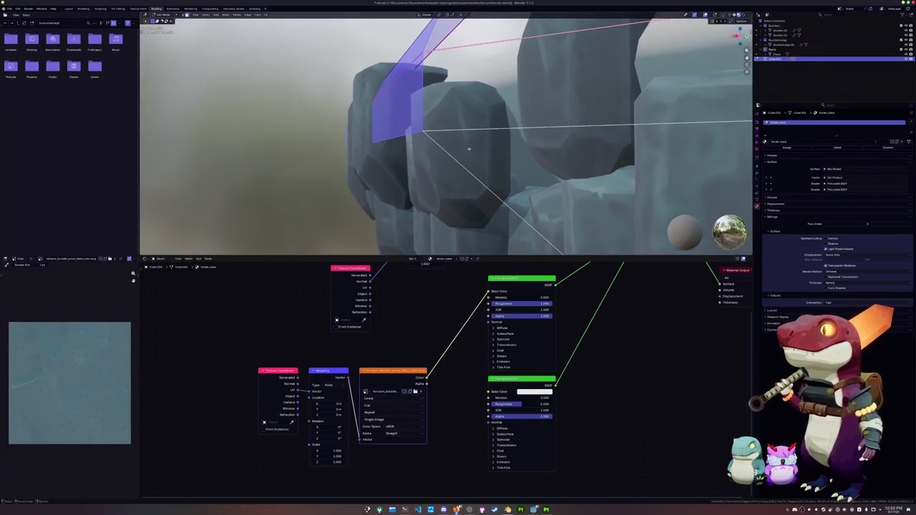
scroll(479, 160, "down", 3)
scroll(479, 161, "down", 3)
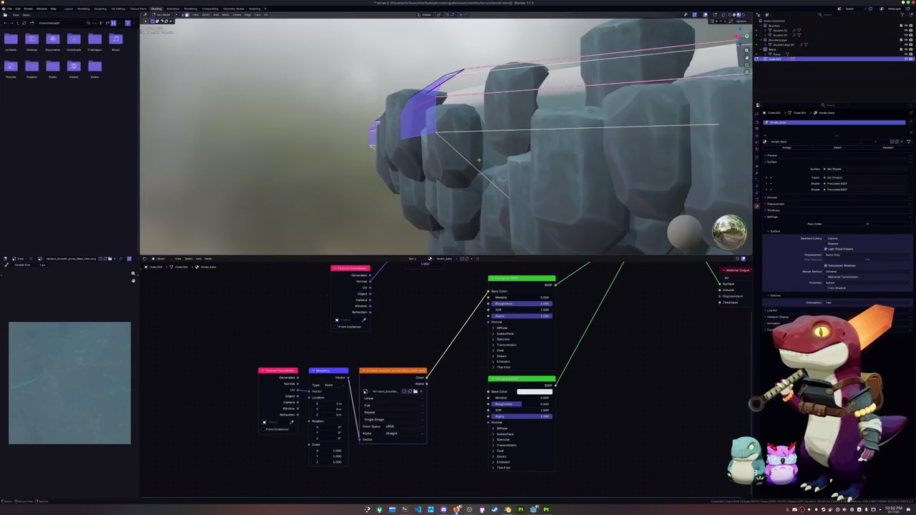
key("Tab")
scroll(480, 163, "down", 3)
mouse_move(478, 162)
middle_mouse_down()
mouse_move(453, 145)
mouse_move(477, 134)
mouse_move(477, 157)
middle_mouse_up()
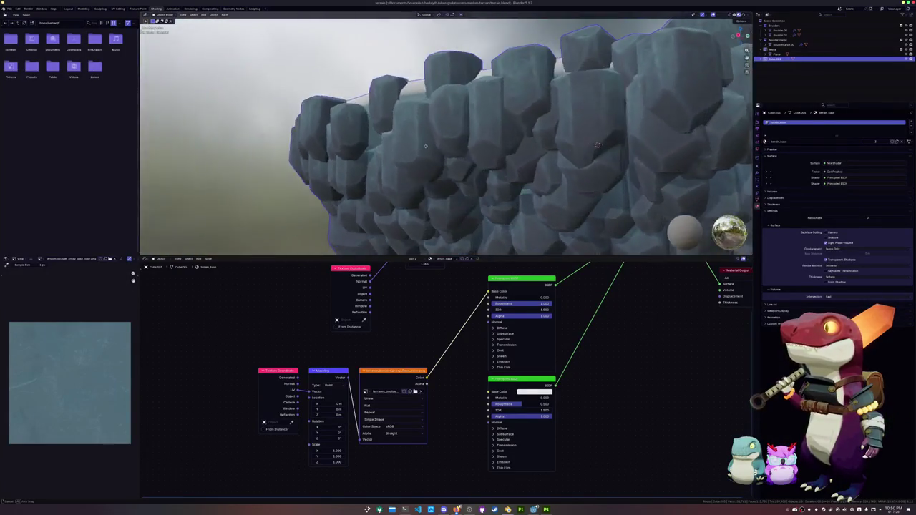
scroll(477, 157, "down", 3)
scroll(472, 161, "down", 3)
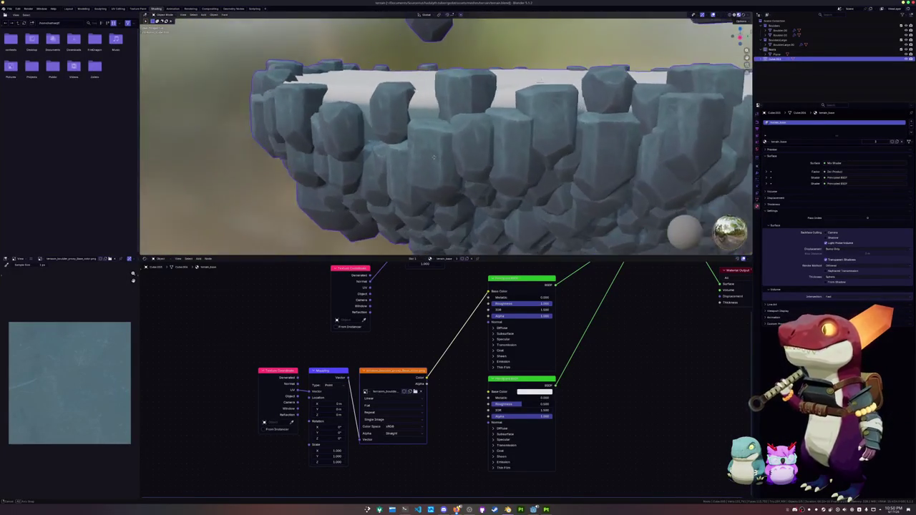
scroll(467, 164, "down", 3)
scroll(462, 169, "down", 2)
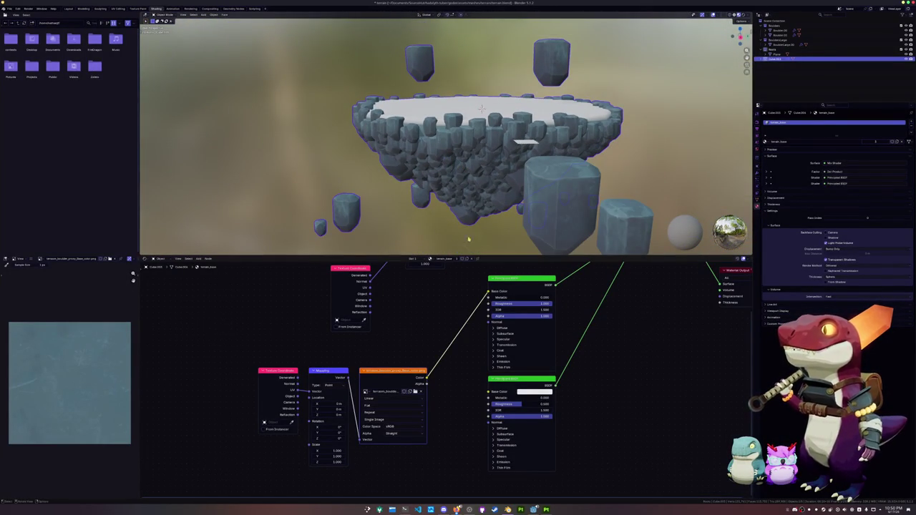
middle_click_drag(469, 239, 469, 205)
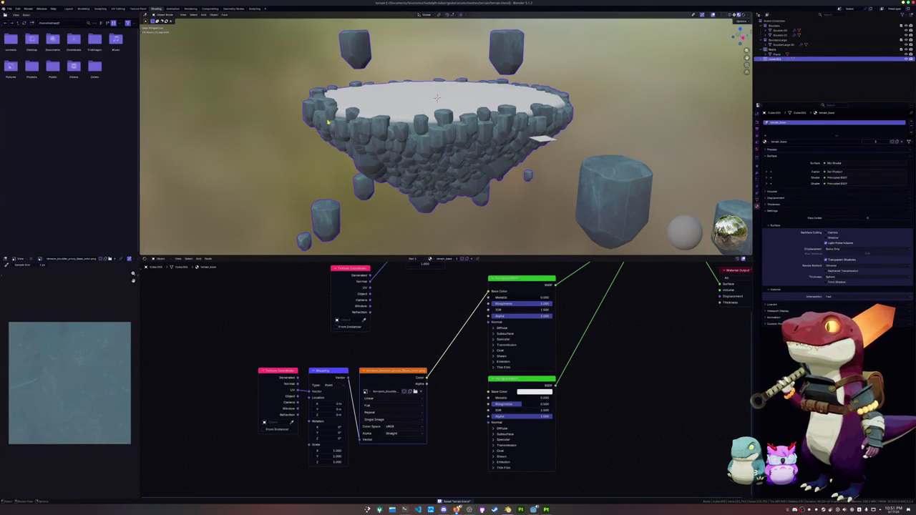
scroll(446, 136, "up", 2)
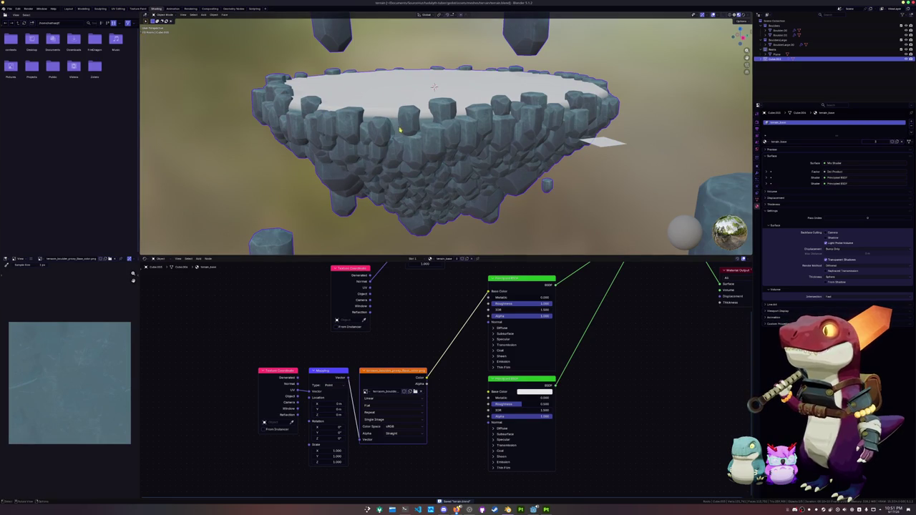
scroll(396, 136, "up", 2)
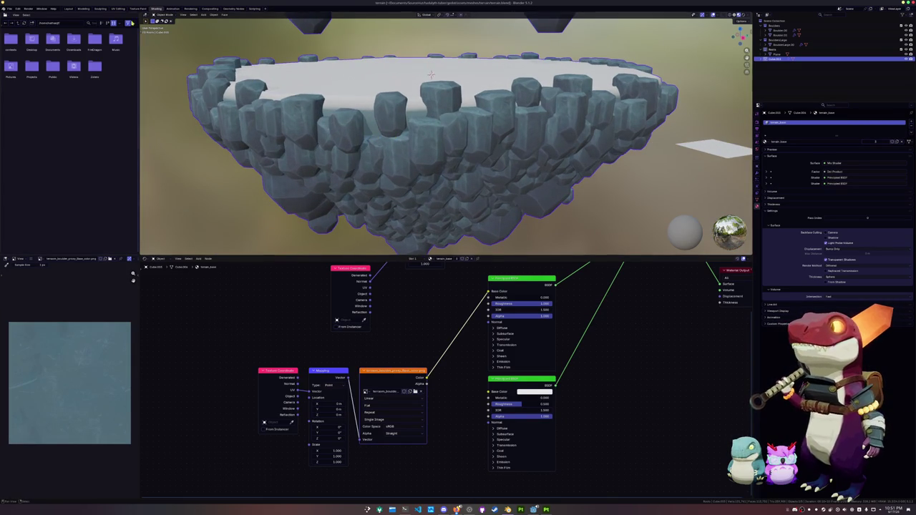
Step: Move from the Animation and Shading workspaces to the Geometry Nodes workspace
left_click(172, 8)
key("ctrl+Page_Up")
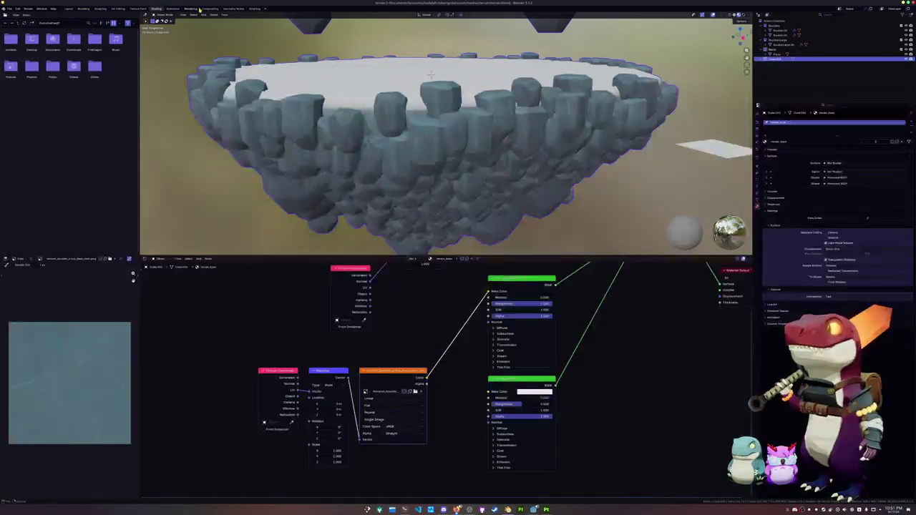
left_click(239, 8)
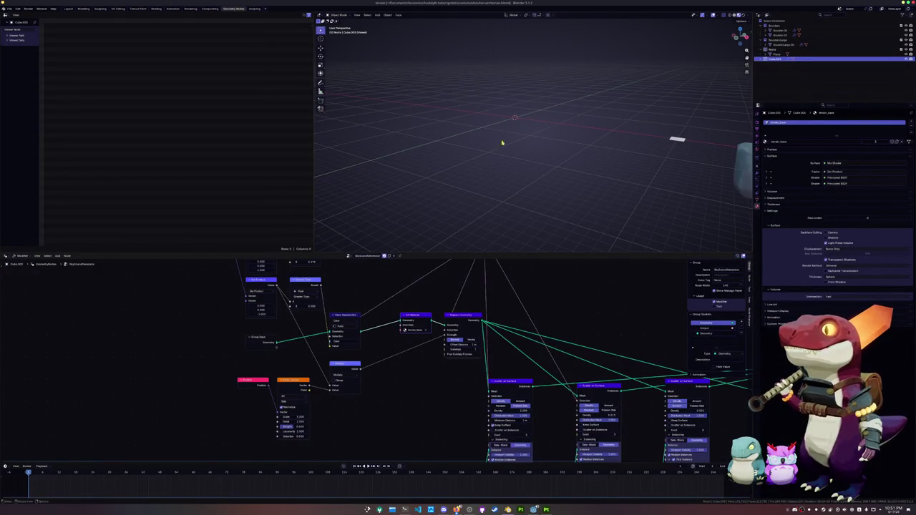
Step: Connect the Join Geometry node to the Viewer to preview the combined island
middle_click_drag(501, 143, 634, 139)
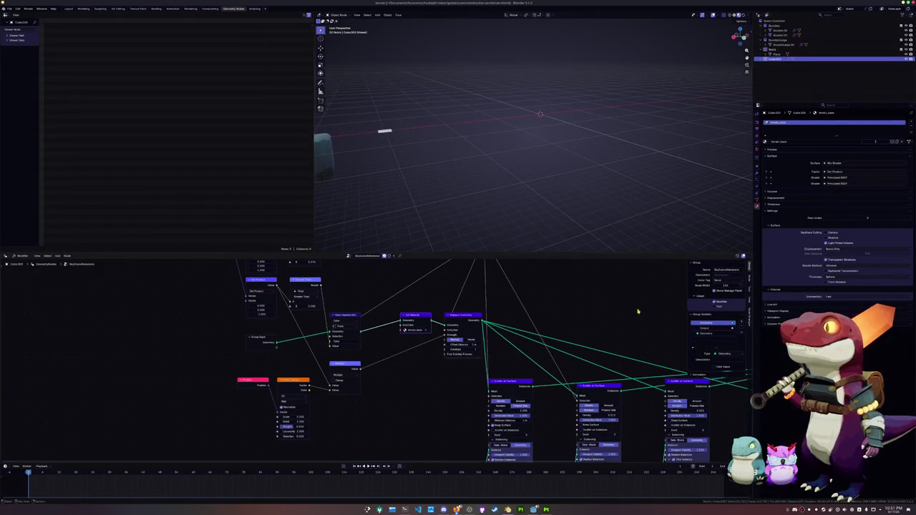
scroll(638, 311, "right", 5)
scroll(589, 375, "up", 2)
scroll(548, 327, "right", 3)
scroll(551, 350, "right", 1)
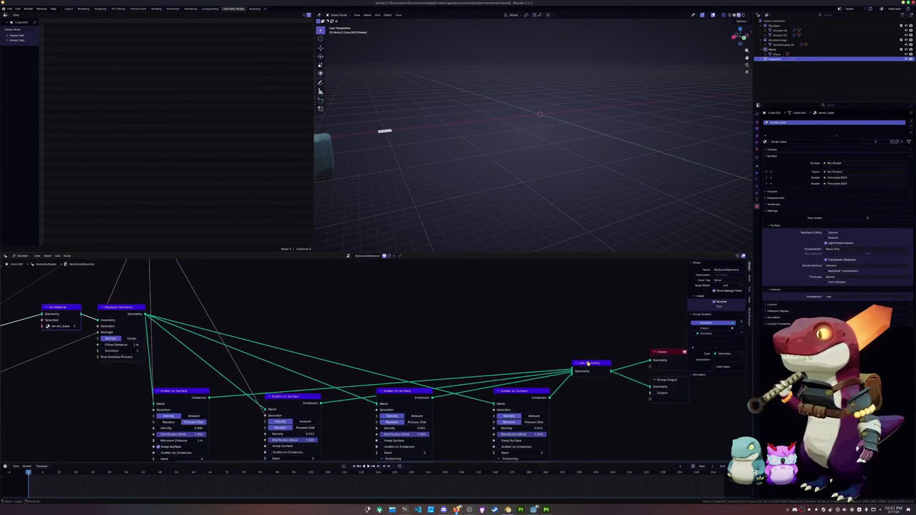
left_click(587, 363, "ctrl+shift")
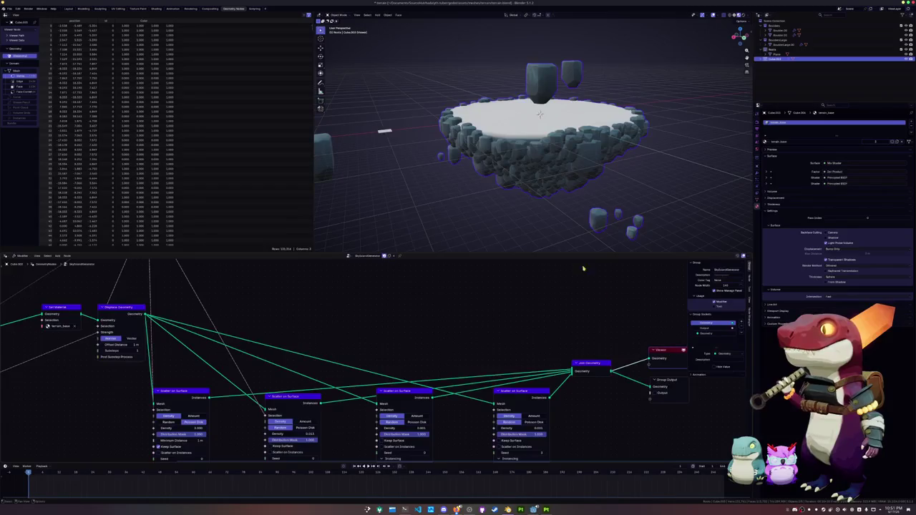
Step: Orbit to a near-level view and inspect the scatter nodes and textured boulders
scroll(501, 150, "up", 5)
middle_click_drag(501, 165, 494, 147)
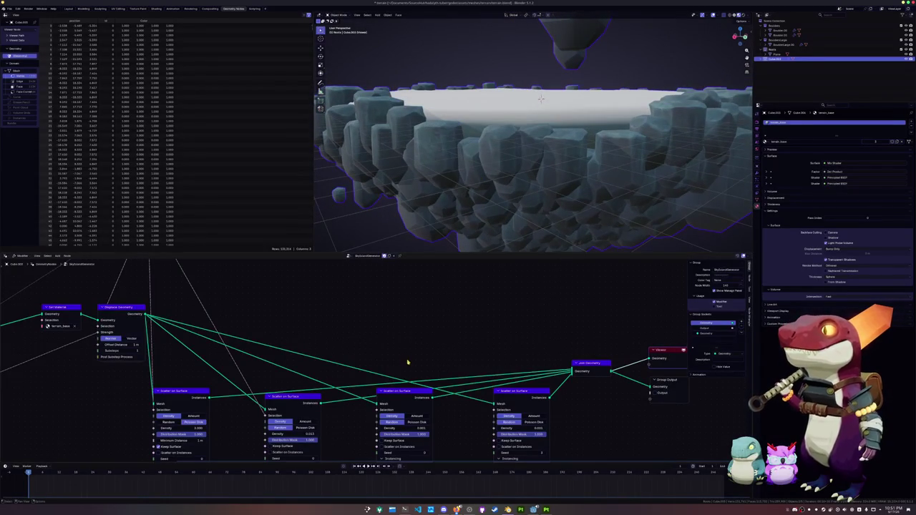
scroll(407, 363, "down", 3)
scroll(406, 355, "left", 2)
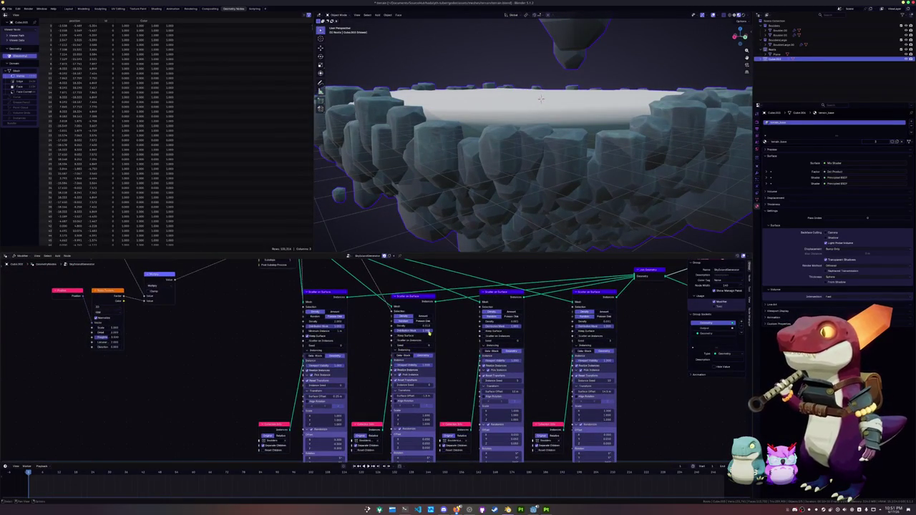
scroll(428, 332, "left", 2)
scroll(476, 338, "up", 2)
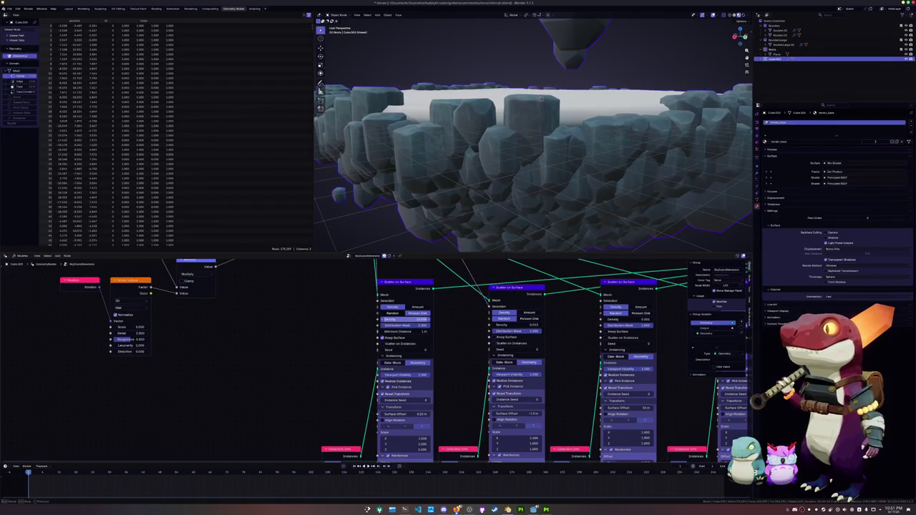
scroll(406, 162, "up", 5)
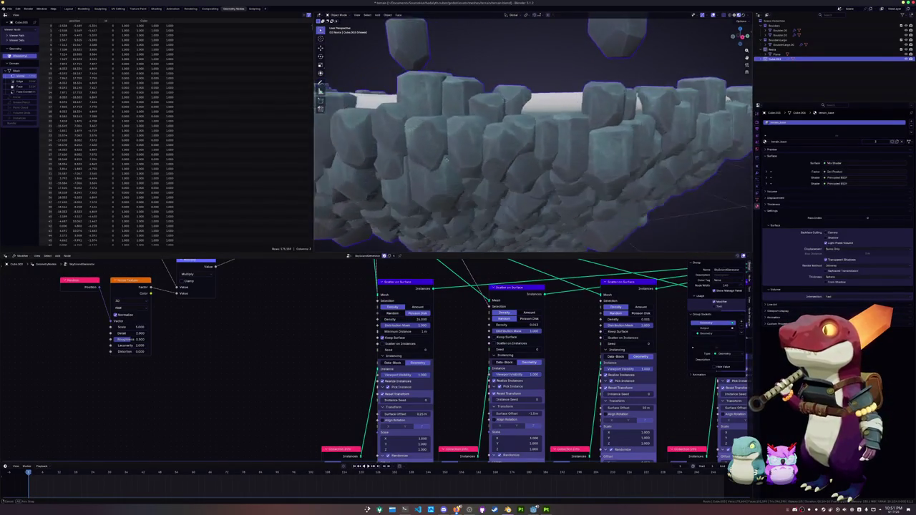
scroll(466, 159, "up", 2)
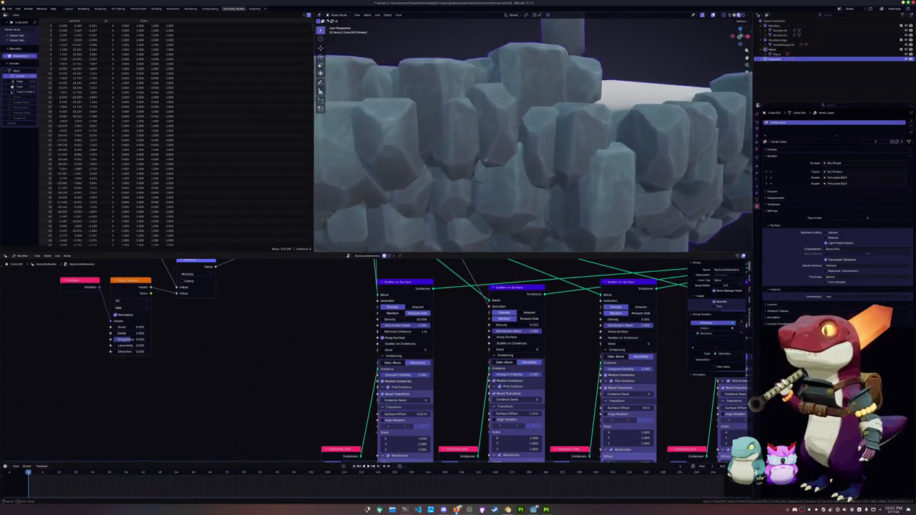
scroll(487, 161, "up", 2)
scroll(503, 163, "up", 2)
Step: Raise the middle scatter's Density to 0.793
mouse_move(503, 163)
middle_mouse_down()
mouse_move(634, 163)
mouse_move(550, 158)
mouse_move(572, 151)
middle_mouse_up()
scroll(593, 164, "down", 2)
scroll(572, 151, "up", 3)
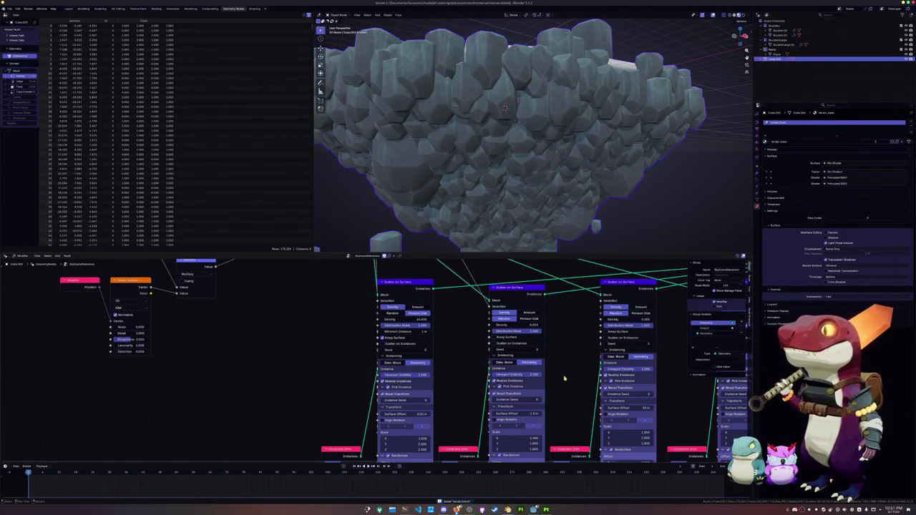
scroll(544, 361, "up", 1)
left_click_drag(509, 335, 530, 334)
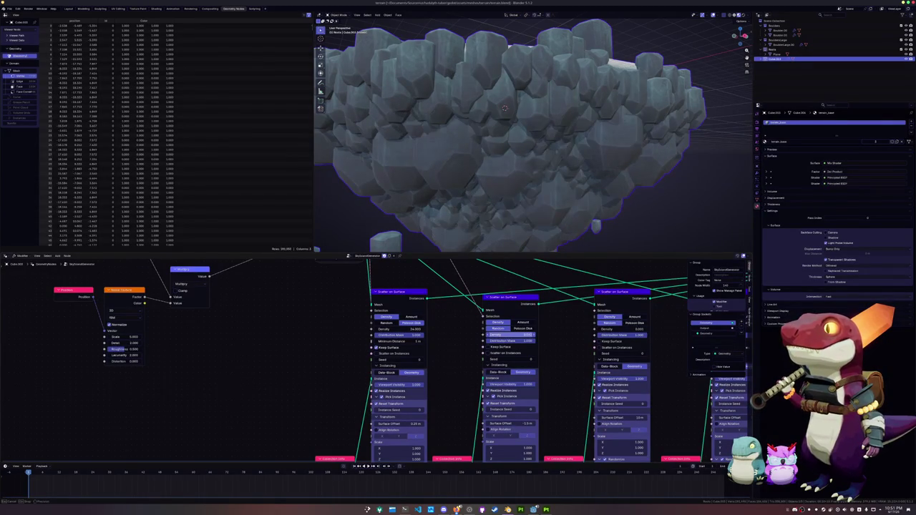
Step: Set the first scatter's Minimum Distance to 1.21 m
middle_click_drag(504, 107, 512, 191)
scroll(508, 154, "down", 3)
scroll(512, 192, "up", 3)
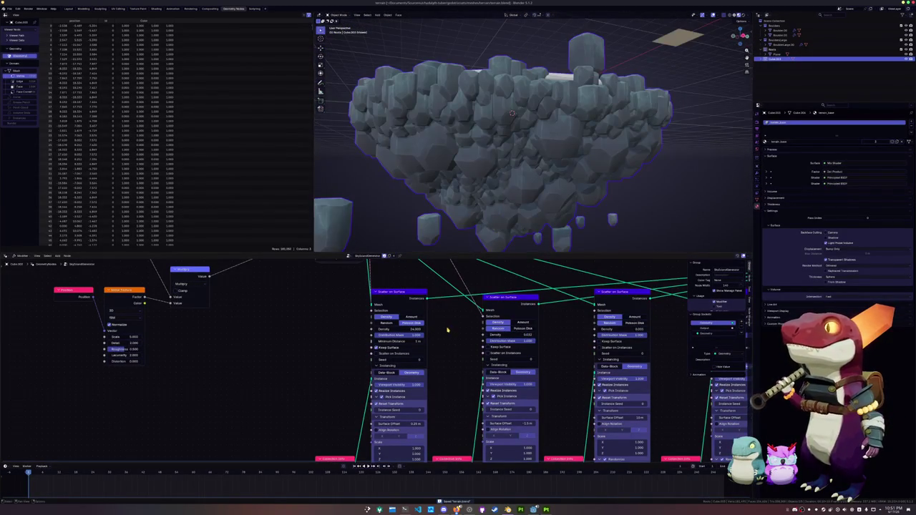
scroll(447, 330, "up", 2)
left_click_drag(402, 338, 410, 337)
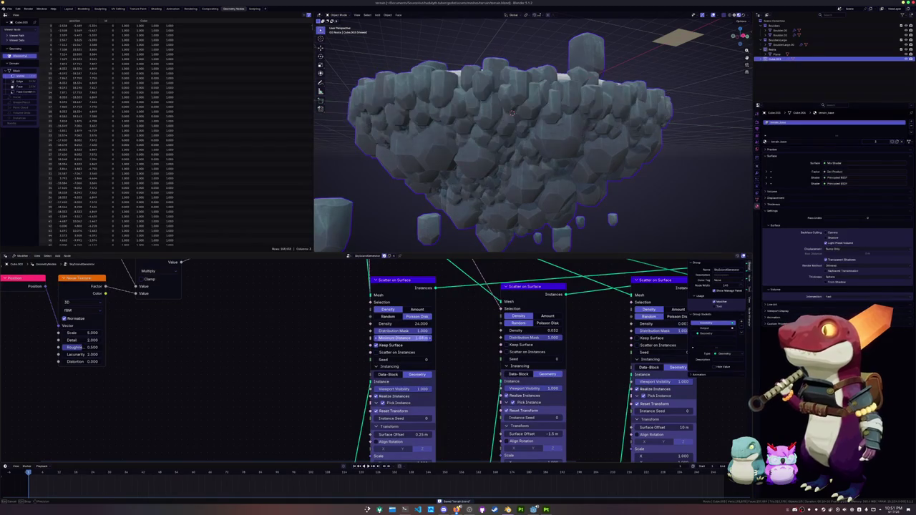
Step: Orbit around the island to inspect the rearranged boulders around the flat top
mouse_move(493, 179)
middle_mouse_down()
mouse_move(486, 227)
mouse_move(501, 228)
mouse_move(496, 235)
mouse_move(588, 210)
middle_mouse_up()
scroll(487, 222, "up", 5)
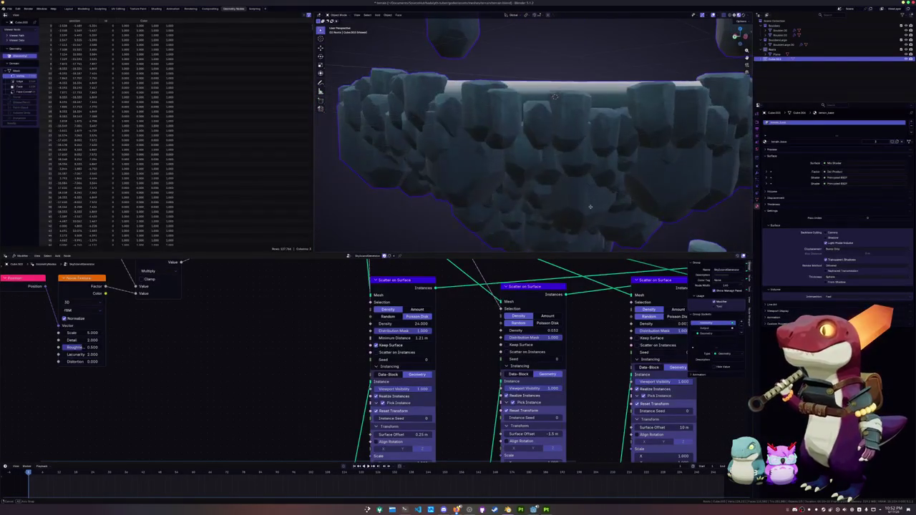
middle_click_drag(592, 132, 560, 173)
mouse_move(478, 183)
middle_mouse_down()
mouse_move(551, 176)
mouse_move(501, 180)
mouse_move(512, 163)
mouse_move(543, 170)
mouse_move(480, 174)
mouse_move(476, 157)
middle_mouse_up()
scroll(505, 169, "up", 4)
scroll(501, 168, "up", 1)
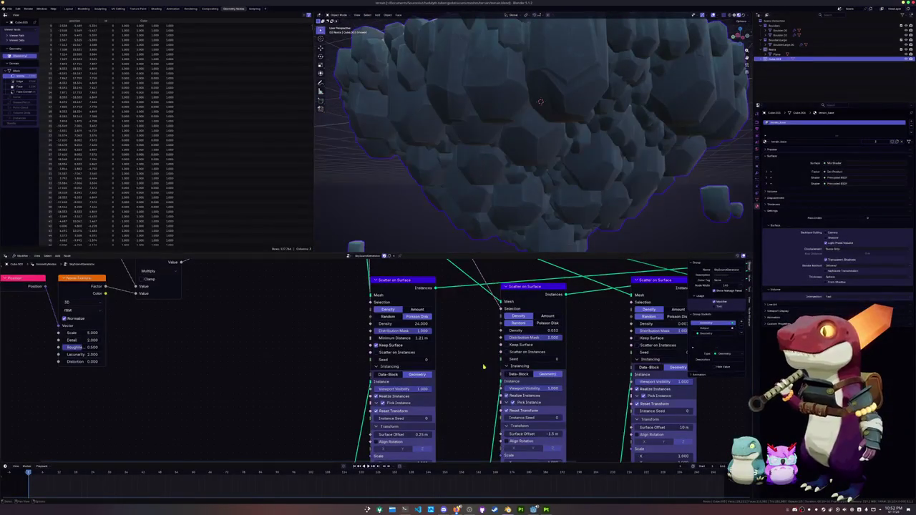
Step: Set the first scatter's Minimum Distance to 1.02 m, then to 1 m
middle_click_drag(483, 368, 470, 370)
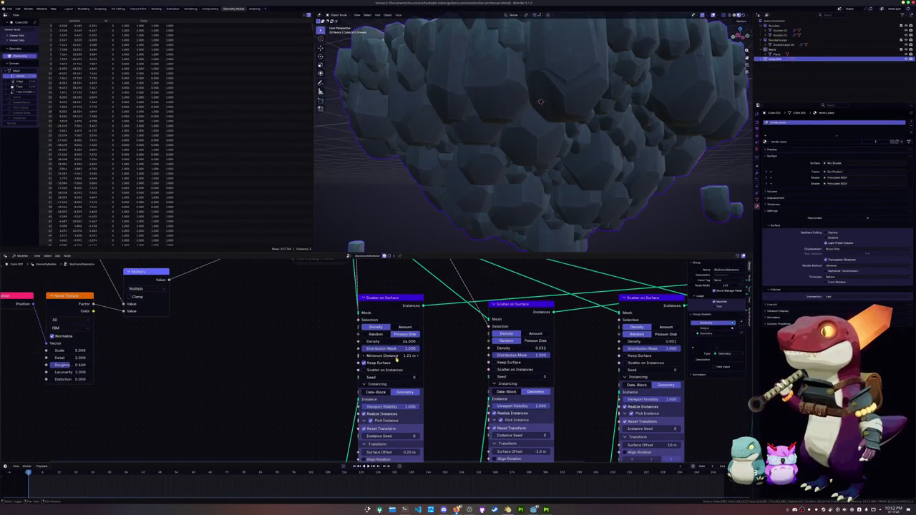
middle_click_drag(413, 229, 427, 174)
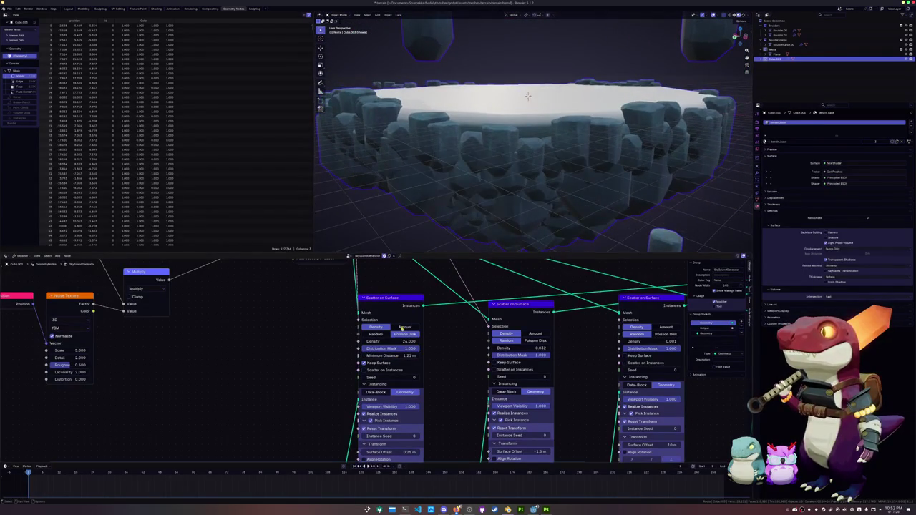
mouse_move(397, 346)
left_mouse_down()
mouse_move(395, 360)
mouse_move(412, 356)
left_mouse_up()
type("0")
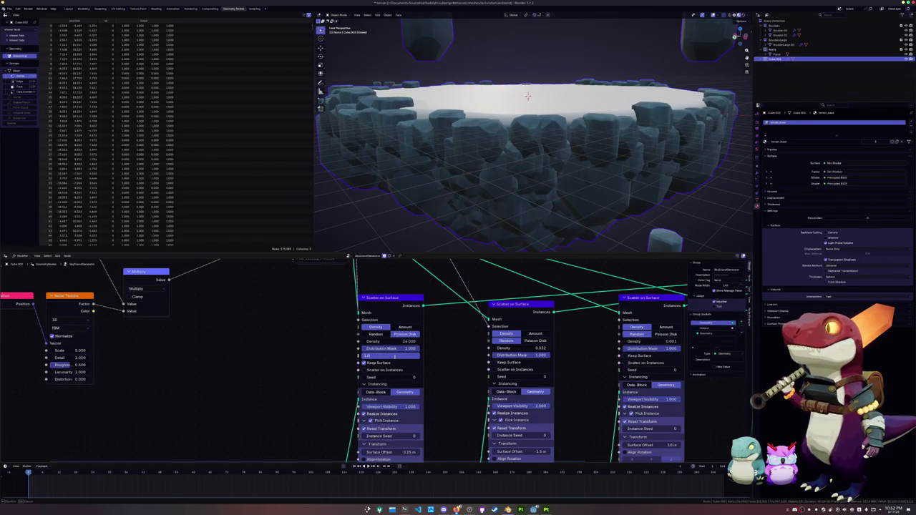
key("Return")
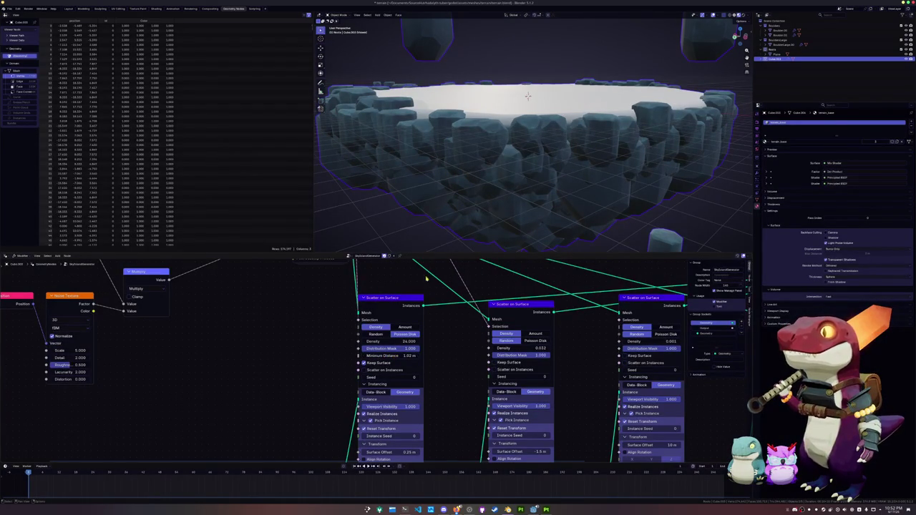
left_click_drag(400, 356, 399, 356)
Step: Deselect the rocks and view the tighter boulder ring from a low side angle
left_click(381, 215)
mouse_move(381, 214)
middle_mouse_down()
mouse_move(442, 211)
mouse_move(446, 164)
mouse_move(459, 204)
mouse_move(450, 203)
mouse_move(485, 201)
mouse_move(493, 140)
mouse_move(505, 172)
mouse_move(503, 163)
middle_mouse_up()
scroll(459, 171, "down", 5)
scroll(450, 200, "up", 3)
scroll(494, 140, "down", 3)
scroll(501, 158, "down", 5)
Step: Select the rock cluster, enter Edit Mode, and inspect the plateau from above
left_click(508, 166)
key("Tab")
key("Tab")
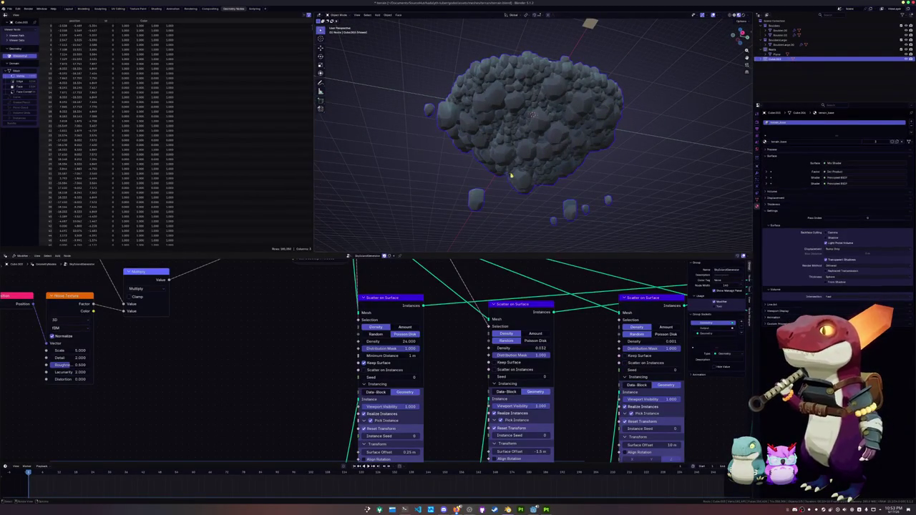
scroll(521, 165, "up", 3)
scroll(520, 168, "up", 1)
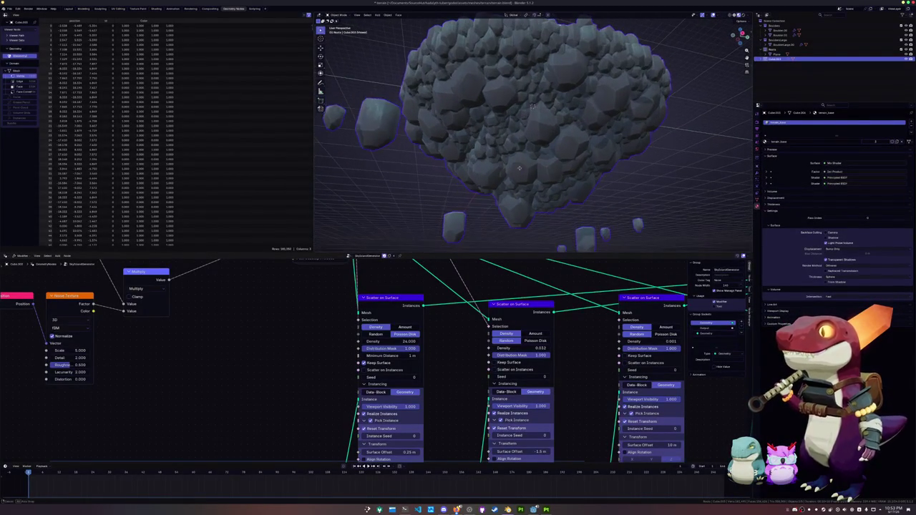
scroll(489, 206, "down", 1)
middle_click_drag(494, 214, 490, 207)
middle_click_drag(475, 166, 470, 204)
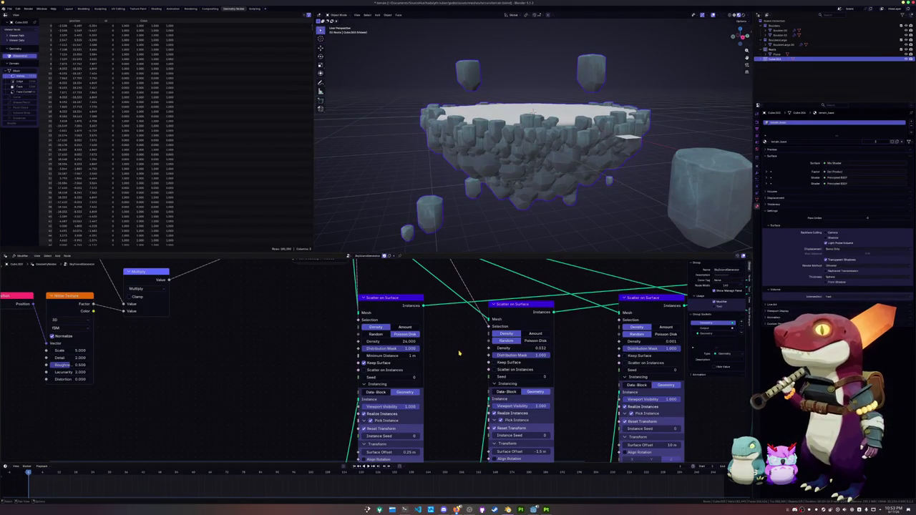
middle_click_drag(459, 353, 448, 356)
mouse_move(501, 150)
middle_mouse_down()
mouse_move(510, 218)
mouse_move(566, 182)
middle_mouse_up()
scroll(541, 319, "down", 4)
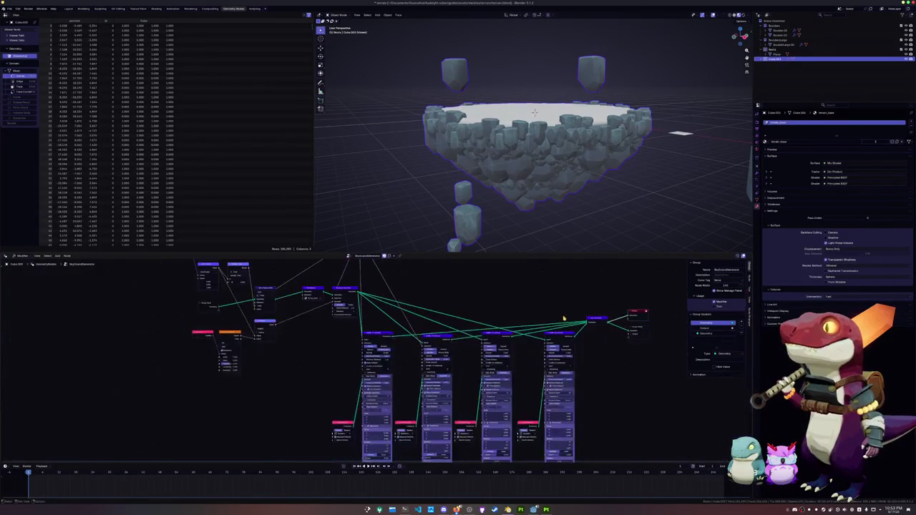
Step: Add a Boolean node by search, then delete it as the wrong node
middle_click_drag(565, 321, 552, 317)
scroll(552, 317, "up", 2)
scroll(610, 313, "up", 2)
scroll(610, 312, "down", 3)
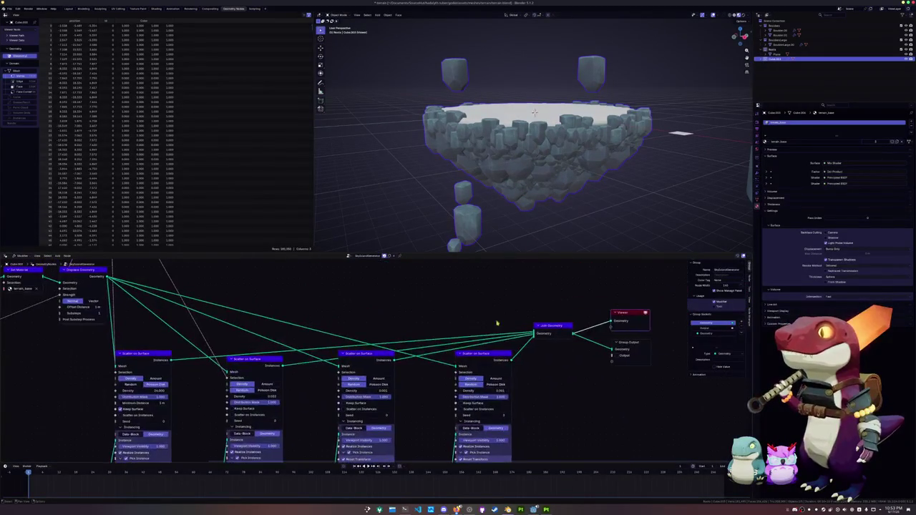
scroll(518, 300, "up", 2)
key("shift+a")
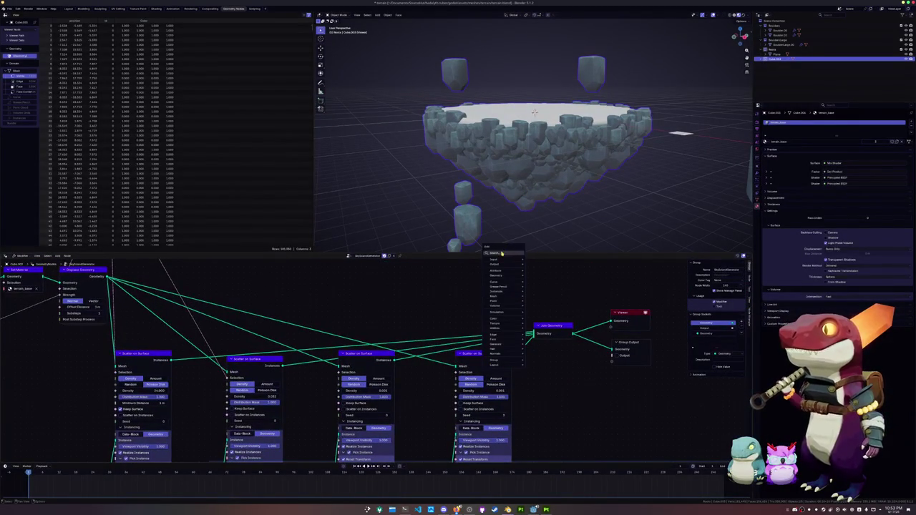
left_click(502, 253)
key("Return")
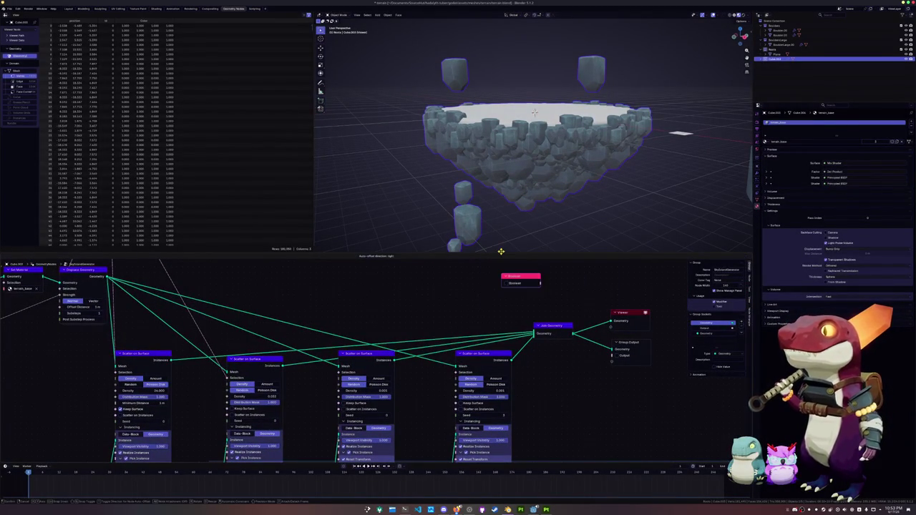
left_click(489, 275)
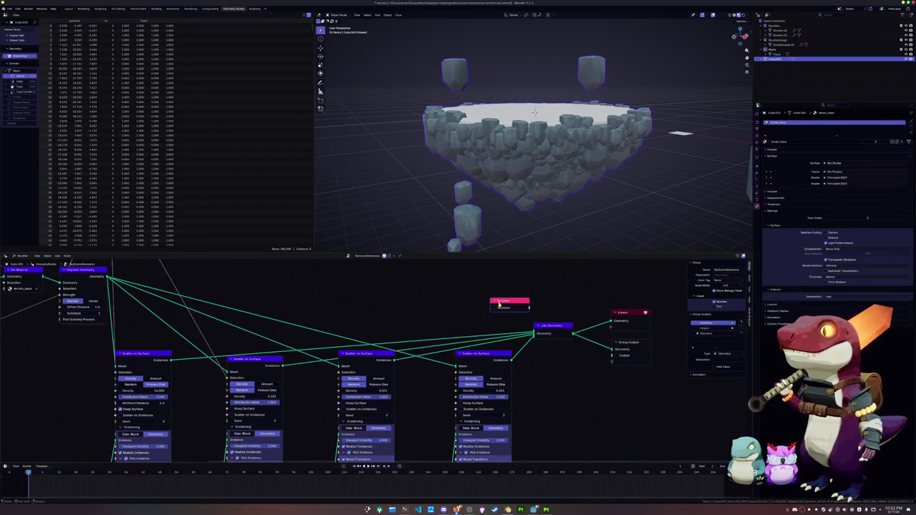
key("x")
Step: Search for and place a Mesh Boolean node in the tree
key("shift+a")
left_click(509, 299)
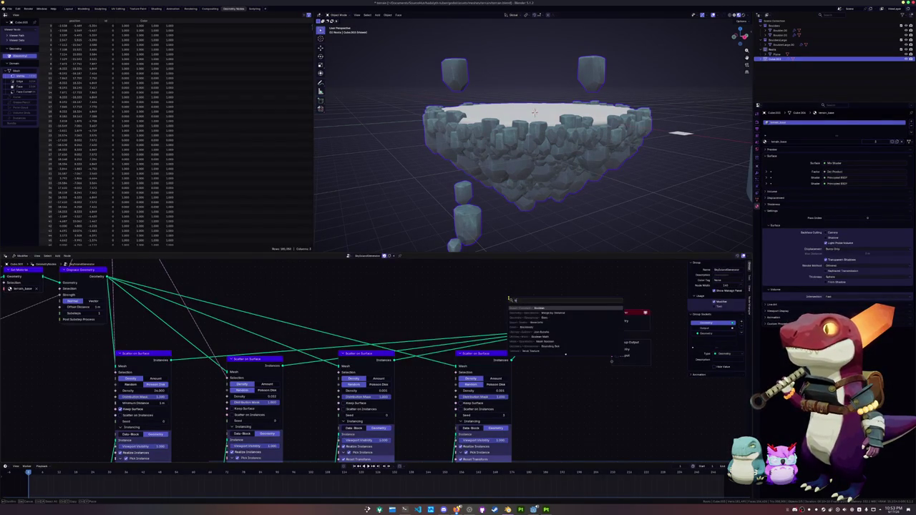
key("Down")
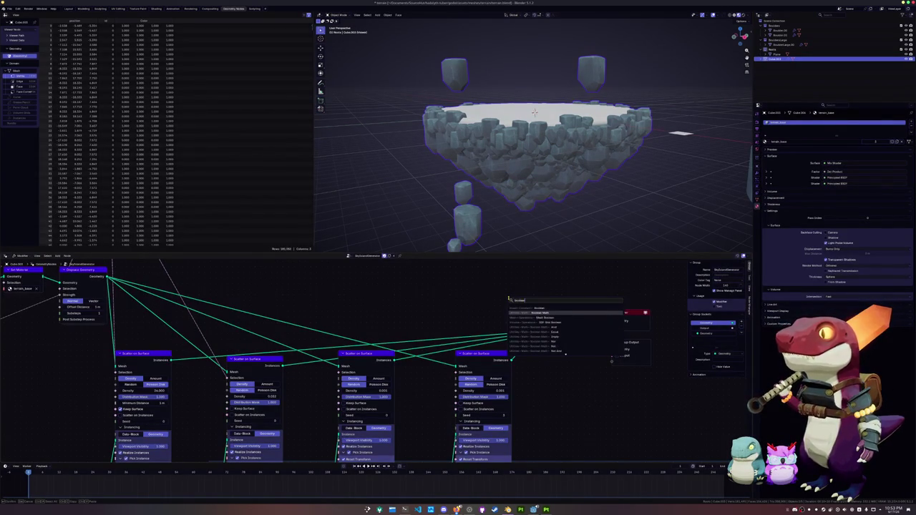
key("Down")
key("Down")
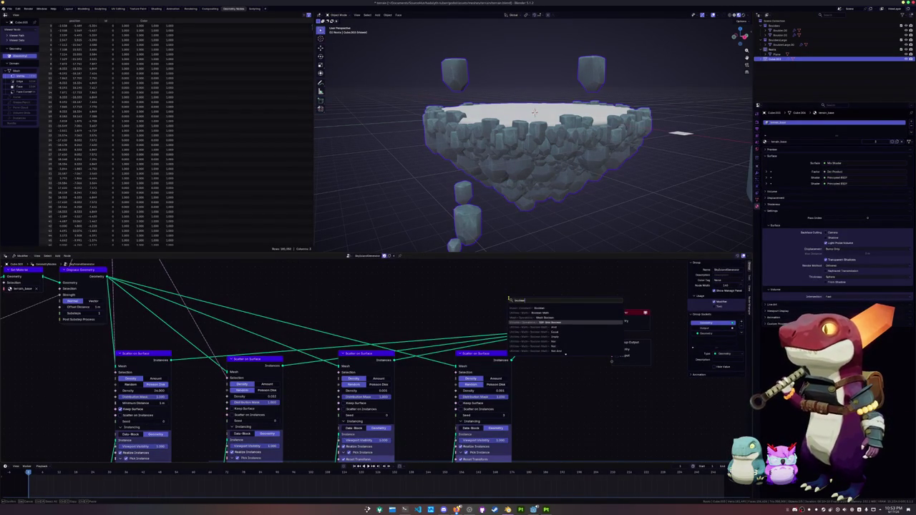
key("Up")
key("Return")
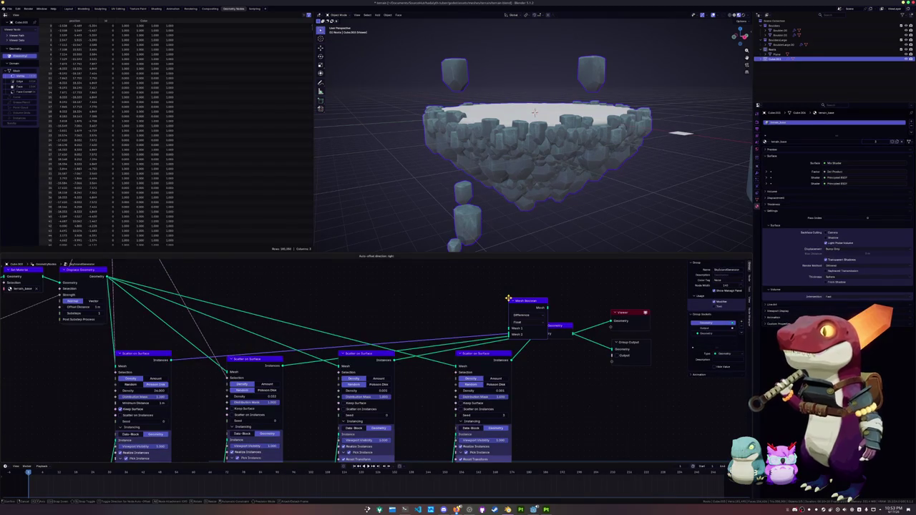
left_click(484, 279)
left_click_drag(488, 306, 505, 282)
left_click(491, 289)
Step: Position the Mesh Boolean node above Join Geometry and wire in a scatter output
middle_click_drag(346, 281, 486, 295)
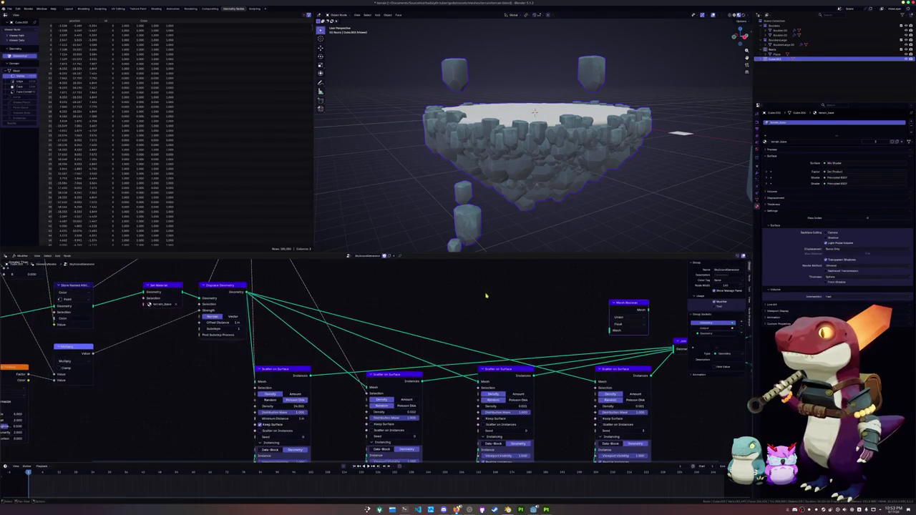
left_click_drag(626, 303, 495, 308)
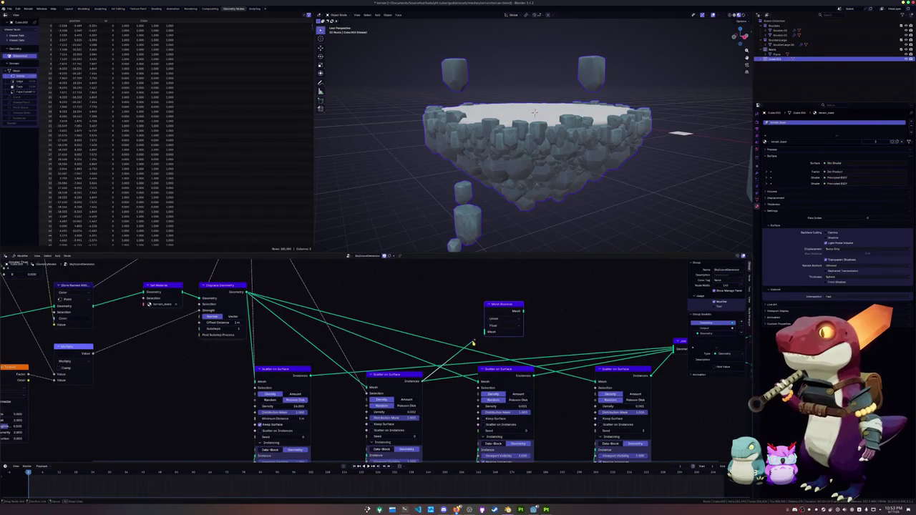
left_click_drag(474, 342, 673, 350)
middle_click_drag(542, 348, 441, 365)
left_click_drag(412, 323, 578, 307)
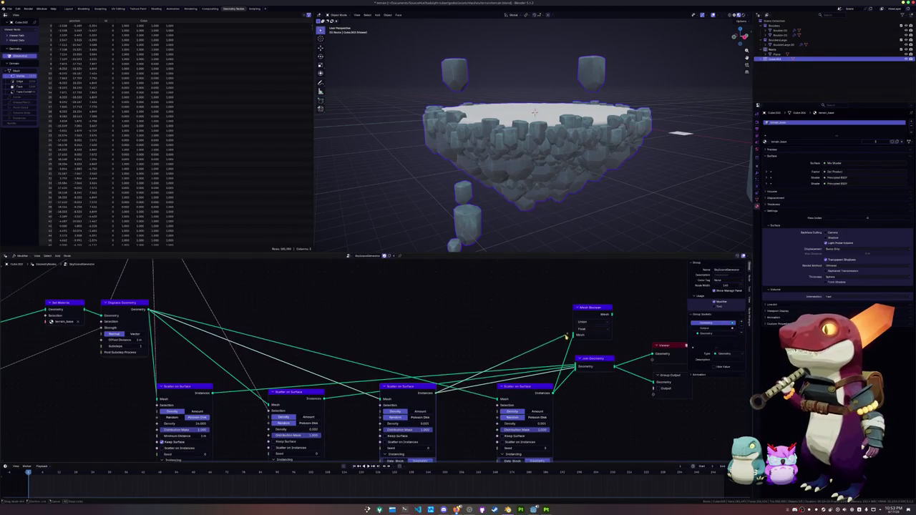
Step: Link the scatter instances into Mesh Boolean's Mesh input and preview the result
middle_click_drag(564, 342, 628, 326)
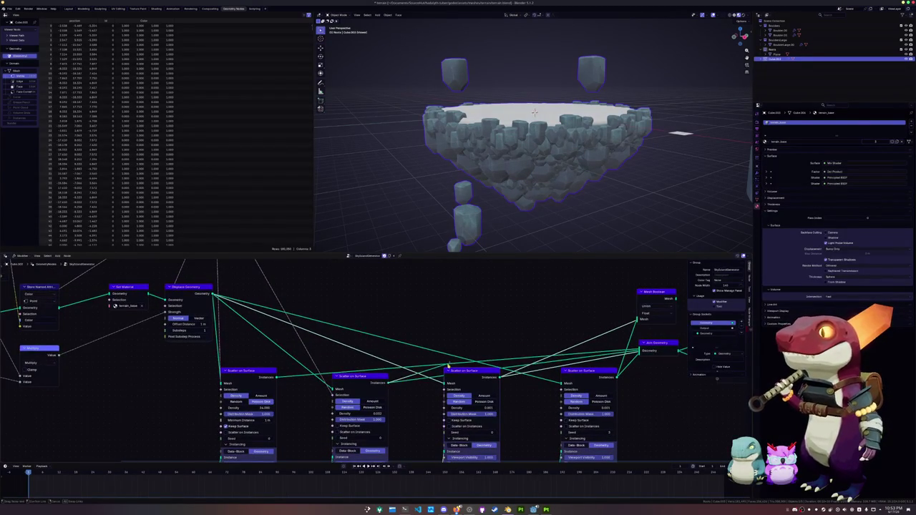
left_click_drag(627, 319, 636, 320)
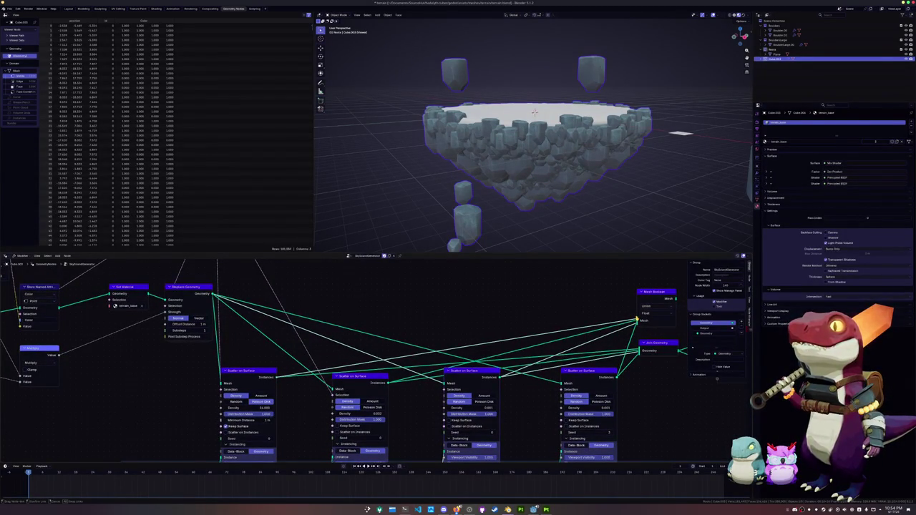
middle_click_drag(582, 322, 468, 322)
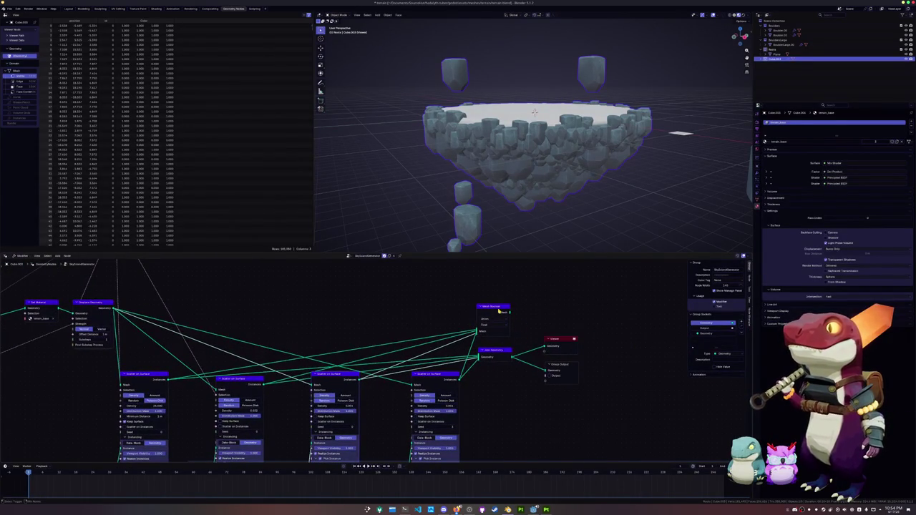
left_click(499, 311, "ctrl+shift")
Step: View the merged boulder ring and set the Mesh Boolean to Union with the Float solver
scroll(556, 347, "up", 1)
middle_click_drag(537, 200, 548, 193)
scroll(548, 193, "up", 3)
left_click(533, 303)
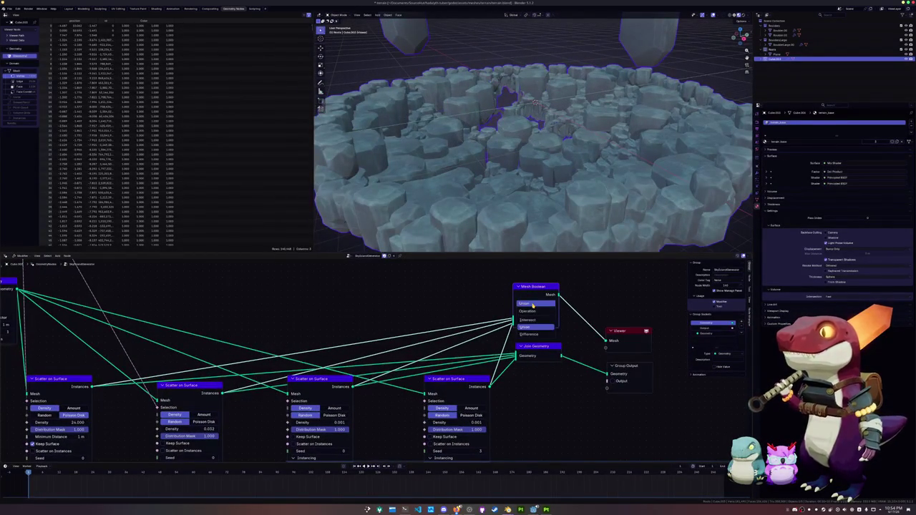
left_click(532, 311)
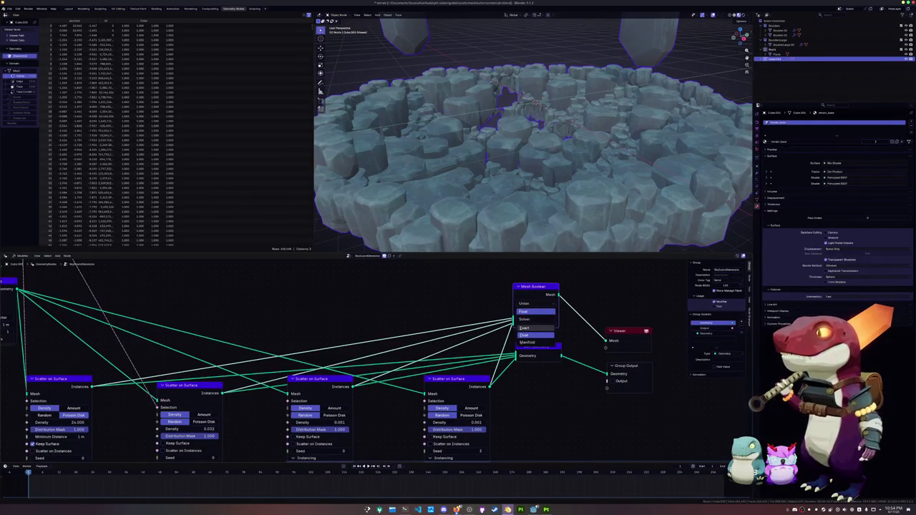
Step: Glance at Substance Painter via the taskbar, then return to Blender
left_click(507, 509)
left_click(507, 509)
right_click(507, 510)
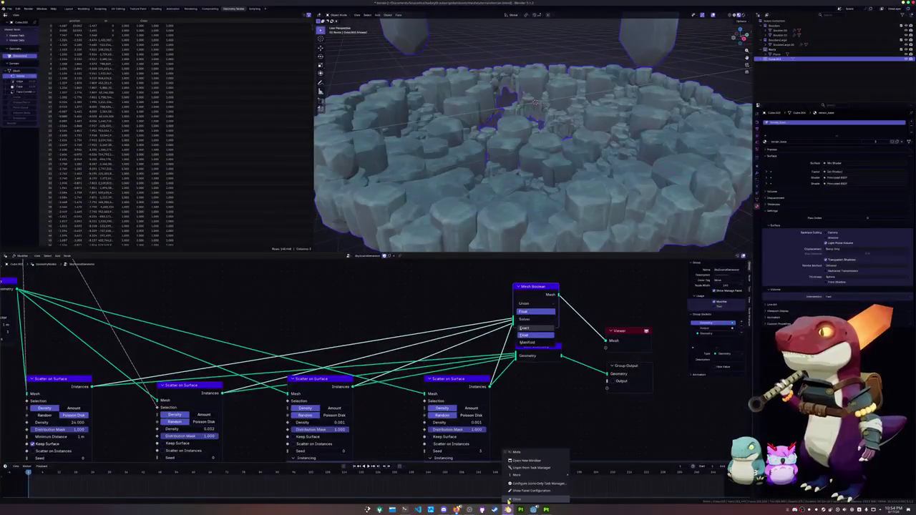
left_click(507, 510)
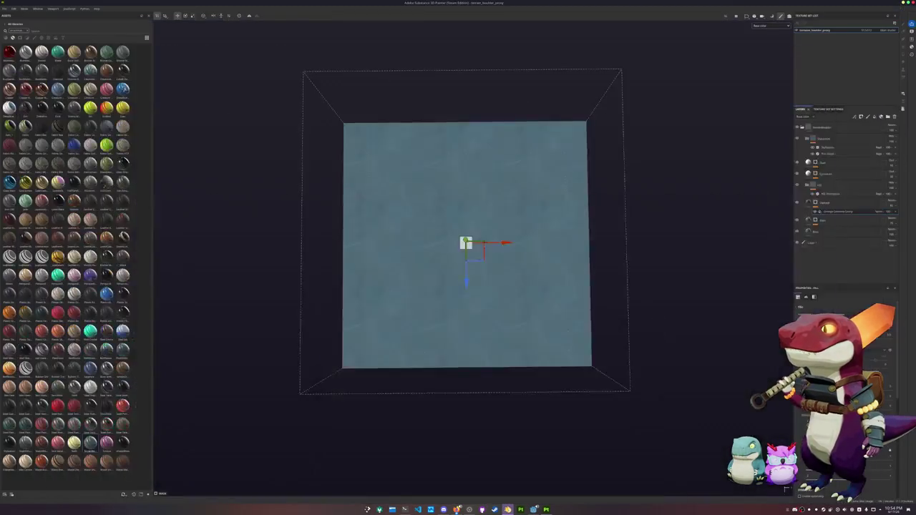
left_click(508, 509)
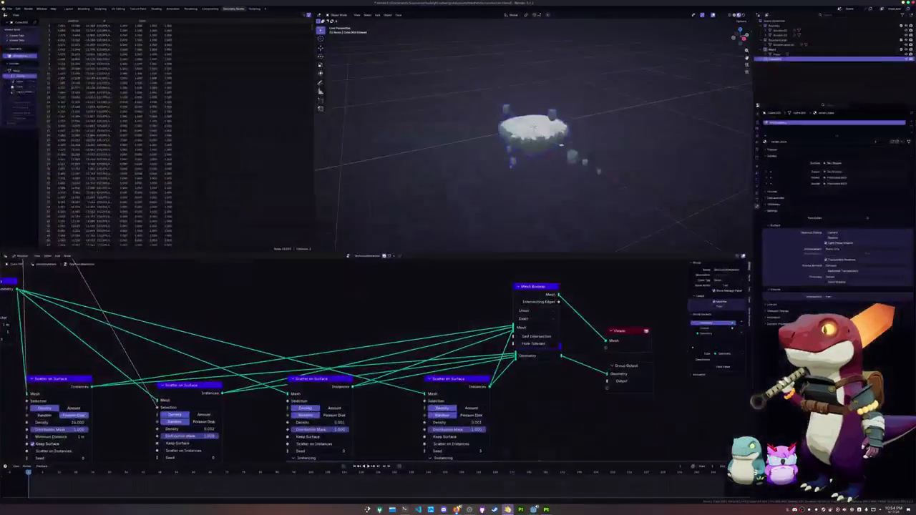
right_click(507, 510)
left_click(477, 200)
Step: Move the Mesh Boolean node upward to uncover the Join Geometry node
scroll(476, 200, "up", 5)
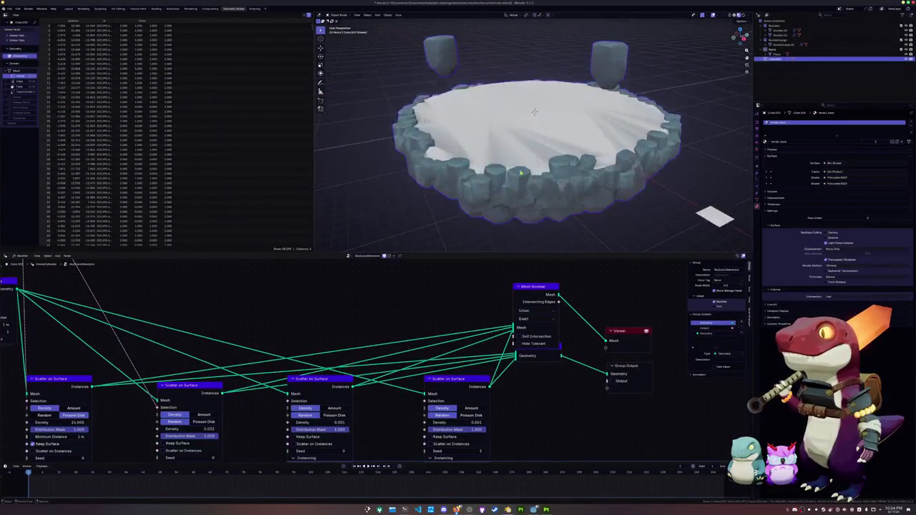
scroll(476, 200, "up", 3)
scroll(476, 199, "up", 3)
scroll(477, 200, "down", 3)
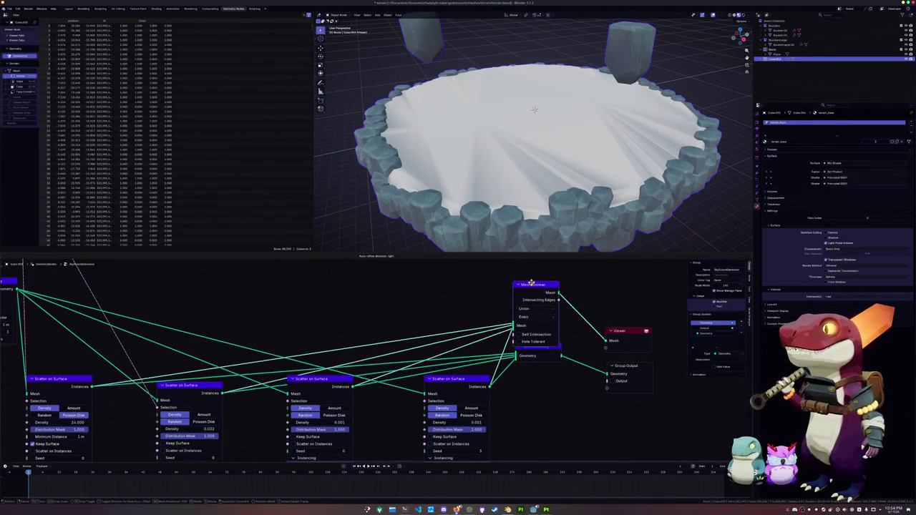
left_click_drag(533, 287, 533, 285)
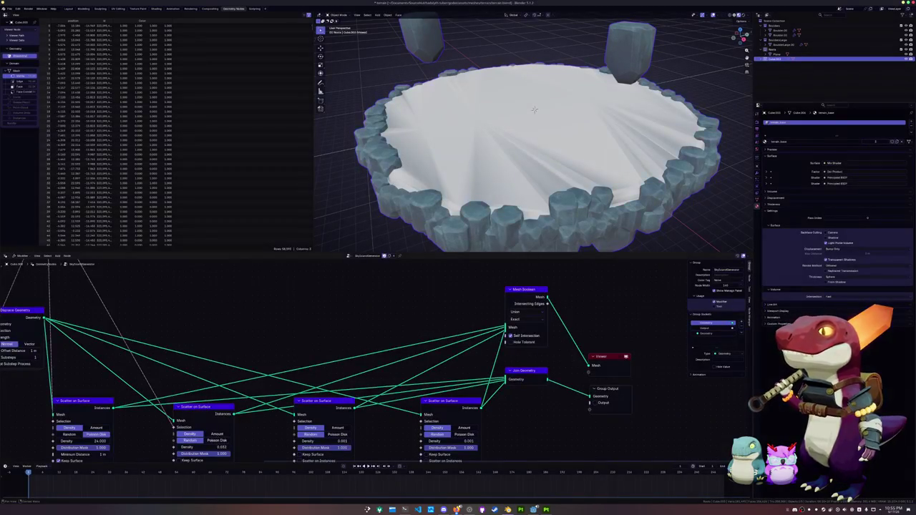
Step: Preview Join Geometry and dissolve the Mesh Boolean node, keeping its links
left_click(522, 371, "ctrl+shift")
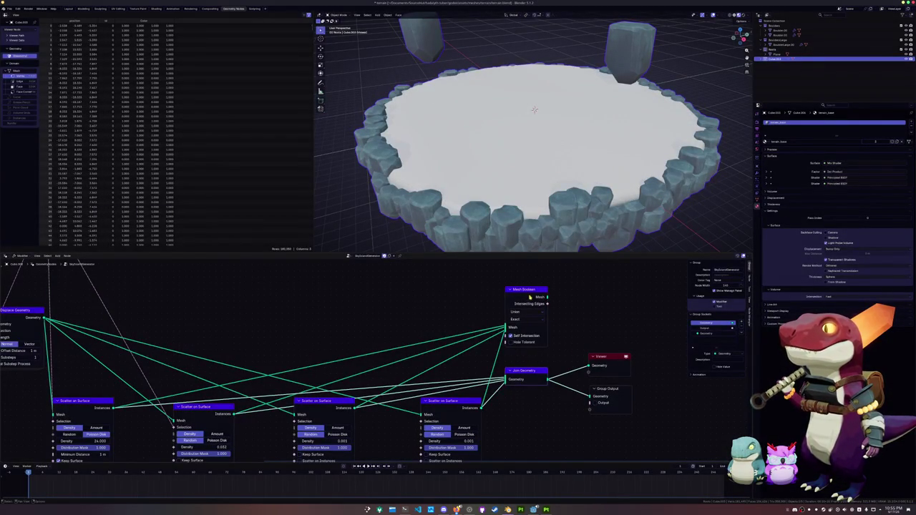
key("ctrl+x")
middle_click_drag(465, 331, 572, 315)
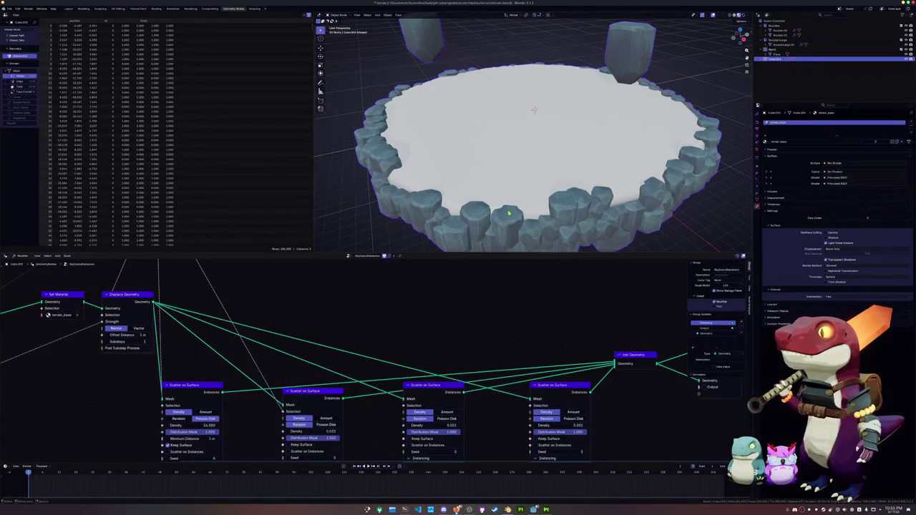
middle_click_drag(508, 213, 506, 157)
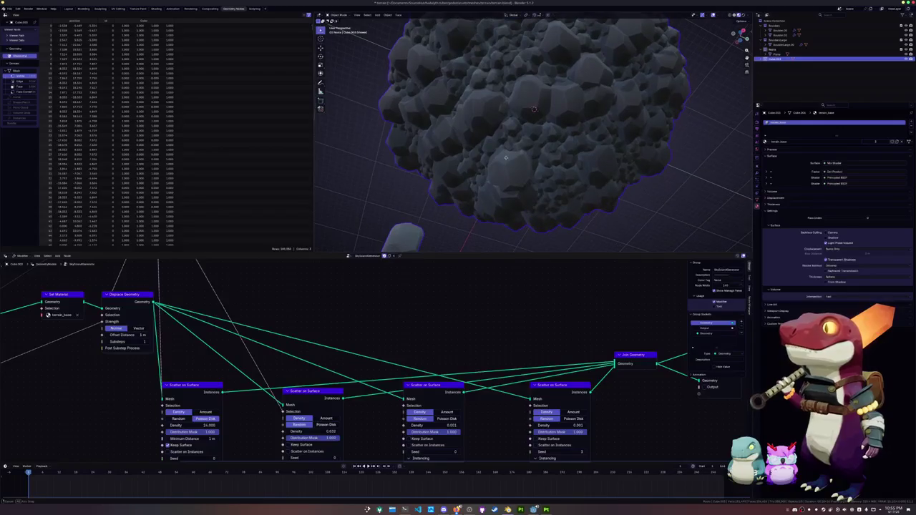
Step: Lower the first scatter's Density to 2.51 and check the sparser boulder ring
mouse_move(211, 430)
middle_mouse_down()
mouse_move(302, 362)
mouse_move(370, 358)
middle_mouse_up()
left_click_drag(370, 355, 381, 355)
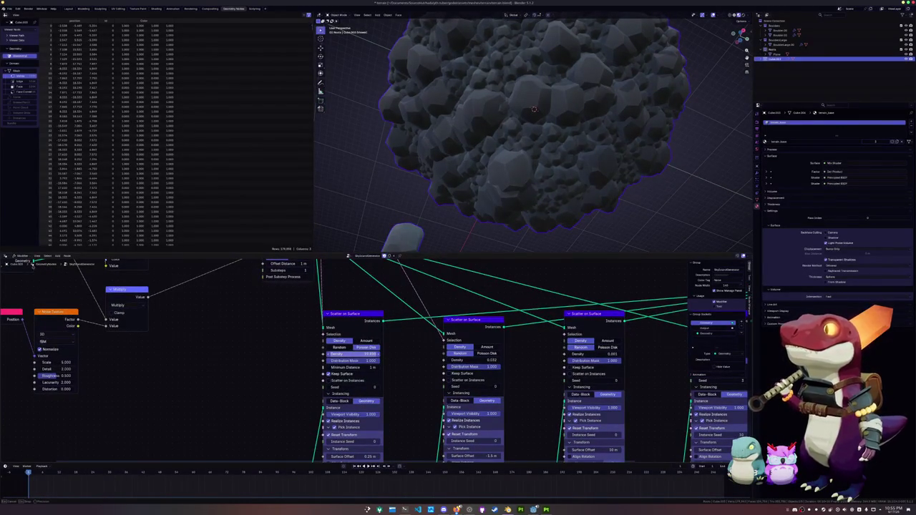
mouse_move(381, 355)
left_mouse_down()
mouse_move(358, 355)
mouse_move(380, 354)
mouse_move(361, 353)
mouse_move(372, 367)
mouse_move(360, 367)
mouse_move(369, 367)
left_mouse_up()
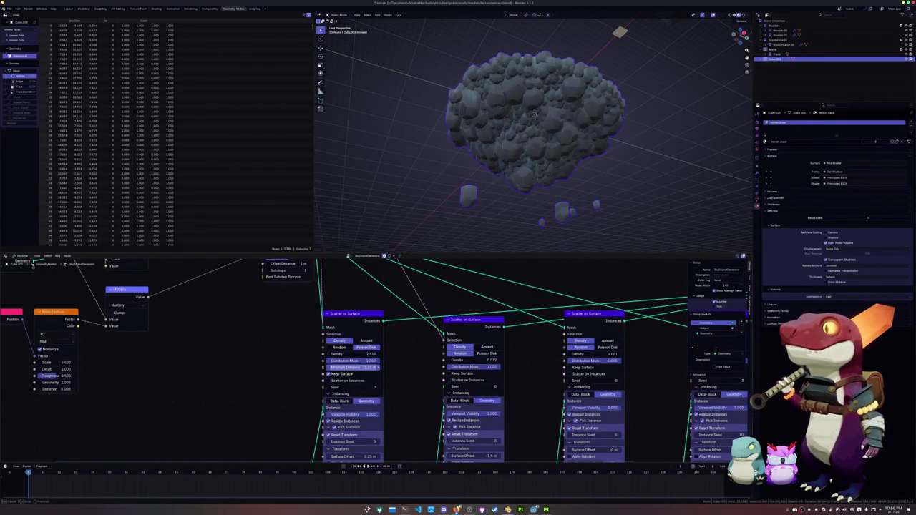
mouse_move(482, 157)
middle_mouse_down()
mouse_move(484, 197)
mouse_move(513, 133)
middle_mouse_up()
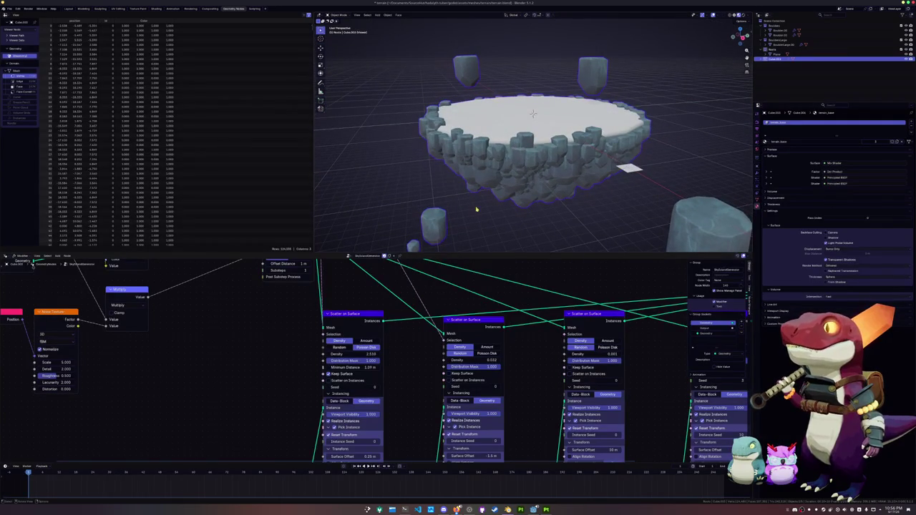
key("Tab")
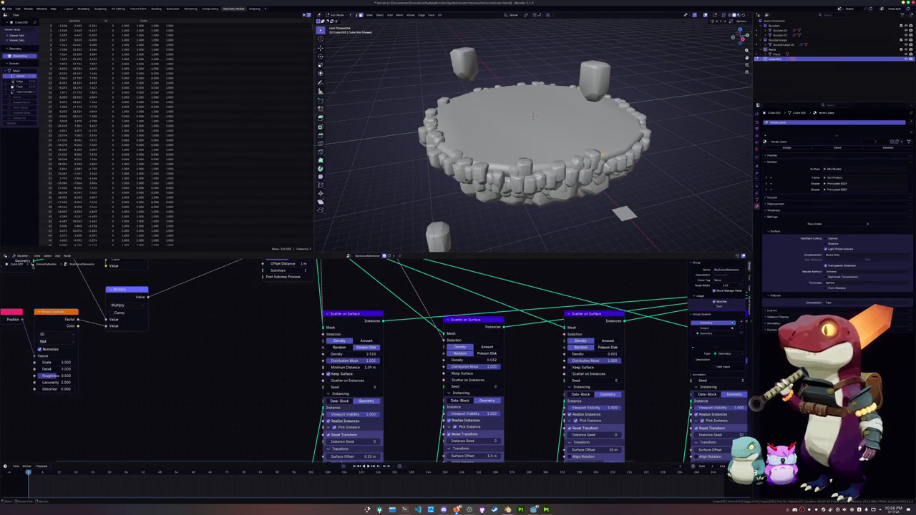
key("Tab")
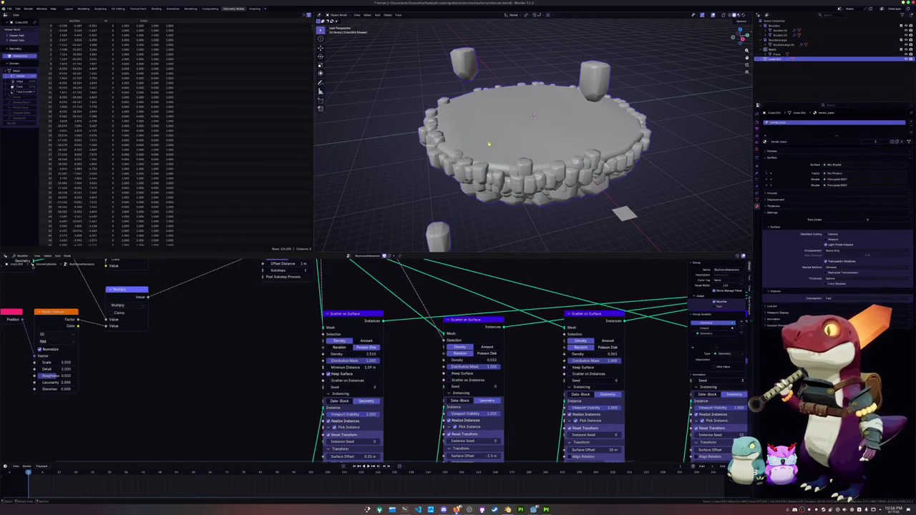
Step: In Layout Edit Mode, scale the top faces outward and dissolve two stray edge loops
left_click(70, 9)
key("Tab")
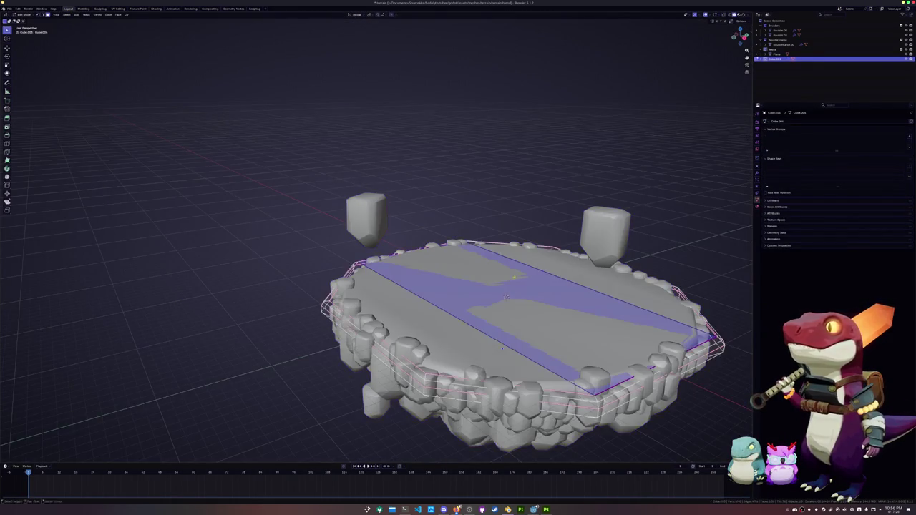
key("s")
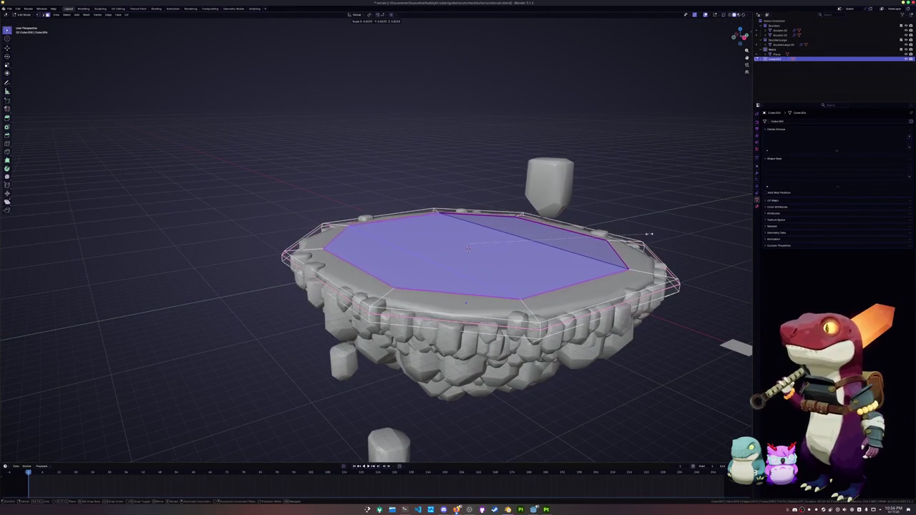
left_click(665, 232)
middle_click_drag(665, 232, 544, 272)
left_click(507, 283, "alt")
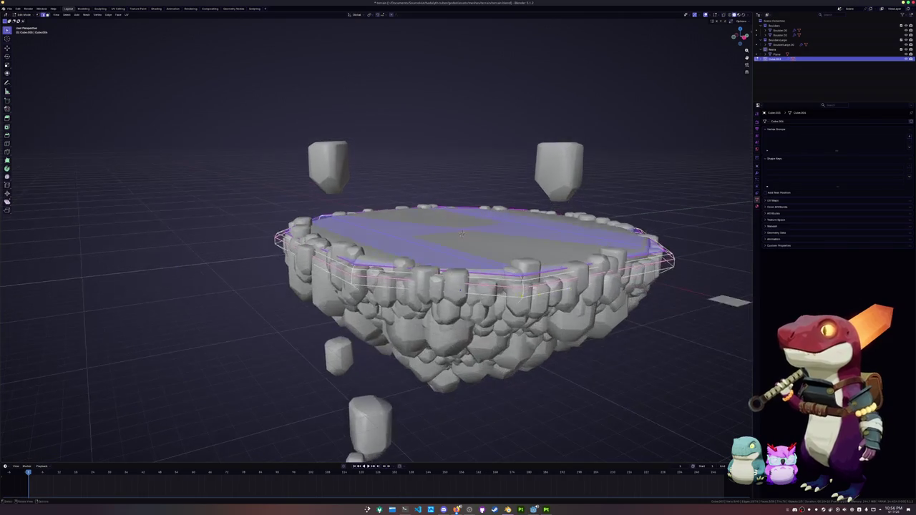
key("x")
left_click(505, 283)
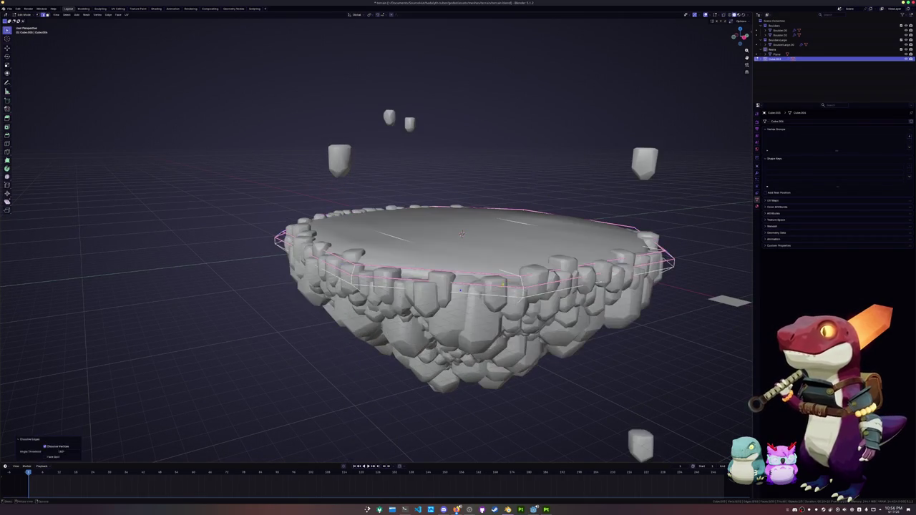
key("x")
left_click(499, 285)
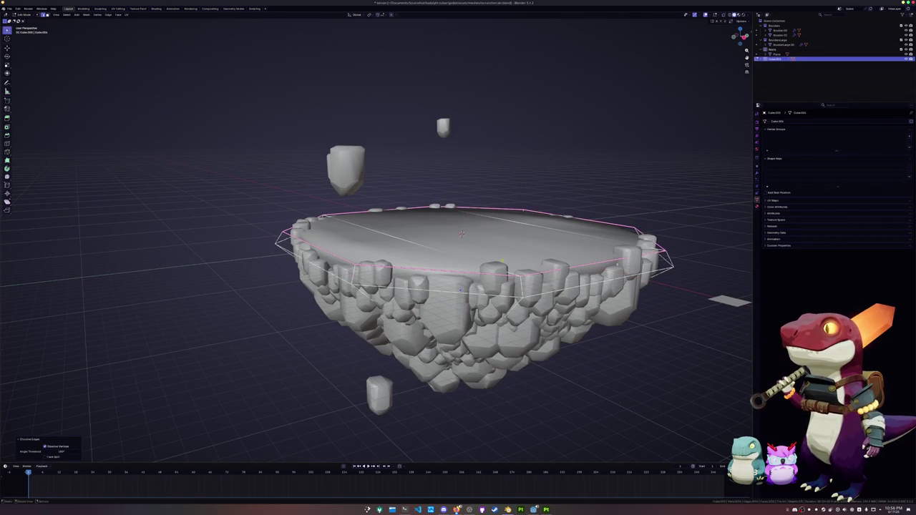
Step: Shrink the top rim inward, keeping the scaling flat with Shift+Z
left_click(646, 223)
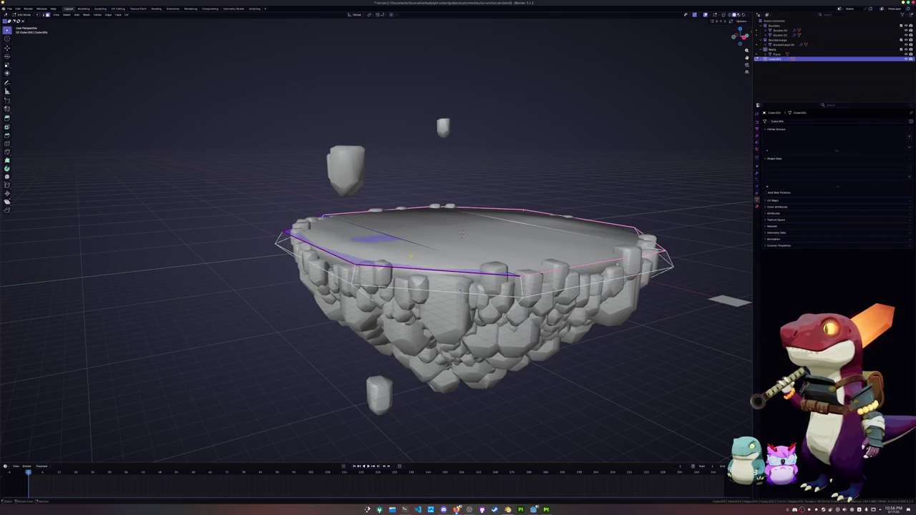
key("s")
key("shift+z")
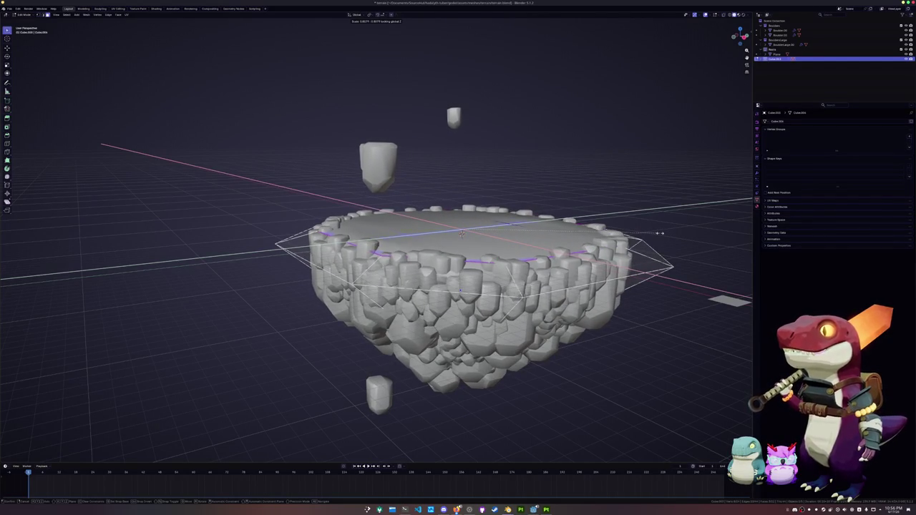
left_click(660, 233)
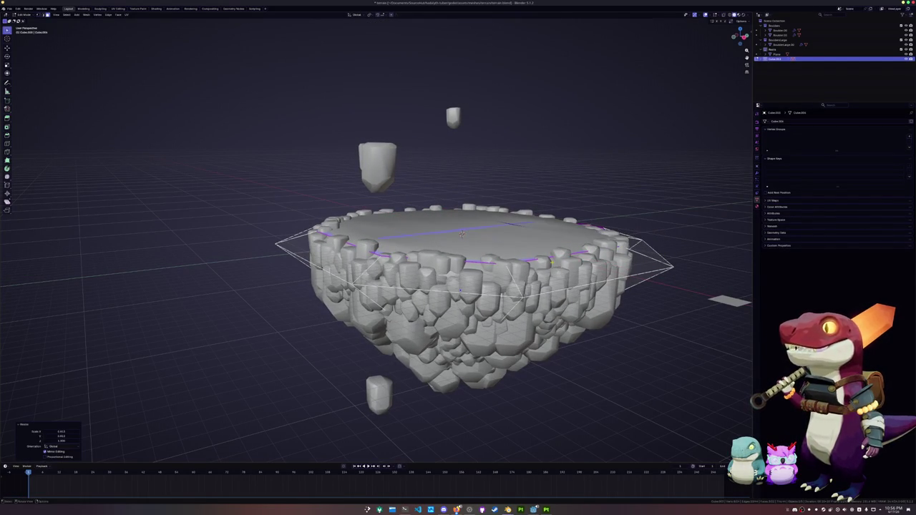
mouse_move(660, 233)
middle_mouse_down()
mouse_move(550, 303)
mouse_move(545, 286)
mouse_move(458, 252)
mouse_move(417, 255)
middle_mouse_up()
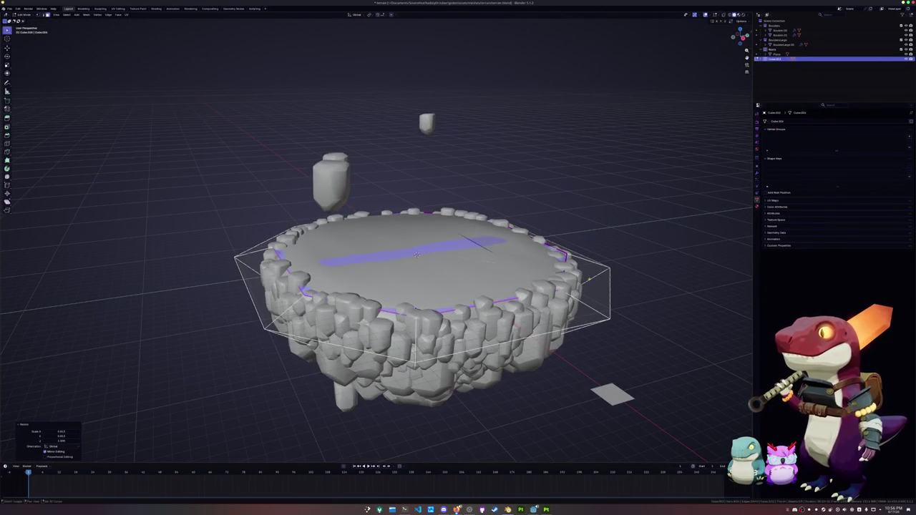
Step: Give the rim edges a full crease of 1 and view the island in the Shading workspace
key("shift+e")
left_click(1, 289)
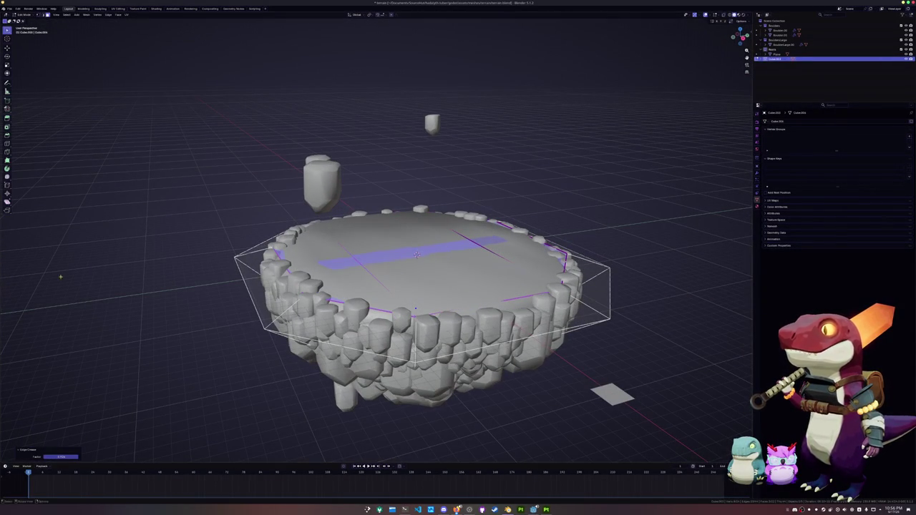
middle_click_drag(343, 174, 336, 147)
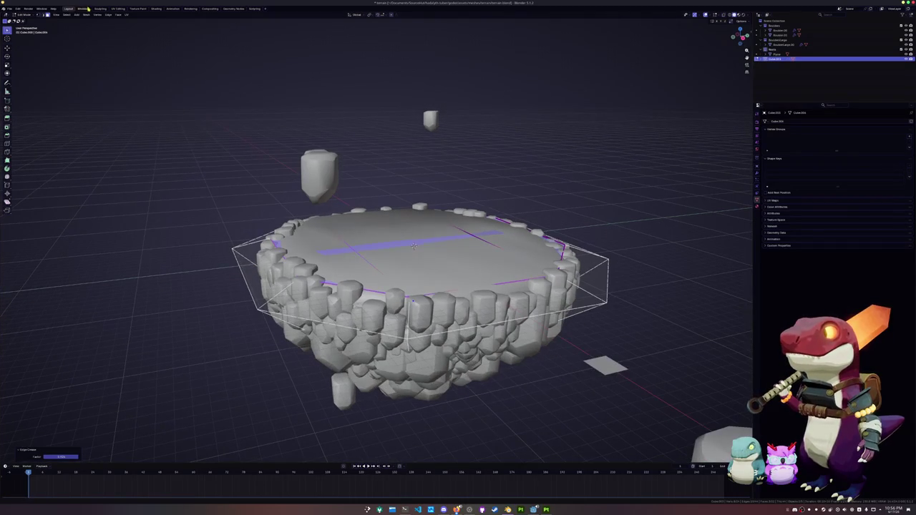
left_click(155, 8)
mouse_move(401, 143)
middle_mouse_down()
mouse_move(375, 111)
mouse_move(389, 98)
mouse_move(427, 119)
mouse_move(442, 163)
middle_mouse_up()
Step: Box-select three floating rocks and move them sideways along the X axis
scroll(433, 136, "down", 2)
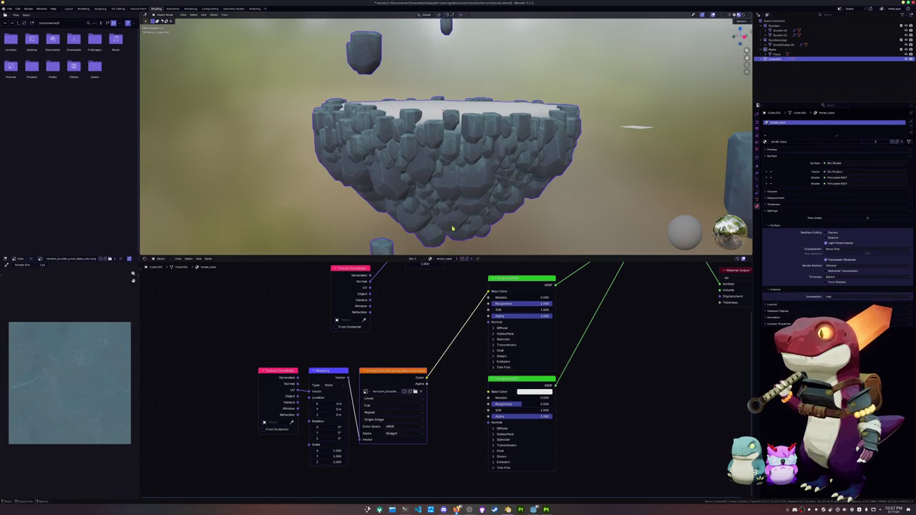
scroll(456, 169, "down", 4)
scroll(456, 170, "up", 3)
middle_click_drag(455, 169, 461, 180)
scroll(459, 176, "up", 1)
left_click(601, 146)
scroll(598, 153, "down", 2)
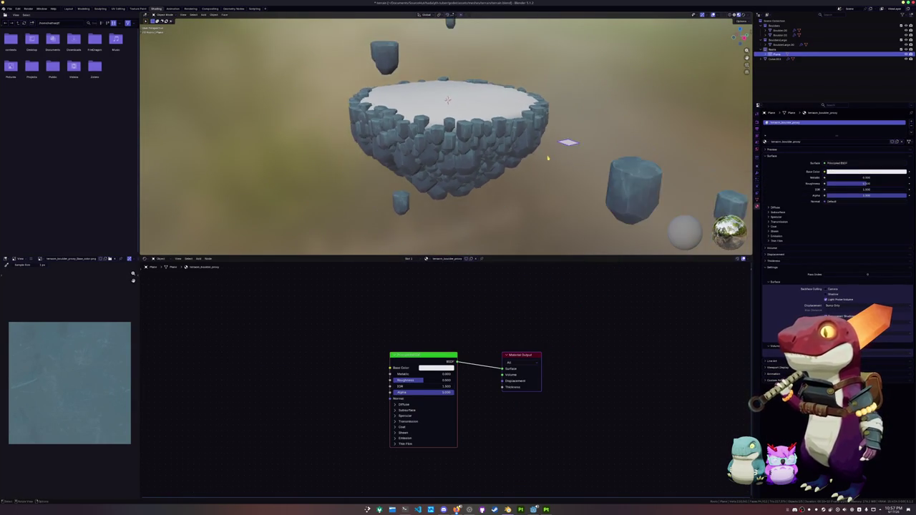
middle_click_drag(598, 154, 590, 179)
scroll(589, 188, "down", 2)
left_click_drag(601, 192, 482, 125)
key("g")
key("x")
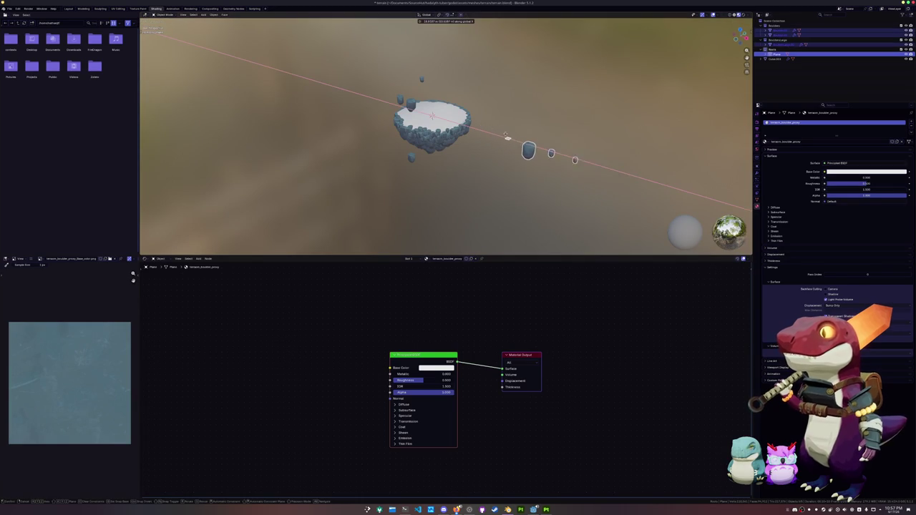
left_click(484, 181)
Step: Select the island, inspect it from front and above, and return to Geometry Nodes
scroll(479, 172, "up", 5)
left_click(474, 165)
mouse_move(474, 164)
middle_mouse_down()
mouse_move(476, 219)
mouse_move(476, 173)
middle_mouse_up()
mouse_move(447, 306)
middle_mouse_down()
mouse_move(435, 392)
mouse_move(458, 327)
middle_mouse_up()
mouse_move(457, 251)
middle_mouse_down()
mouse_move(468, 207)
mouse_move(455, 154)
mouse_move(313, 129)
middle_mouse_up()
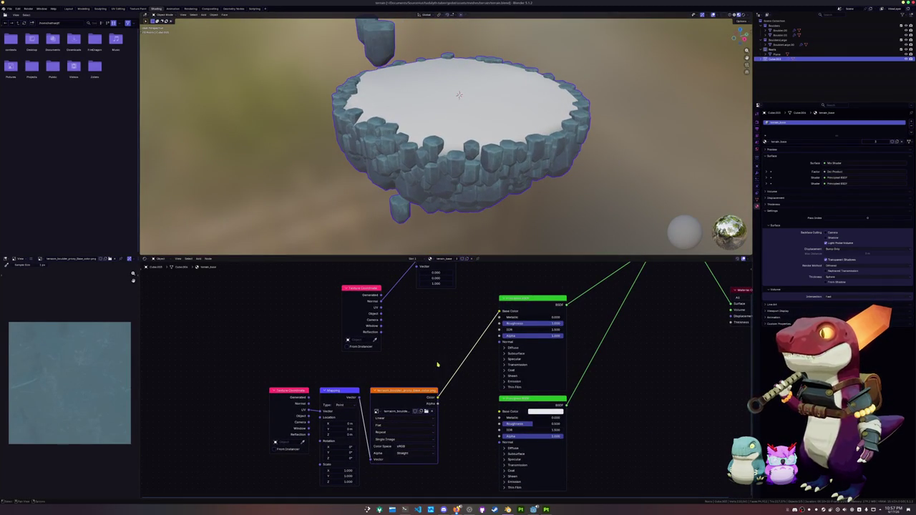
left_click(233, 8)
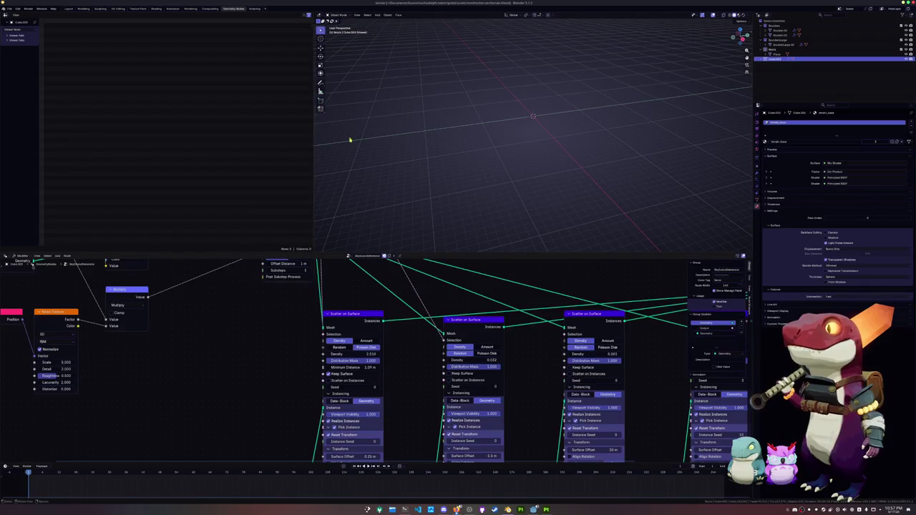
Step: Apply Shade Auto Smooth to the island terrain
scroll(622, 311, "down", 2)
left_click(615, 317, "ctrl+shift")
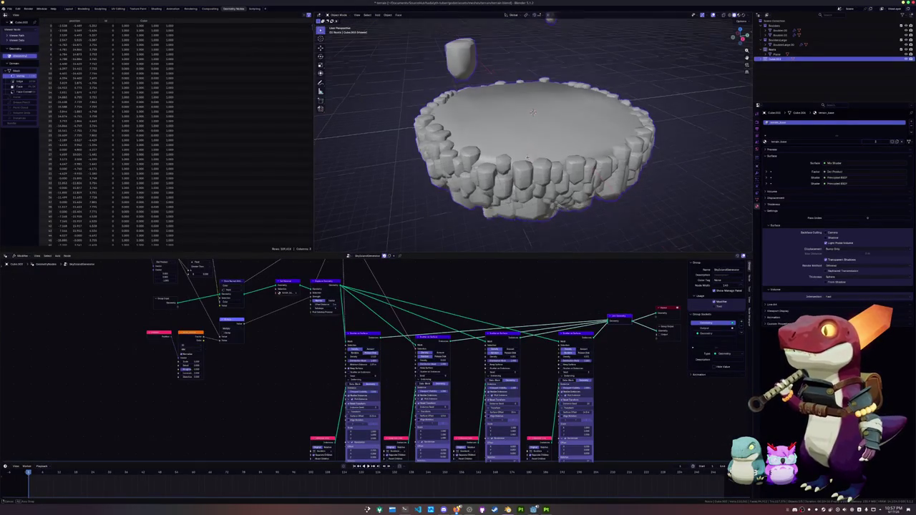
middle_click_drag(583, 244, 540, 148)
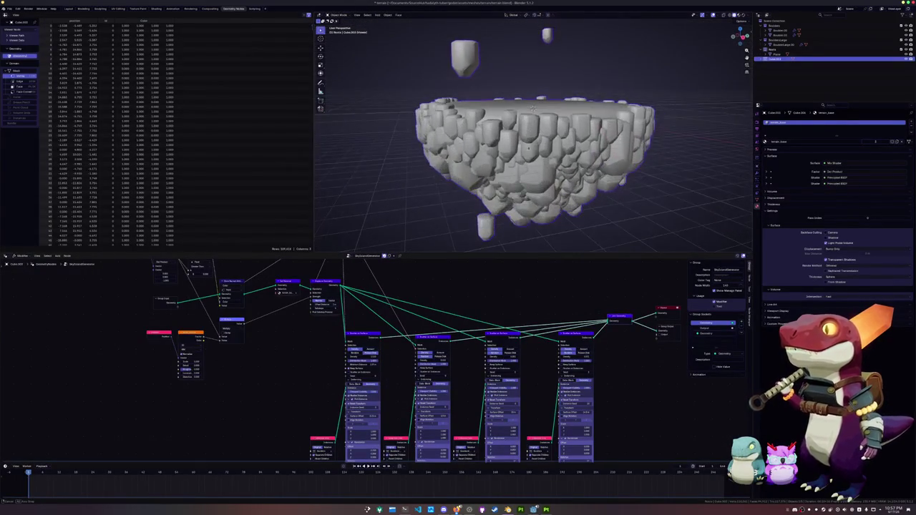
right_click(544, 137)
left_click(555, 138)
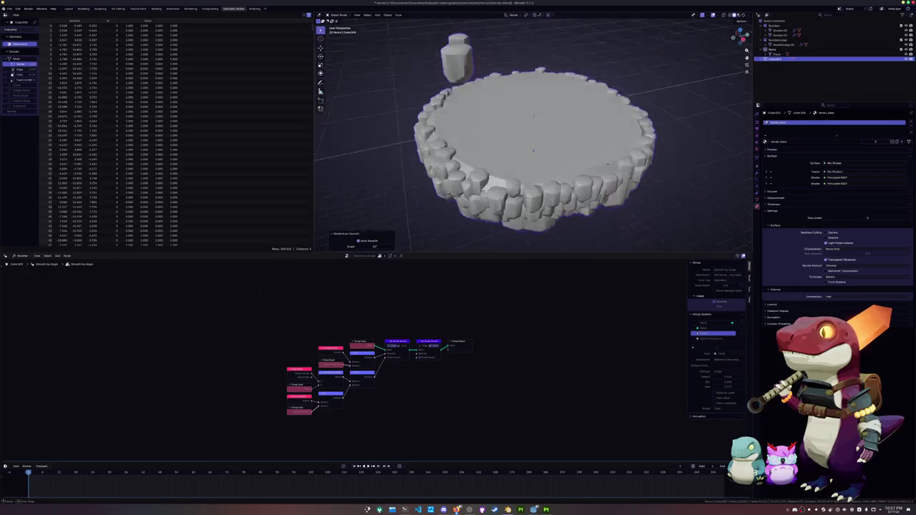
Step: Search the node menu for a smoothing node, then cancel the search
middle_click_drag(434, 282, 524, 373)
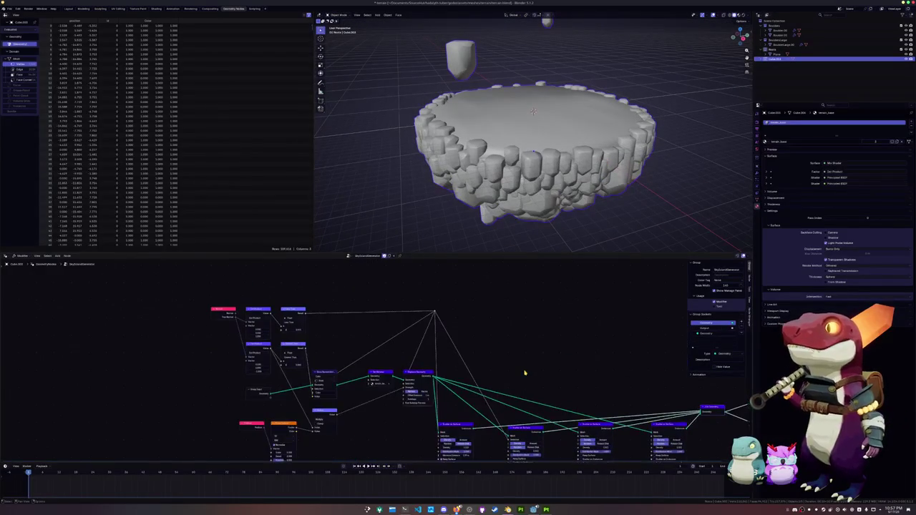
key("shift+a")
type("frac")
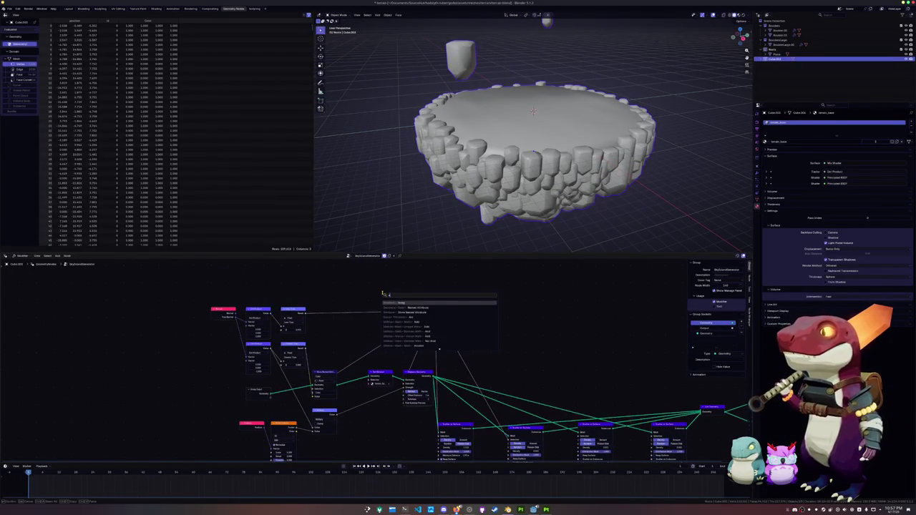
type("smoo")
key("BackSpace")
key("BackSpace")
key("BackSpace")
type("sm")
key("BackSpace")
key("BackSpace")
key("Return")
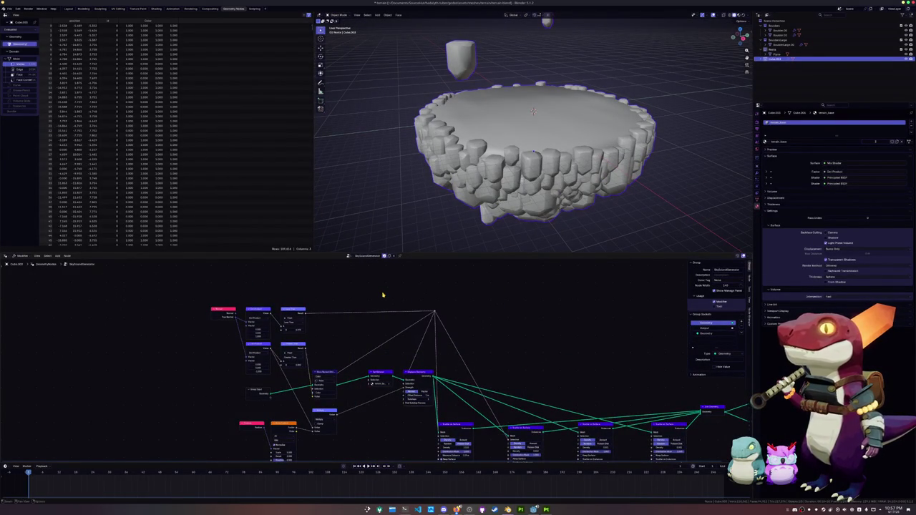
scroll(386, 300, "down", 2, "shift")
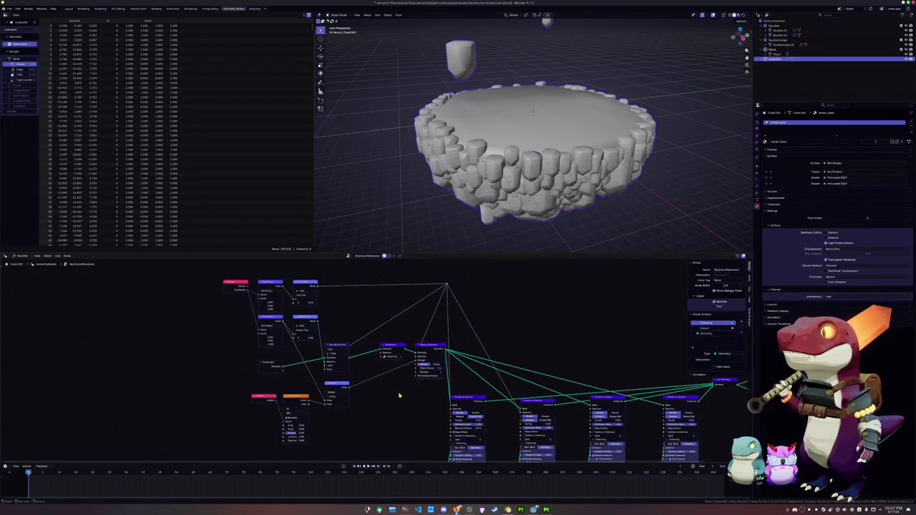
scroll(401, 337, "down", 3, "shift")
Step: Add a Smooth by Angle node and insert it before Displace Geometry
key("shift+a")
type("b")
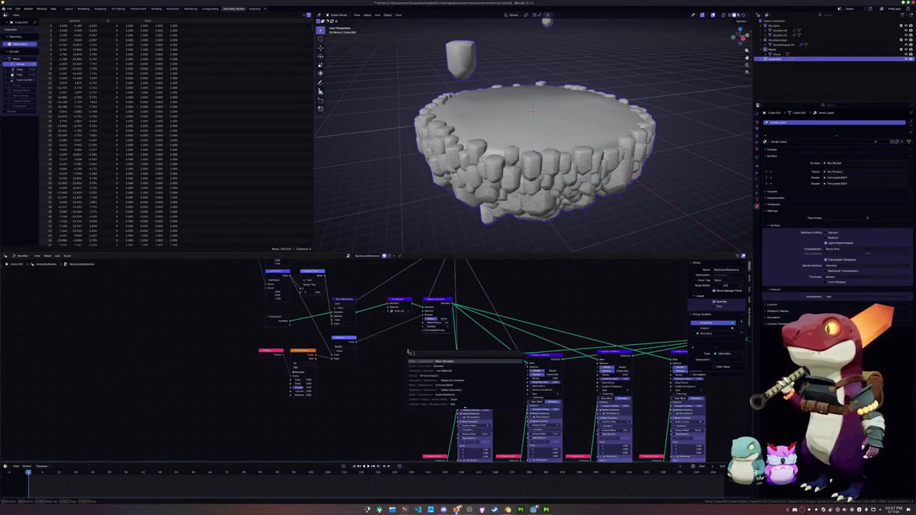
key("BackSpace")
type("smooth")
key("Down")
key("Return")
left_click(393, 352)
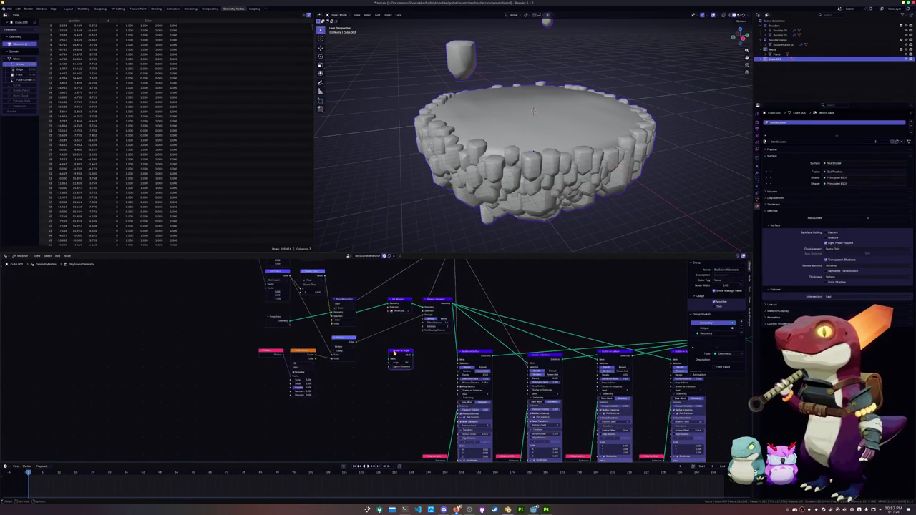
scroll(394, 352, "up", 2)
mouse_move(419, 372)
left_mouse_down()
mouse_move(392, 320)
mouse_move(465, 299)
left_mouse_up()
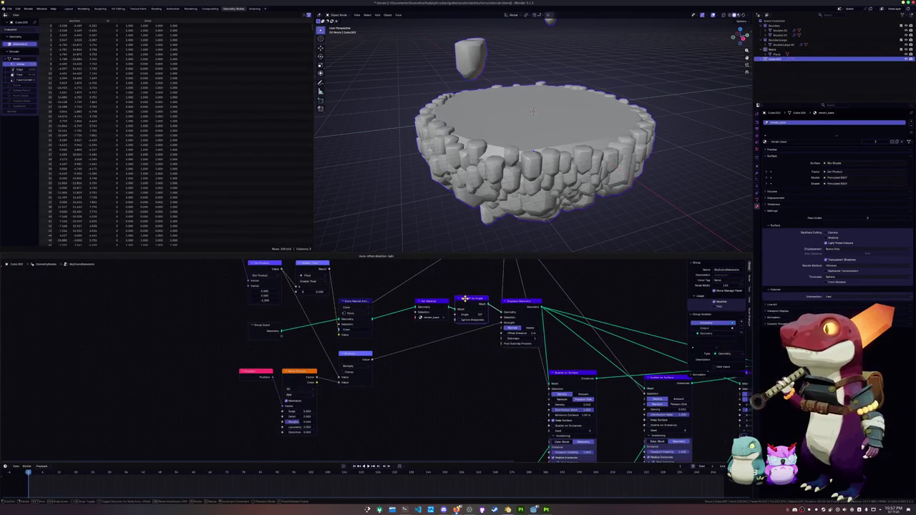
Step: Set the Smooth by Angle node's angle to 38.7°
scroll(465, 299, "up", 2)
scroll(507, 199, "up", 5)
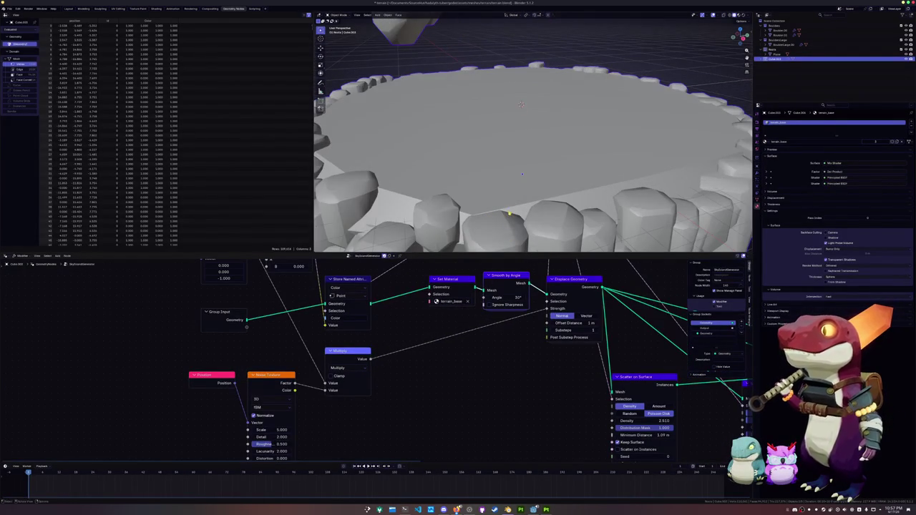
scroll(522, 173, "down", 4)
left_click_drag(505, 297, 516, 297)
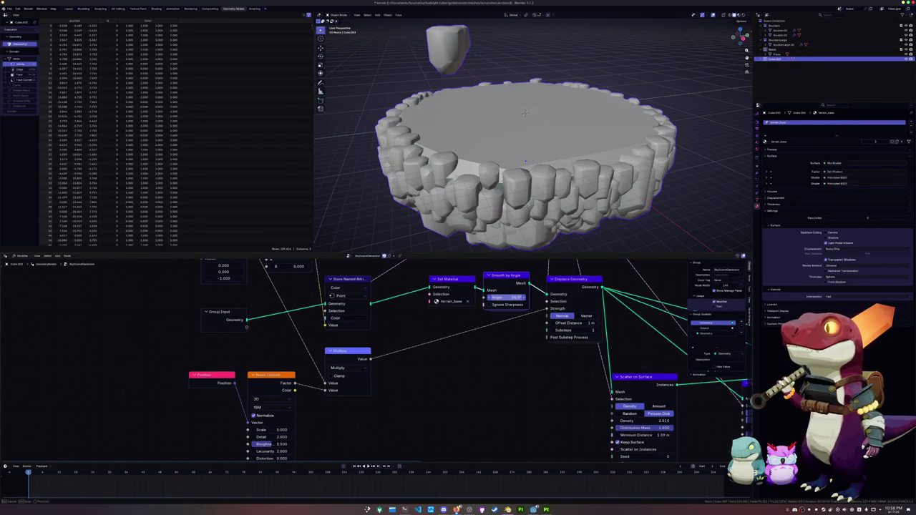
left_click_drag(512, 297, 506, 281)
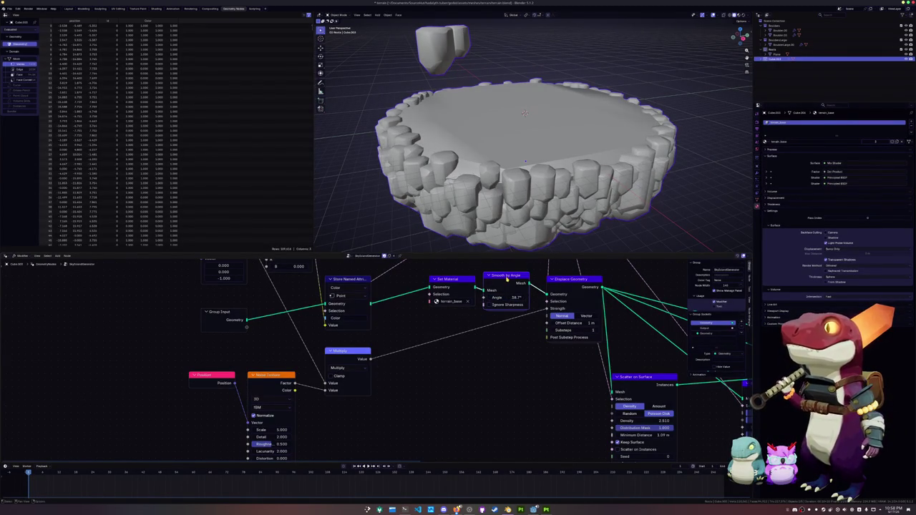
Step: Delete the Smooth by Angle node and reconnect Set Material to Displace Geometry
key("x")
left_click_drag(474, 287, 546, 294)
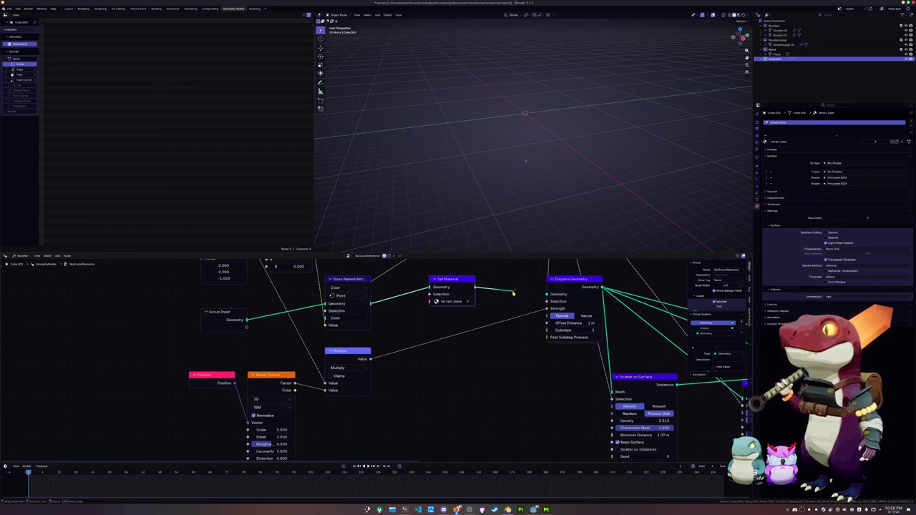
key("Tab")
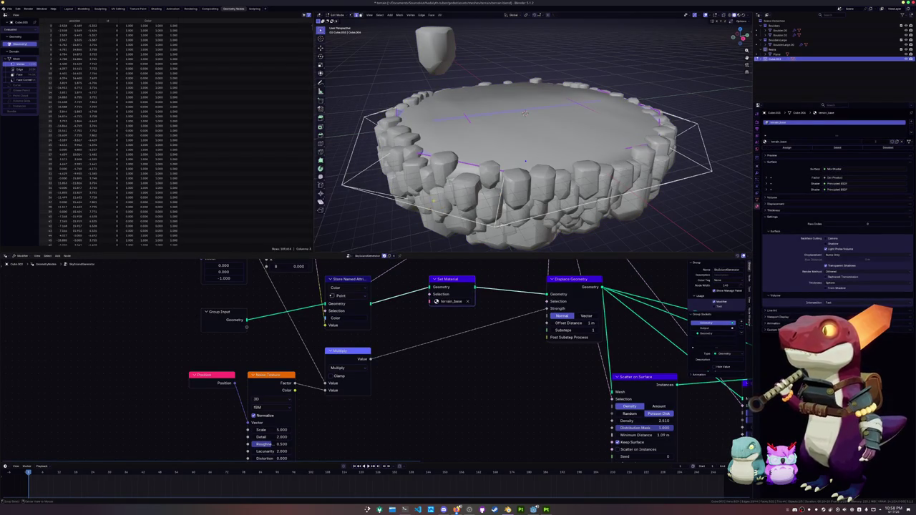
Step: Clear sharp marks from an edge loop of the base mesh
left_click(526, 113, "alt")
key("ctrl+e")
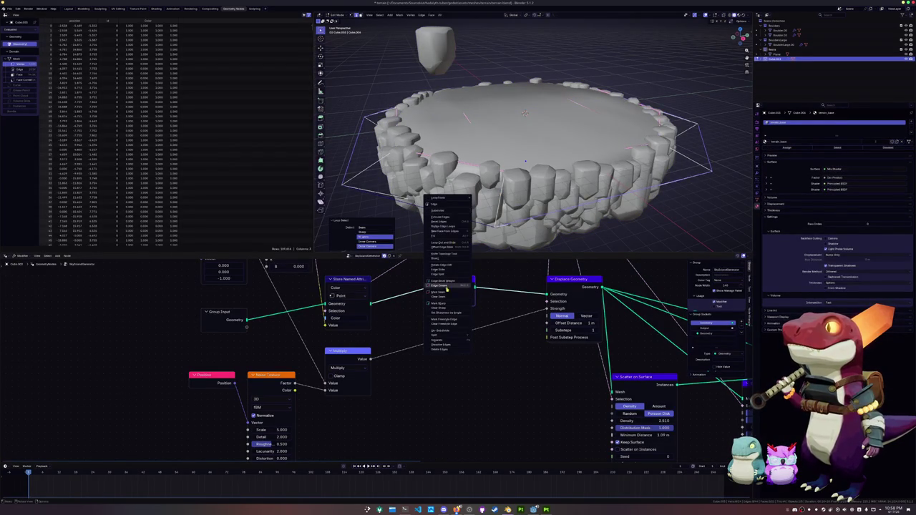
left_click(443, 310)
key("Tab")
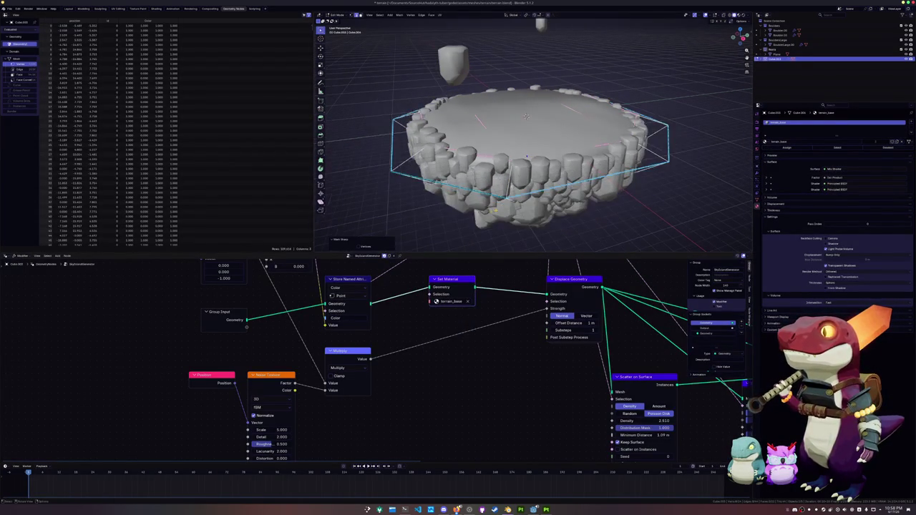
middle_click_drag(526, 116, 525, 116)
key("Tab")
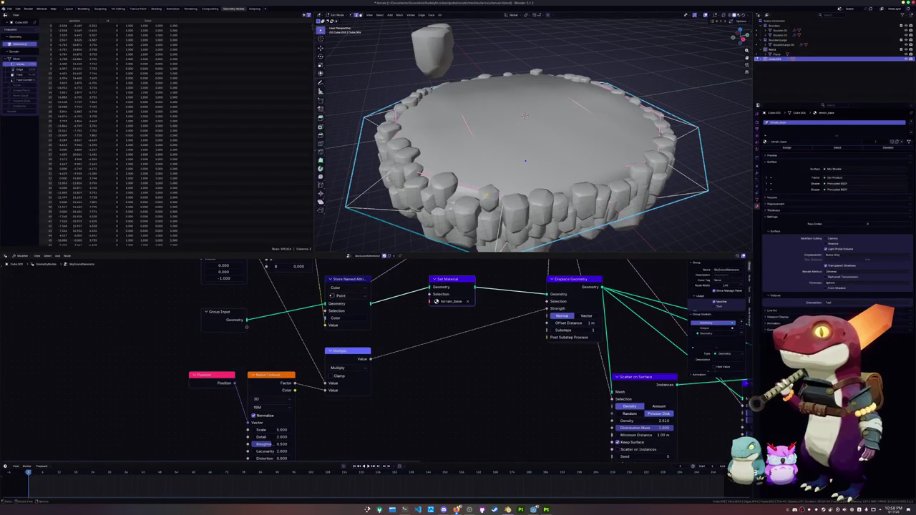
Step: Select a group of edges at the terrain's front and crease them
scroll(524, 116, "down", 3)
mouse_move(526, 118)
middle_mouse_down()
mouse_move(528, 109)
mouse_move(432, 177)
mouse_move(543, 175)
middle_mouse_up()
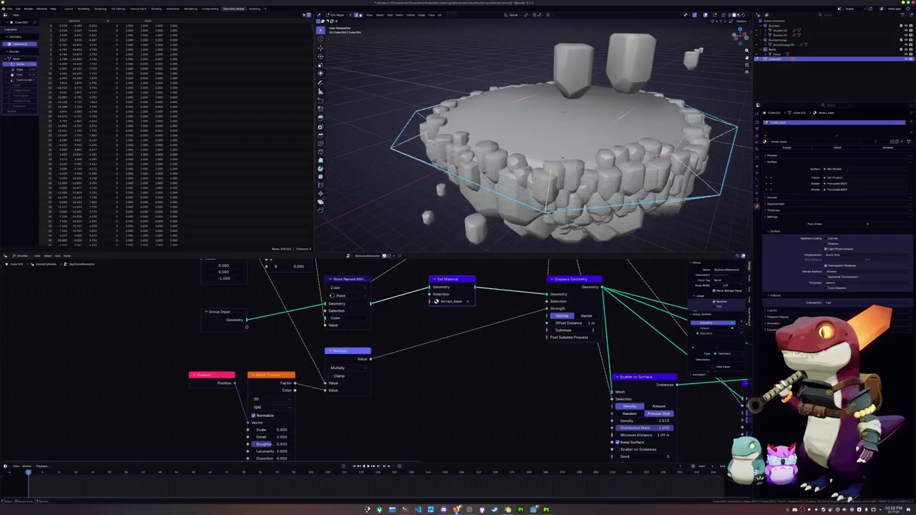
left_click_drag(551, 183, 651, 188)
middle_click_drag(562, 158, 521, 124)
key("shift+e")
left_click(520, 123)
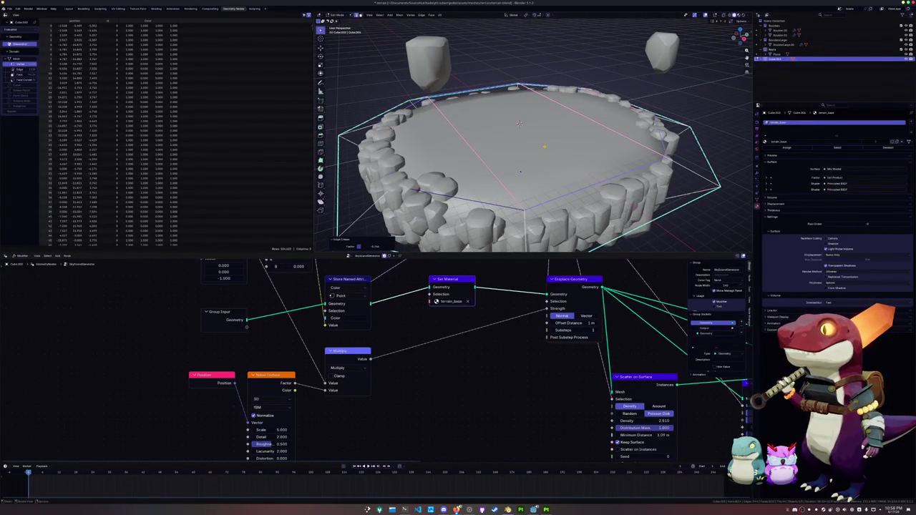
Step: Select the cage's top edge loop and apply a crease to it
middle_click_drag(519, 123, 526, 141)
scroll(526, 141, "down", 2)
mouse_move(550, 177)
middle_mouse_down()
mouse_move(550, 186)
mouse_move(531, 167)
mouse_move(629, 133)
middle_mouse_up()
scroll(531, 167, "up", 5)
left_click(690, 165, "alt")
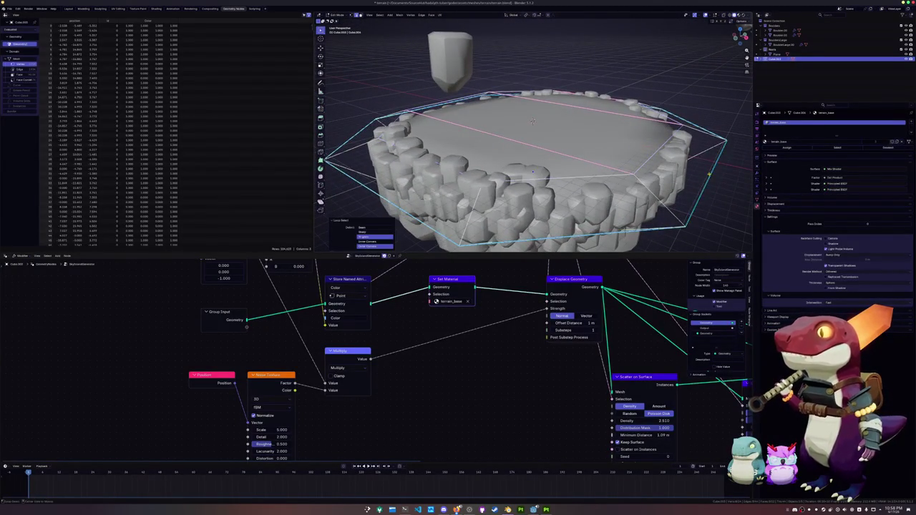
scroll(689, 164, "down", 3)
key("shift+e")
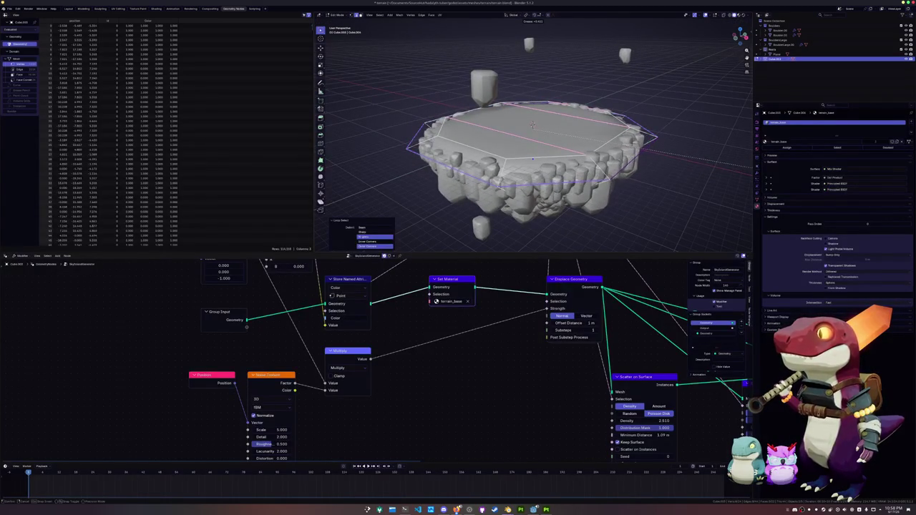
left_click(330, 168)
Step: Adjust the edge crease again, then reduce it on the selected edges
mouse_move(330, 168)
middle_mouse_down()
mouse_move(405, 170)
mouse_move(412, 196)
middle_mouse_up()
key("shift+e")
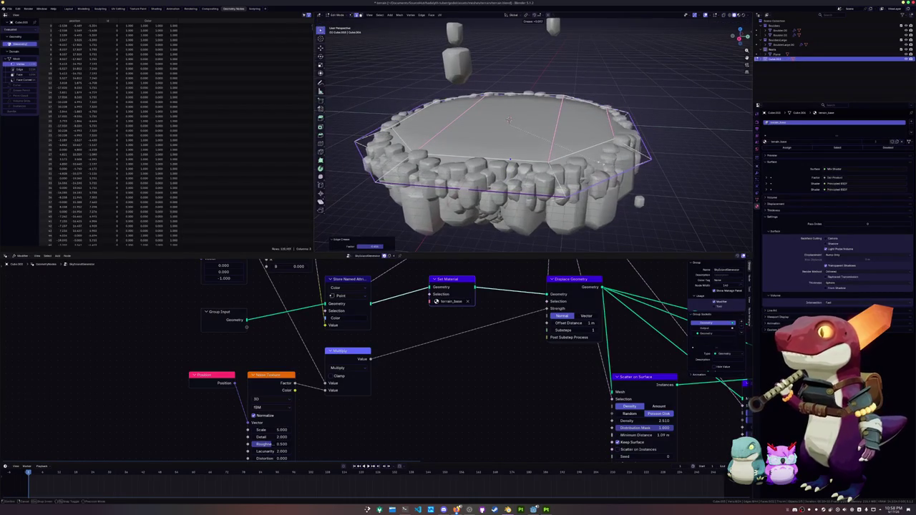
key("Return")
middle_click_drag(412, 197, 422, 182)
middle_click_drag(508, 153, 506, 113)
key("shift+e")
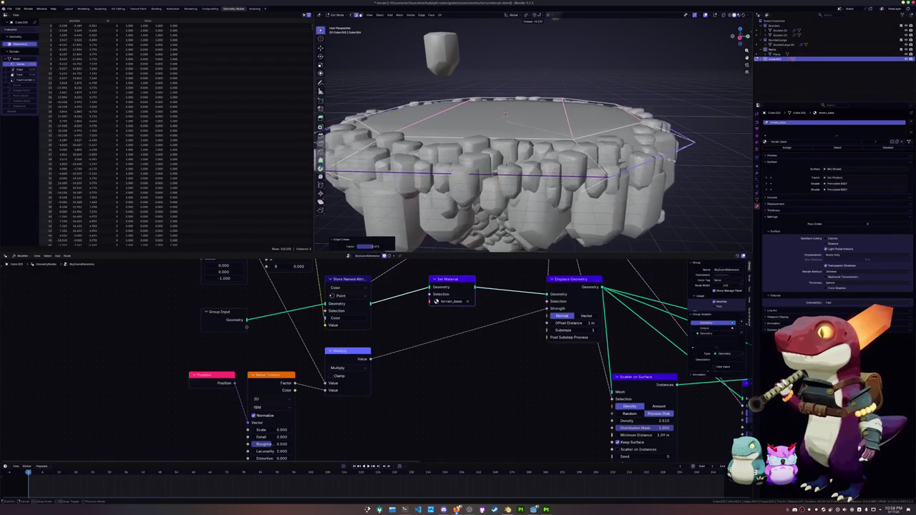
left_click(506, 114)
Step: Select the whole base mesh and bring up its vertex options
middle_click_drag(506, 115, 495, 107)
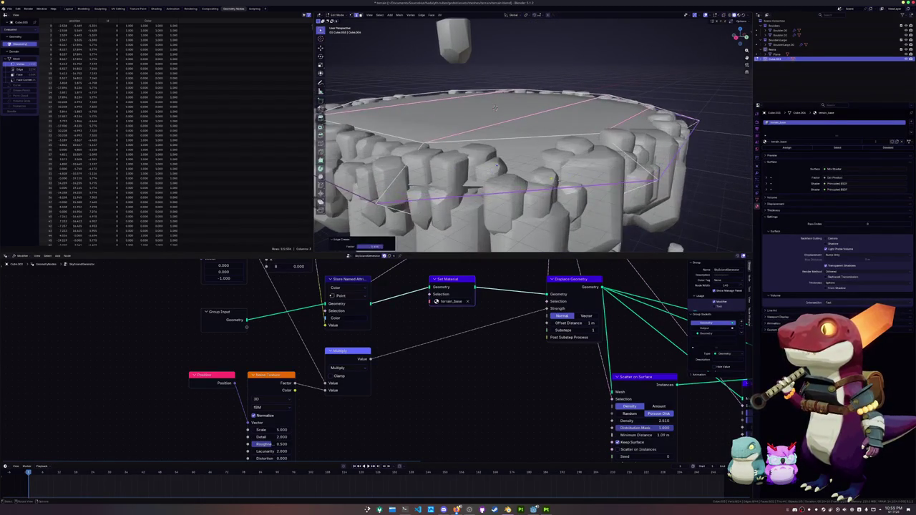
key("a")
right_click(561, 181)
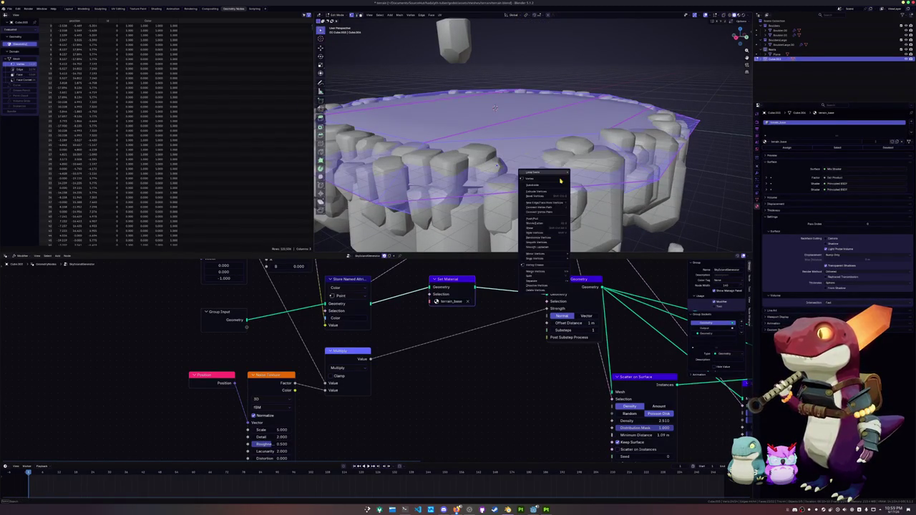
Step: Merge close vertices, deselect everything, and toggle X-ray to see the wireframe
left_click(598, 289)
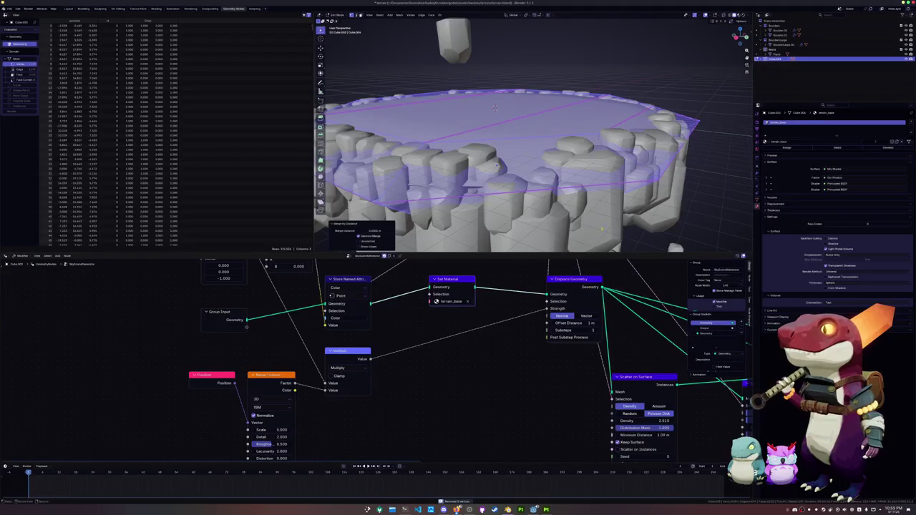
middle_click_drag(495, 108, 543, 112)
key("alt+a")
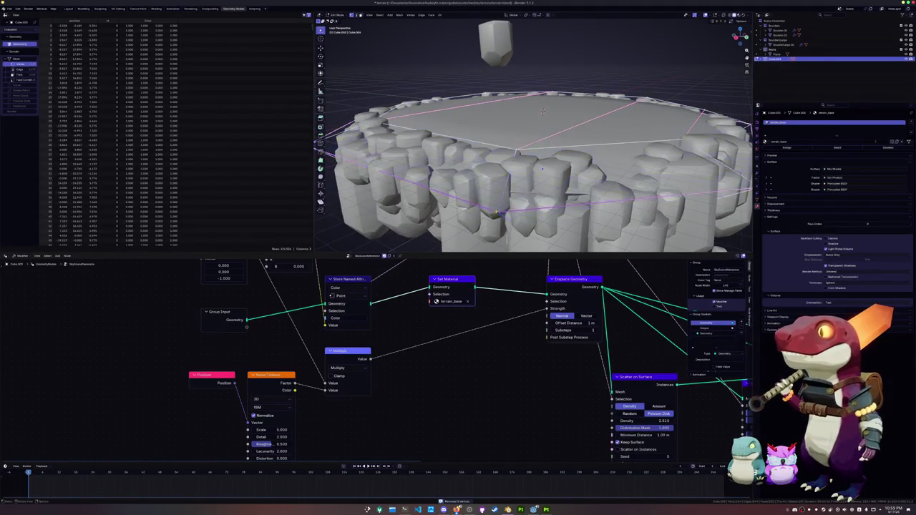
key("alt+z")
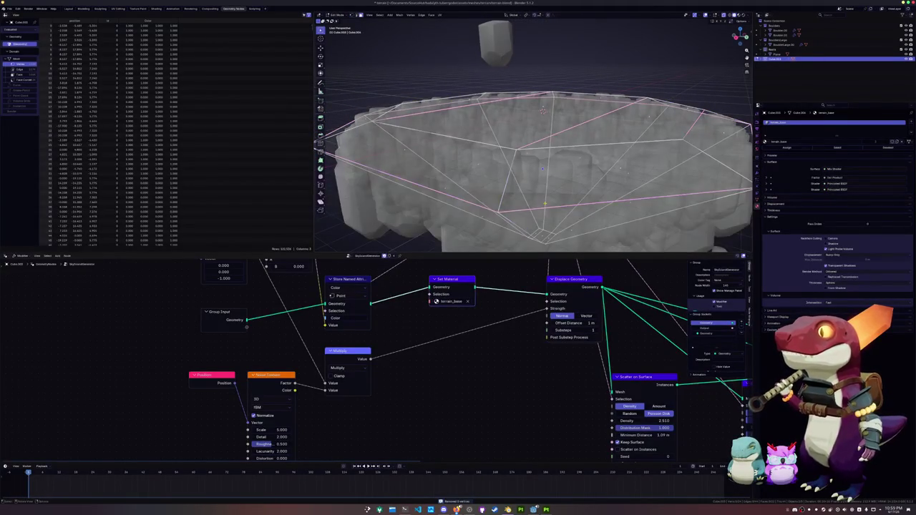
Step: Inspect the whole island in Object Mode, then go back to editing the top cage
middle_click_drag(541, 169, 494, 171)
scroll(493, 171, "up", 5)
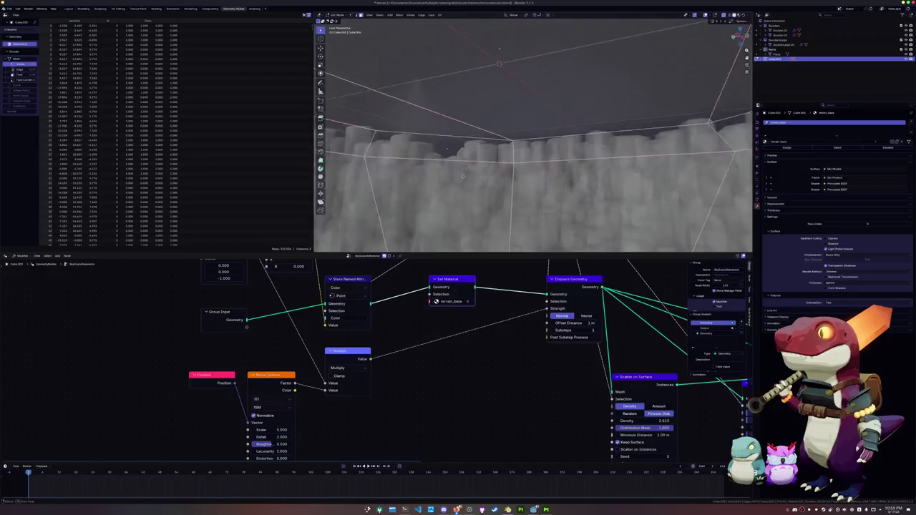
scroll(465, 176, "down", 8)
key("Tab")
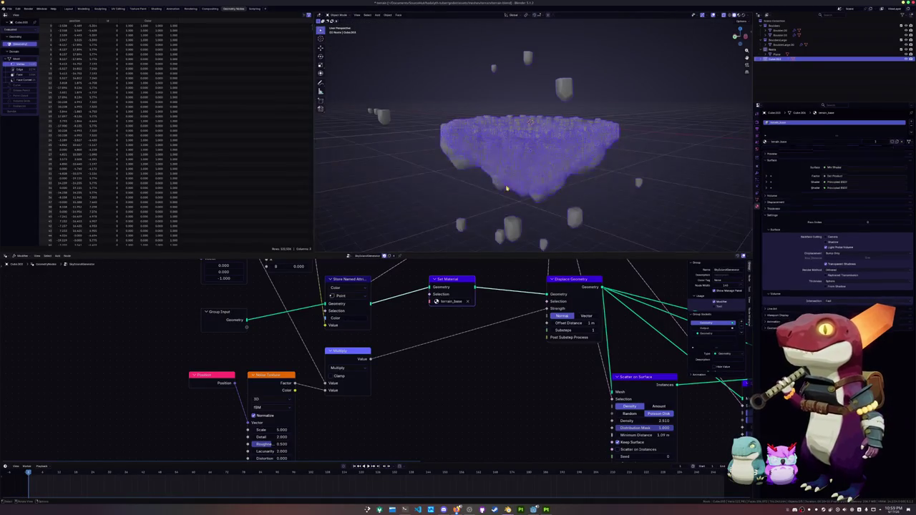
middle_click_drag(497, 175, 529, 183)
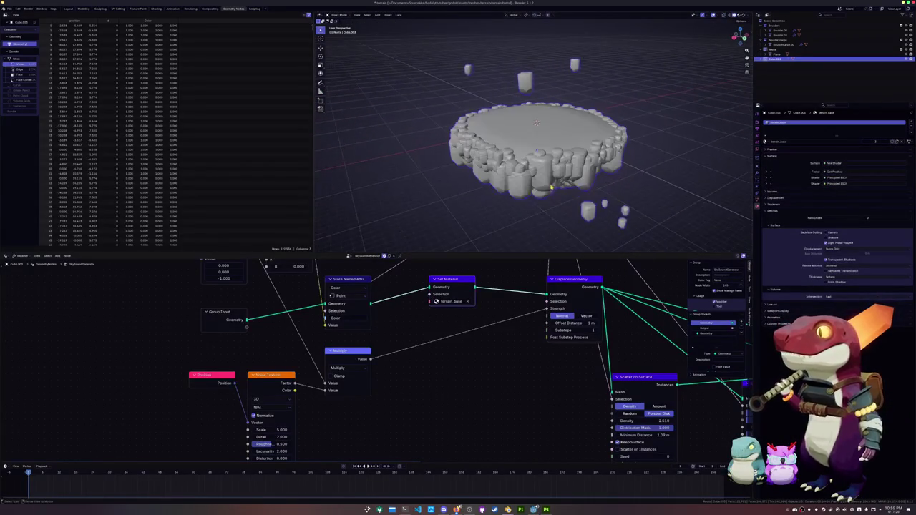
scroll(545, 190, "up", 6)
key("Tab")
scroll(544, 190, "down", 5)
middle_click_drag(540, 194, 536, 216)
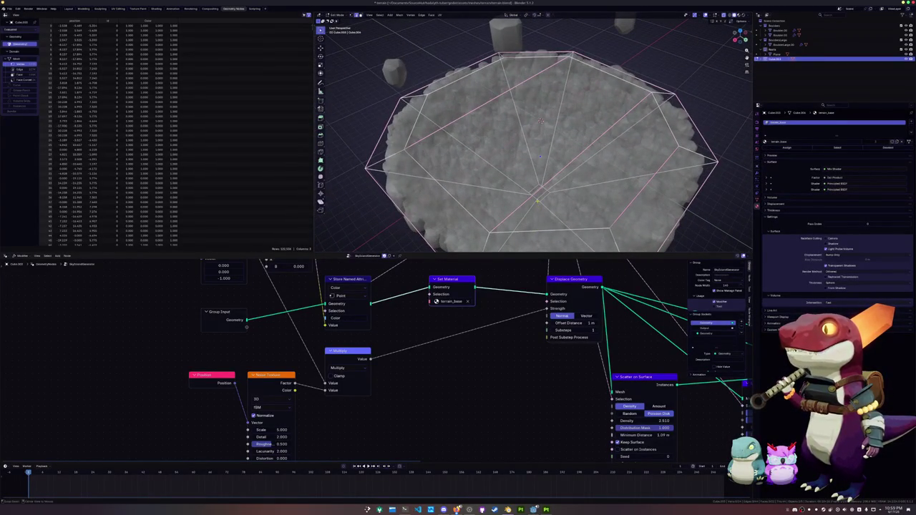
Step: Select an edge loop on the top cage, trying a different loop and undoing
left_click(538, 202, "alt")
scroll(537, 202, "up", 2)
scroll(538, 202, "up", 2)
scroll(538, 159, "up", 2)
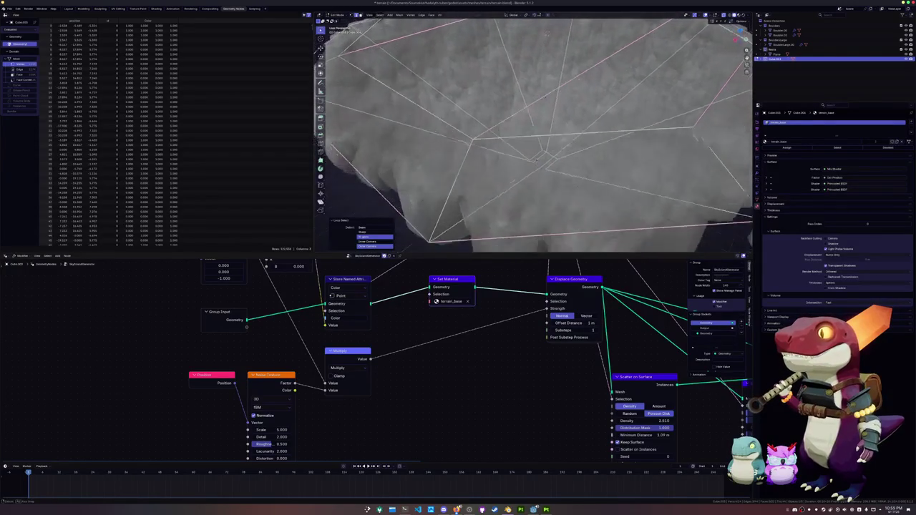
scroll(547, 33, "down", 3)
middle_click_drag(547, 33, 542, 36)
left_click(542, 34, "alt")
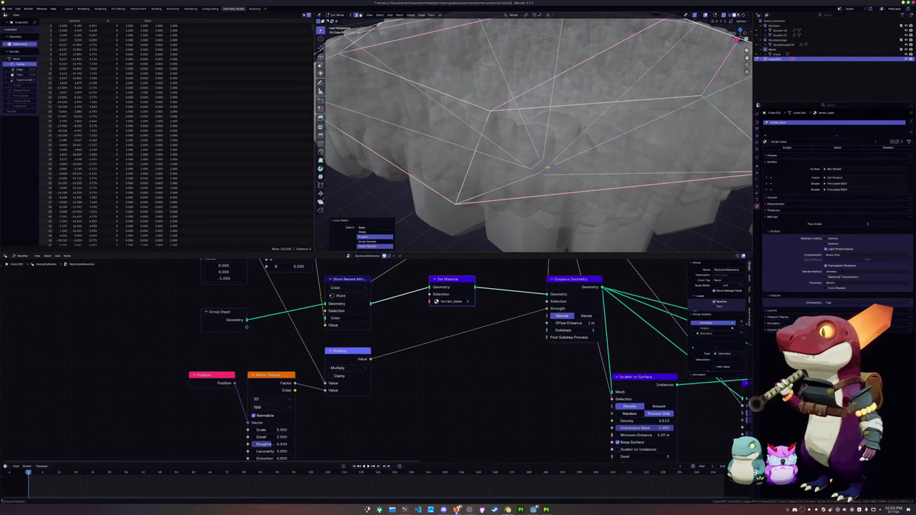
key("ctrl+z")
Step: Apply a negative crease of about -0.47 to the cage edges and leave Edit Mode
key("Tab")
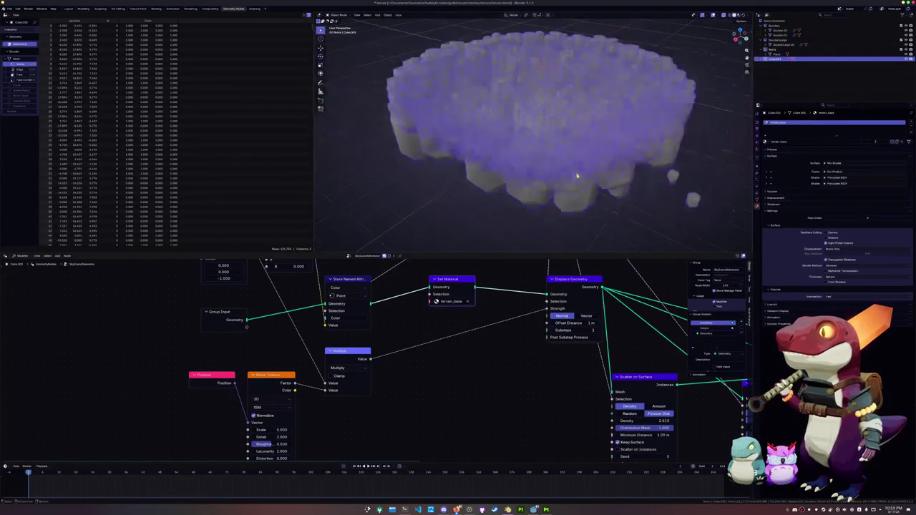
scroll(541, 41, "up", 3)
scroll(541, 42, "down", 3)
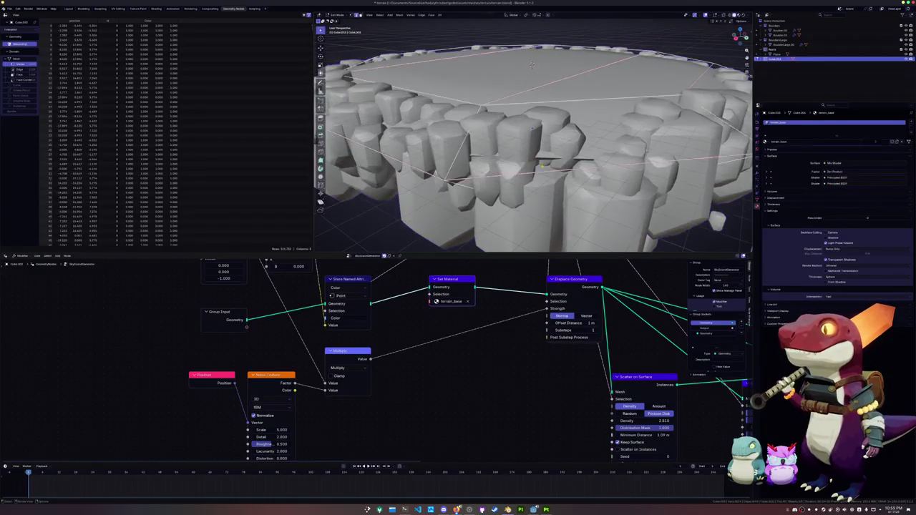
key("ctrl+z")
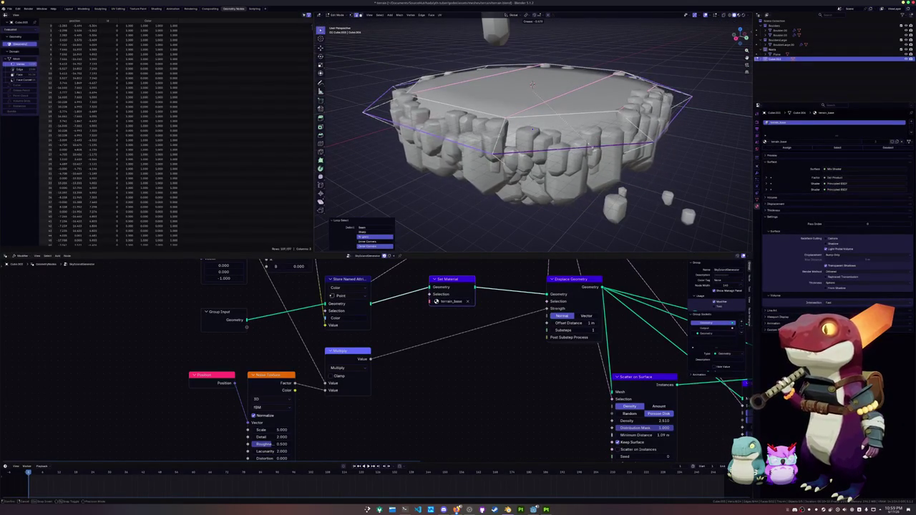
left_click(532, 129)
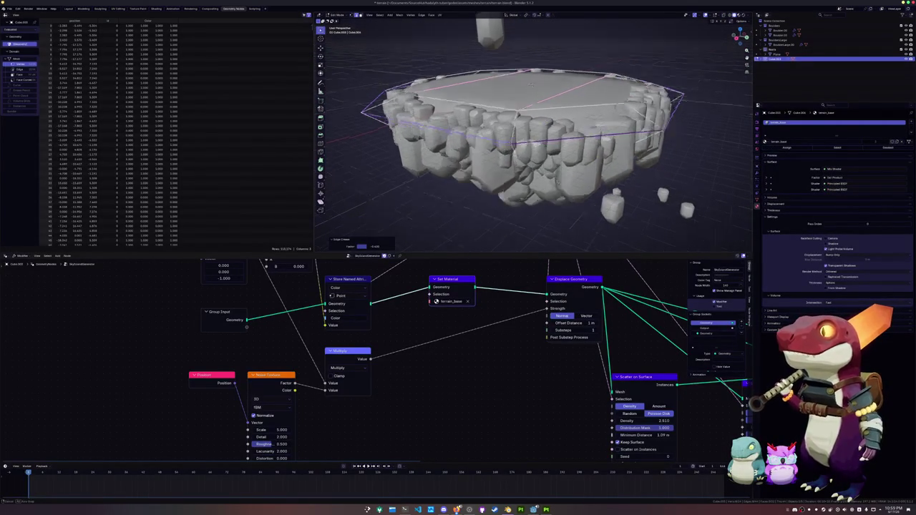
key("Tab")
Step: Set the Scatter on Surface Density to 4.4
mouse_move(530, 84)
middle_mouse_down()
mouse_move(499, 188)
mouse_move(582, 221)
mouse_move(616, 247)
mouse_move(705, 243)
mouse_move(639, 251)
mouse_move(436, 229)
mouse_move(506, 99)
mouse_move(494, 150)
mouse_move(407, 233)
mouse_move(536, 93)
mouse_move(527, 113)
middle_mouse_up()
middle_click_drag(716, 368, 560, 360)
middle_click_drag(566, 415, 538, 342)
mouse_move(478, 342)
left_mouse_down()
mouse_move(458, 342)
mouse_move(494, 346)
left_mouse_up()
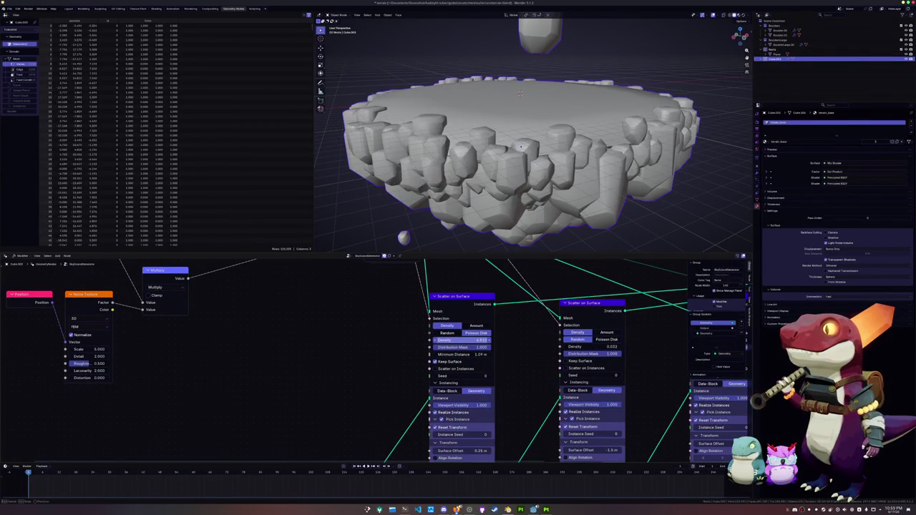
left_click(478, 340)
type("4.4")
key("Return")
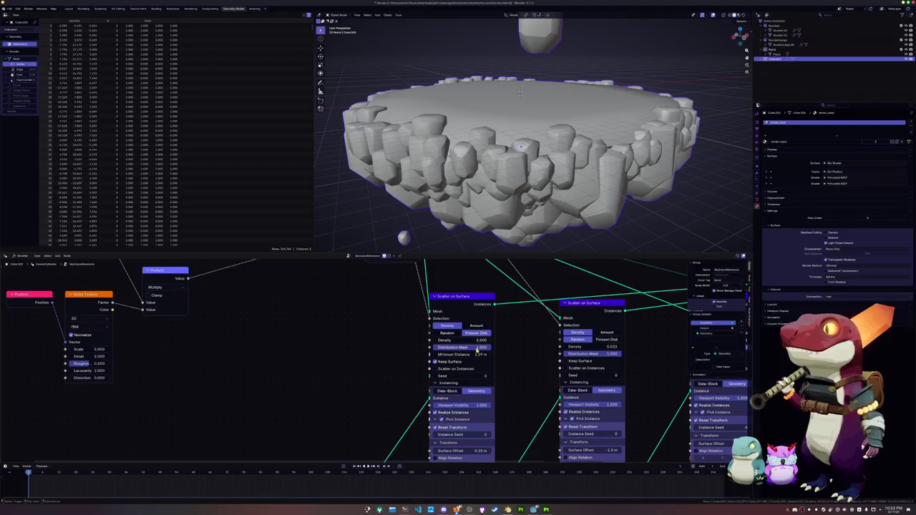
Step: Reduce Minimum Distance to 1 m, undoing a trial increase
left_click_drag(477, 356, 444, 356)
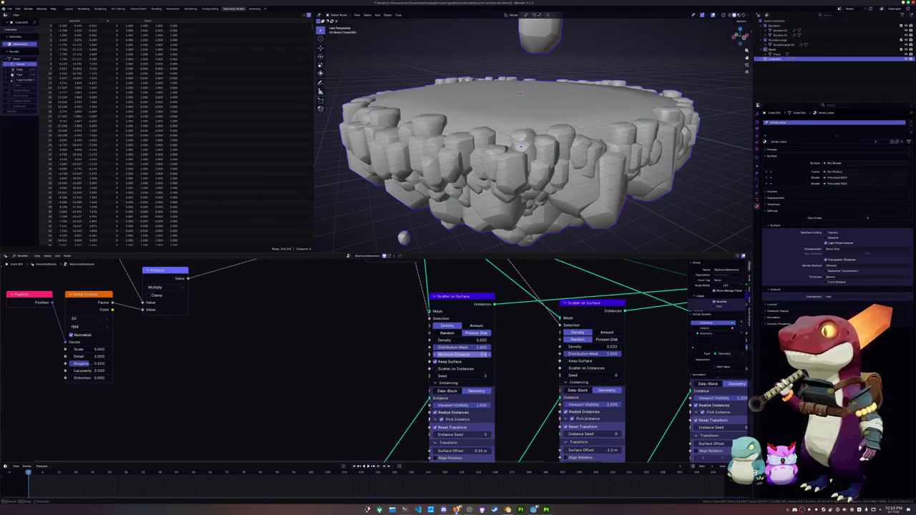
scroll(523, 206, "down", 3)
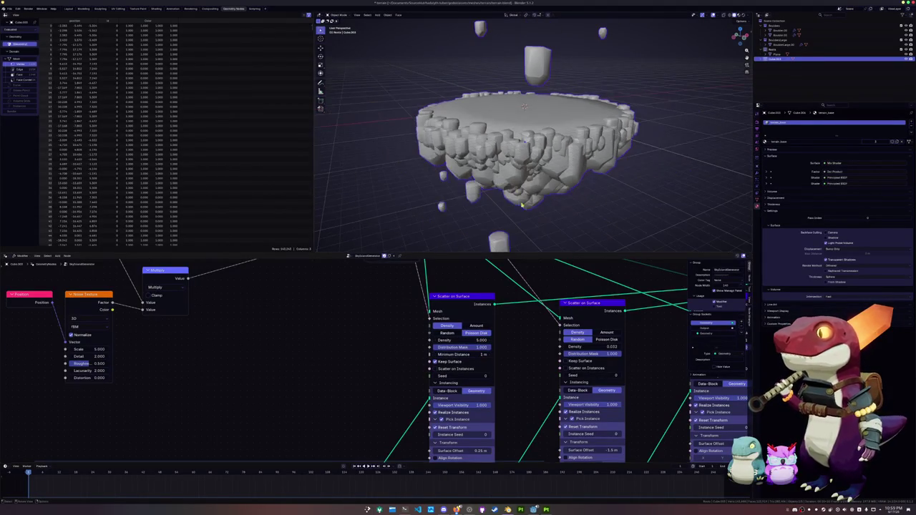
left_click_drag(464, 356, 480, 355)
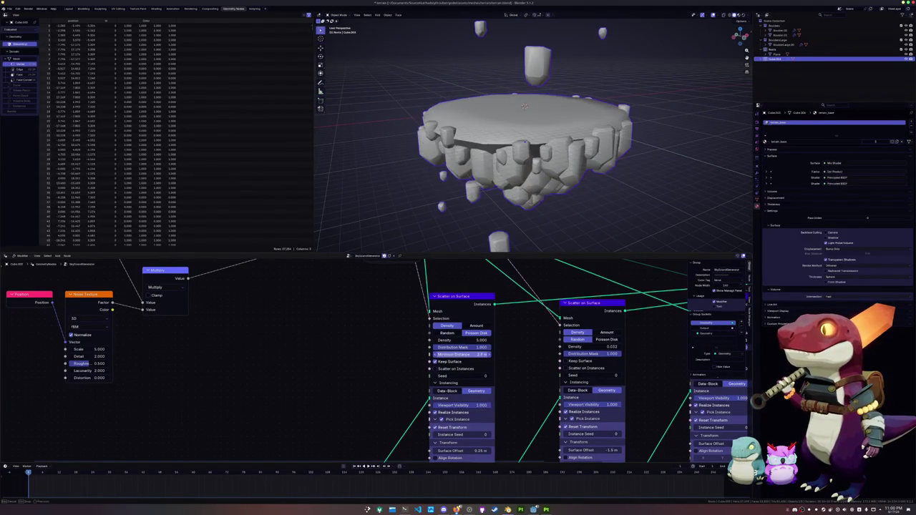
key("ctrl+z")
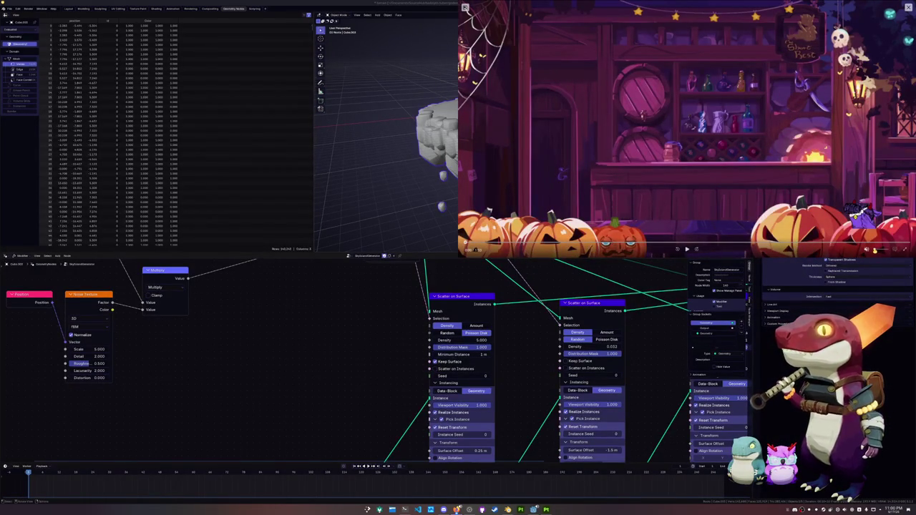
Step: Play the Halloween tavern video clip, then pause it
left_click(687, 250)
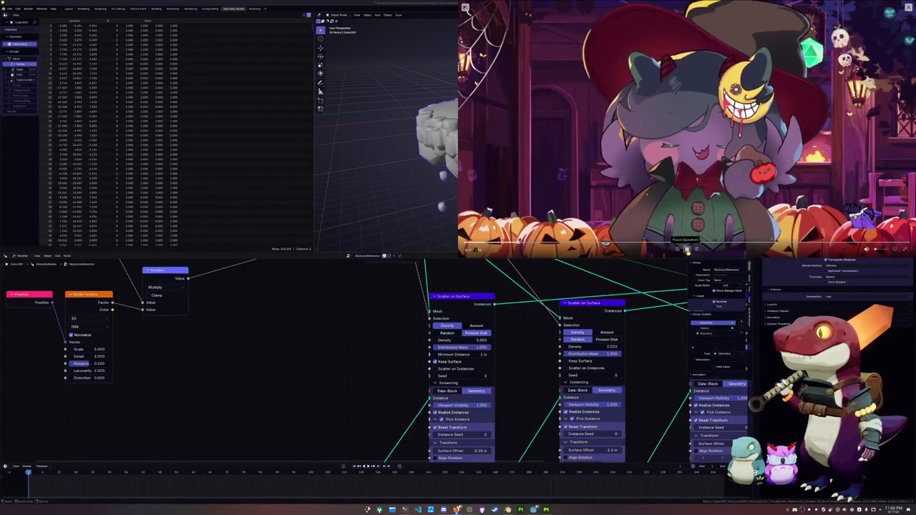
left_click(687, 249)
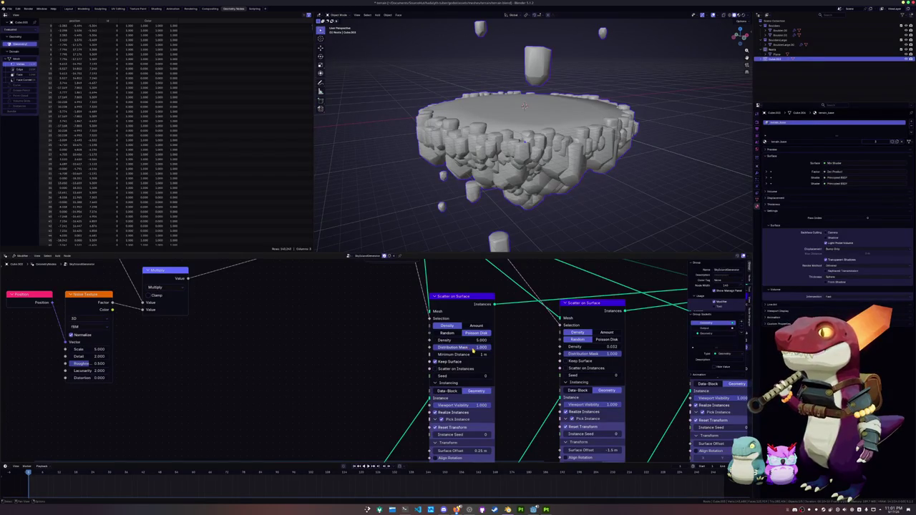
Step: Nudge the rocks' Minimum Distance, then shrink/fatten the top cage and adjust its edge crease
mouse_move(472, 357)
left_mouse_down()
mouse_move(483, 357)
mouse_move(476, 354)
left_mouse_up()
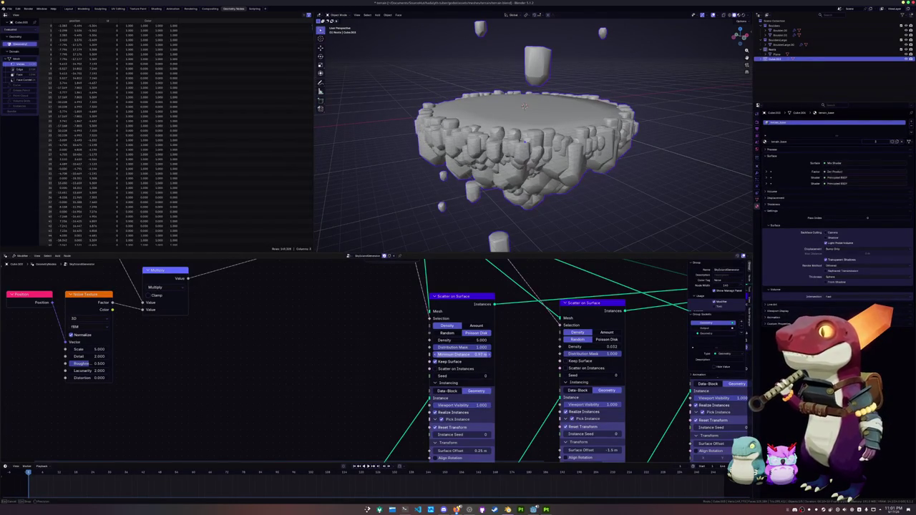
key("Tab")
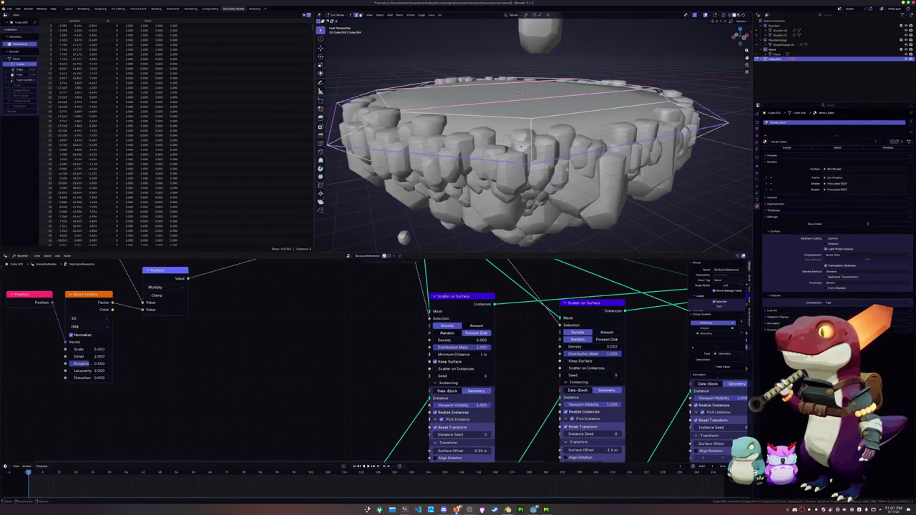
key("l")
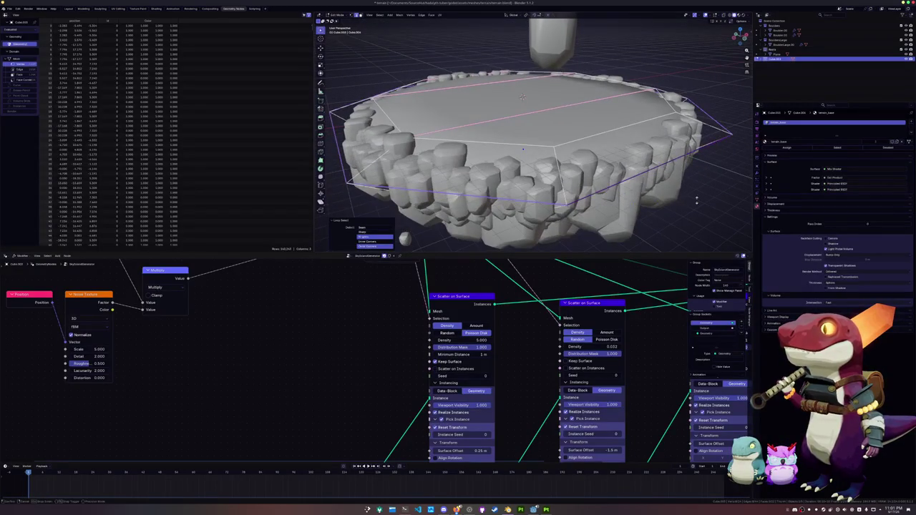
key("alt+s")
left_click(672, 211)
mouse_move(673, 211)
middle_mouse_down()
mouse_move(672, 168)
mouse_move(673, 214)
middle_mouse_up()
key("shift+e")
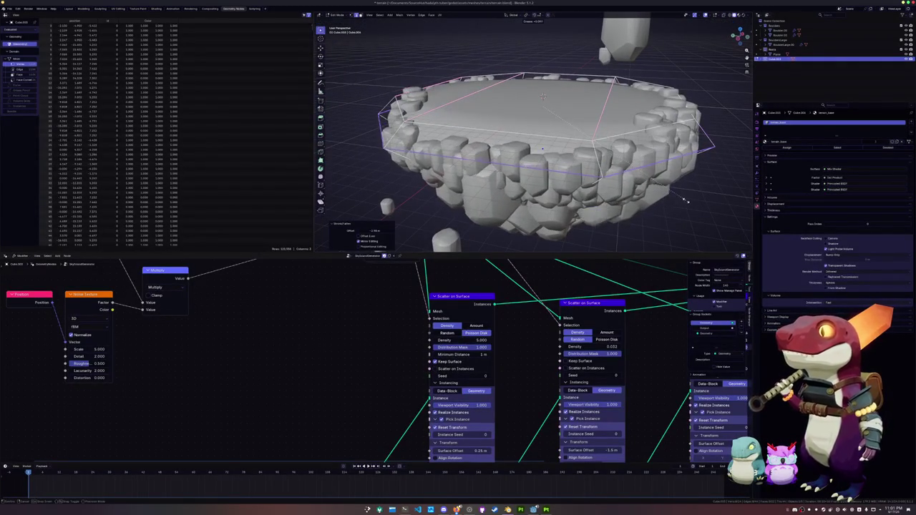
left_click(680, 200)
mouse_move(680, 200)
middle_mouse_down()
mouse_move(628, 187)
mouse_move(610, 191)
mouse_move(608, 208)
mouse_move(602, 156)
mouse_move(536, 188)
middle_mouse_up()
left_click(502, 146, "alt")
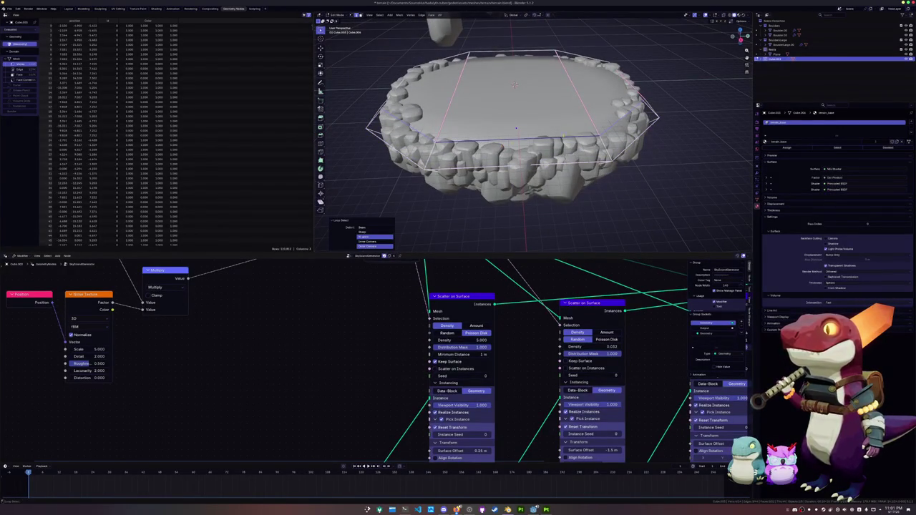
middle_click_drag(515, 84, 549, 88)
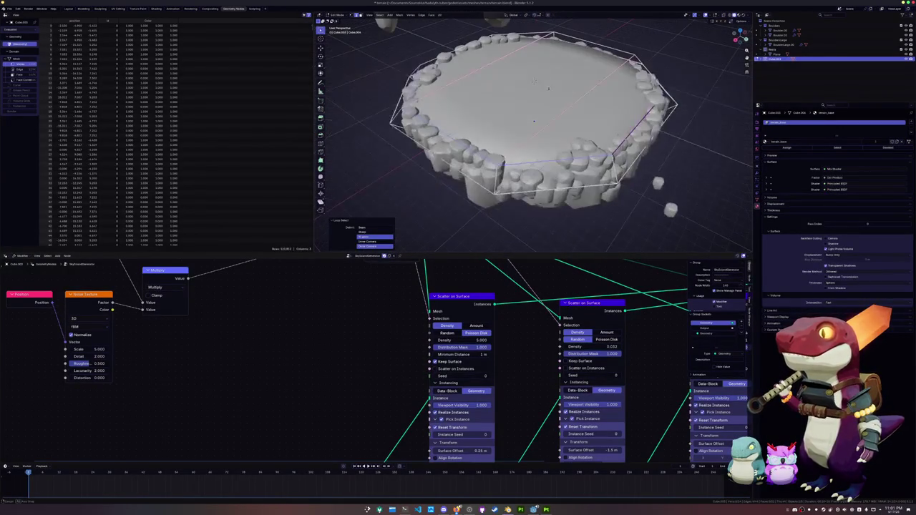
key("Tab")
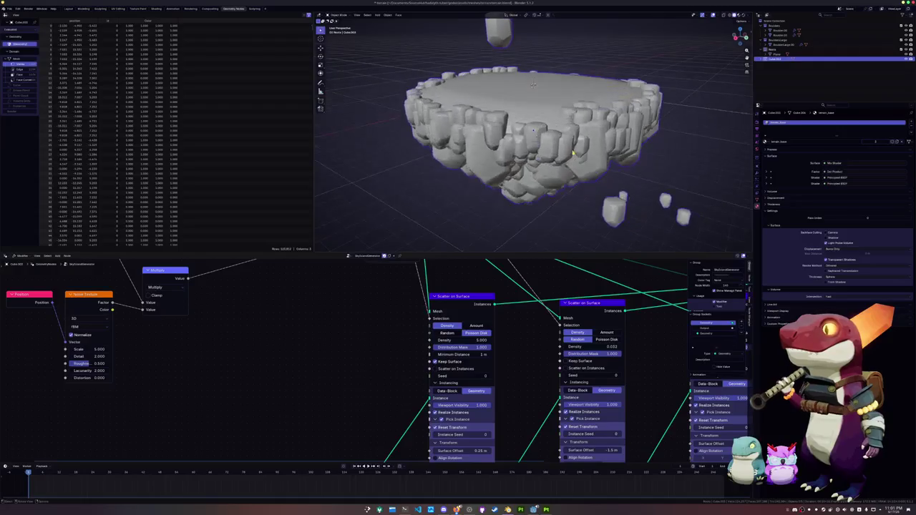
Step: Scale an edge loop of the top cage down slightly, to 0.997
scroll(518, 154, "up", 5)
middle_click_drag(518, 154, 540, 147)
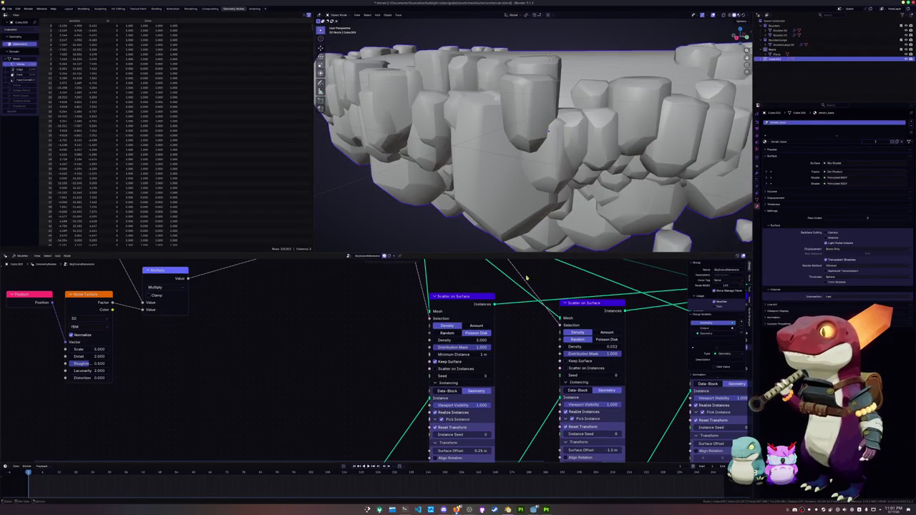
scroll(548, 131, "down", 5)
key("Tab")
left_click(693, 129, "alt")
key("s")
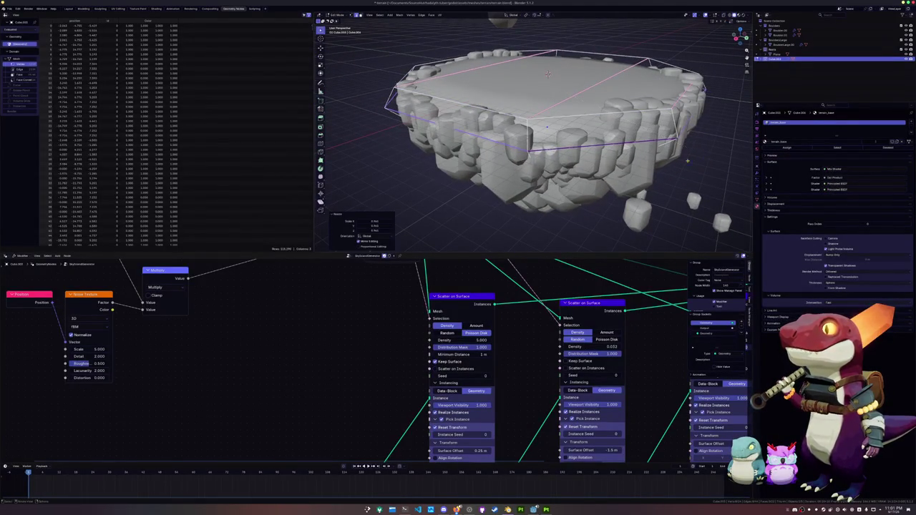
left_click(669, 163)
key("s")
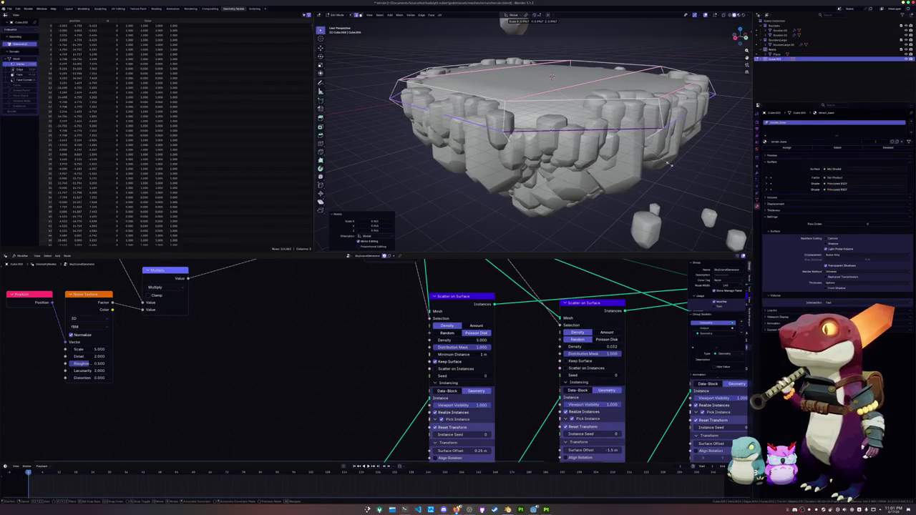
left_click(669, 164)
middle_click_drag(669, 164, 644, 143)
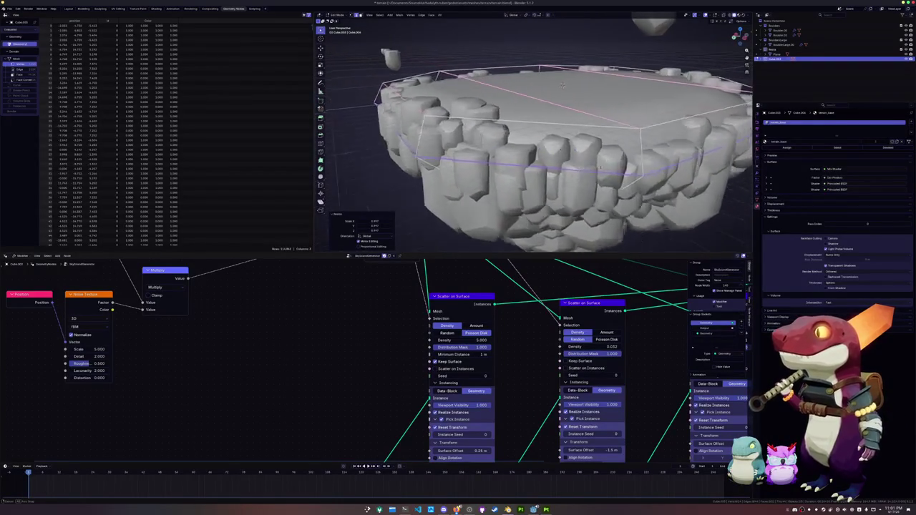
middle_click_drag(563, 84, 514, 84)
left_click_drag(514, 84, 509, 86)
mouse_move(510, 85)
middle_mouse_down()
mouse_move(499, 86)
mouse_move(504, 75)
mouse_move(550, 72)
middle_mouse_up()
Step: Raise the top faces along Z and scale them to fit inside the boulder ring, then return to Object Mode
key("s")
key("shift+z")
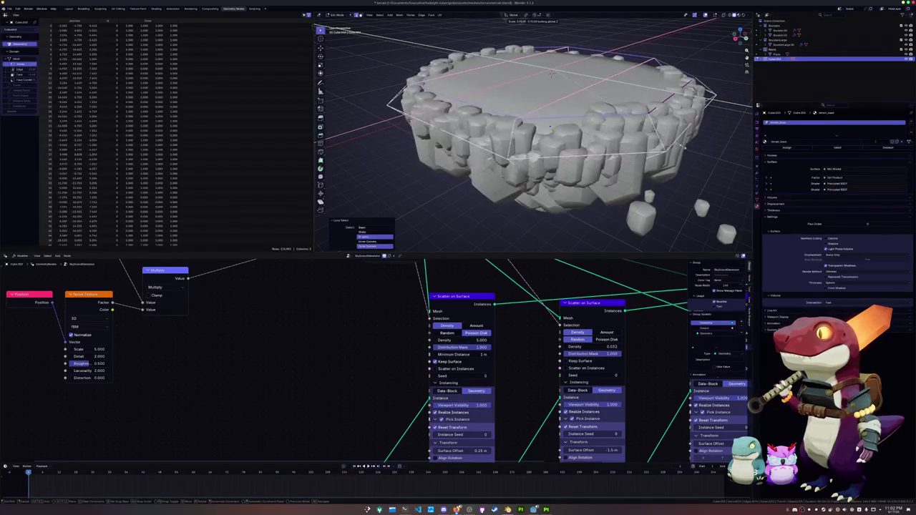
key("g")
key("z")
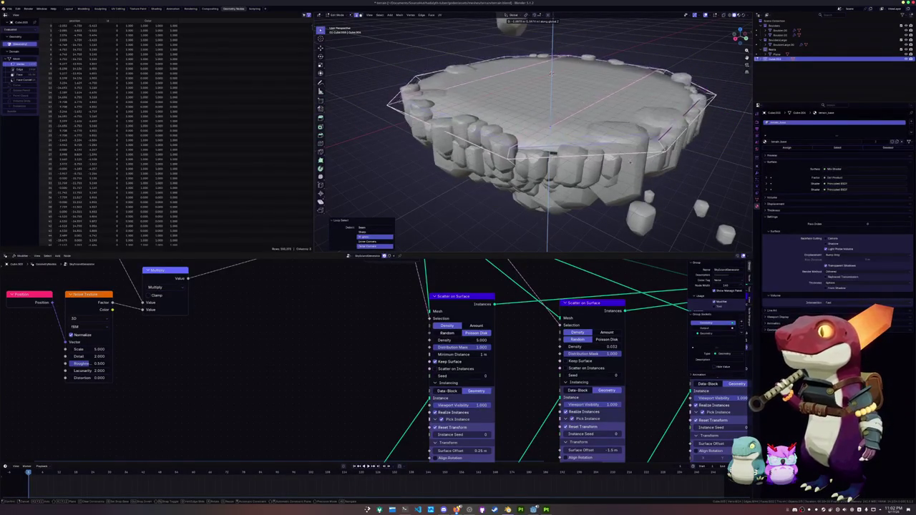
left_click(633, 159)
key("s")
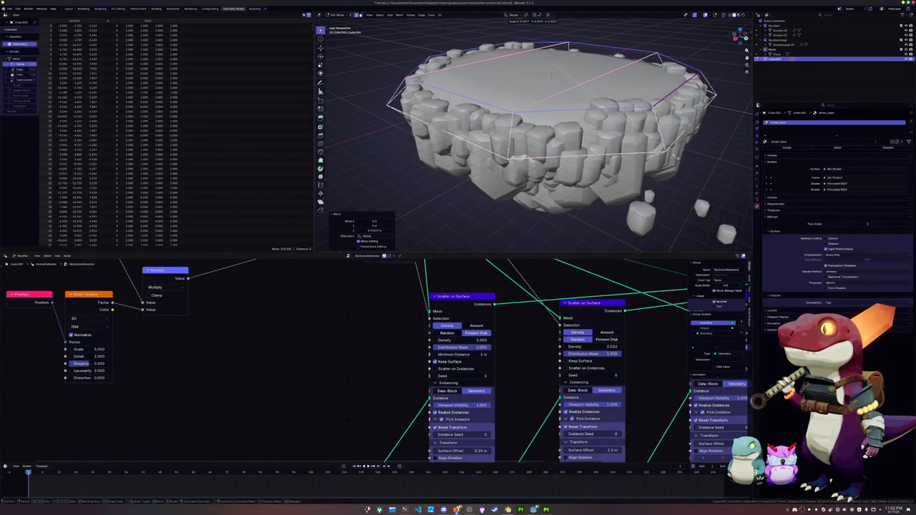
left_click(670, 154)
mouse_move(551, 73)
middle_mouse_down()
mouse_move(535, 70)
mouse_move(537, 29)
mouse_move(537, 176)
mouse_move(522, 88)
middle_mouse_up()
key("Tab")
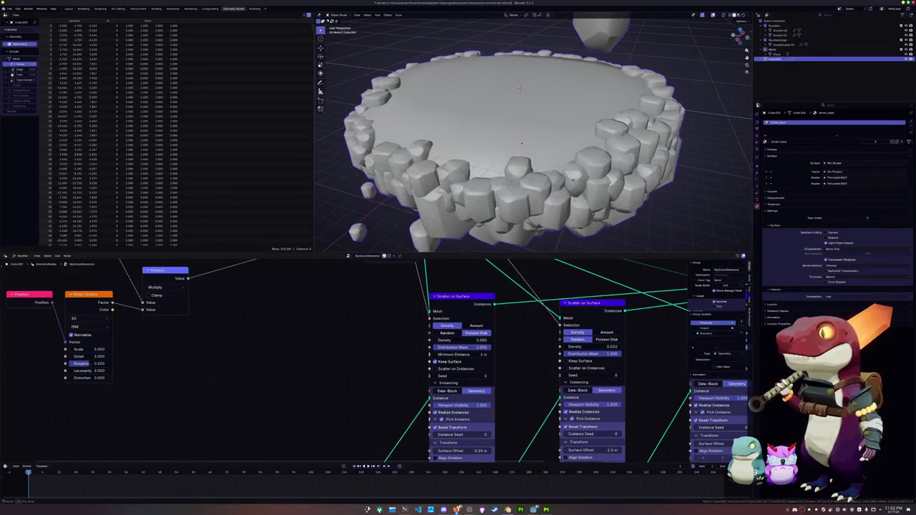
Step: Set the second Scatter on Surface Density to 0.025, after trying 0.125 and 0.013
scroll(521, 87, "down", 5)
mouse_move(521, 87)
middle_mouse_down()
mouse_move(696, 248)
mouse_move(716, 236)
middle_mouse_up()
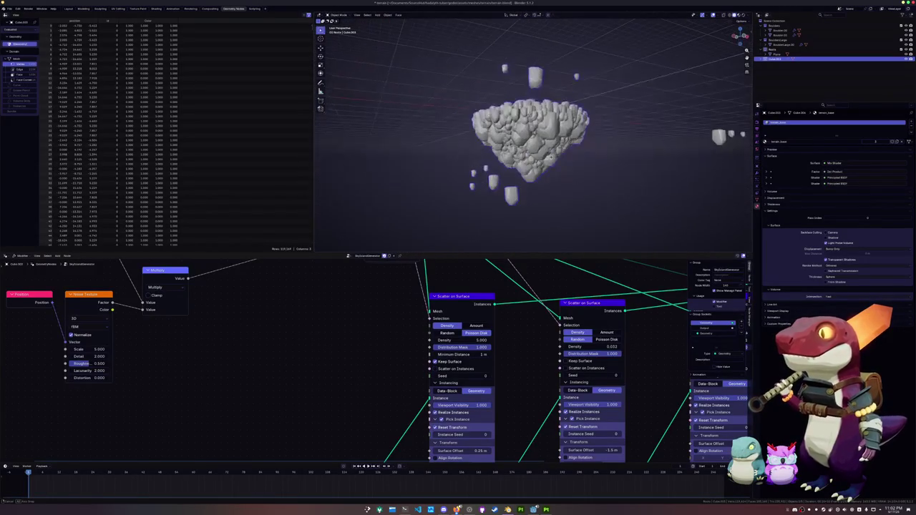
mouse_move(628, 341)
middle_mouse_down()
mouse_move(523, 352)
mouse_move(523, 360)
mouse_move(470, 356)
mouse_move(496, 344)
middle_mouse_up()
left_click_drag(452, 345, 458, 344)
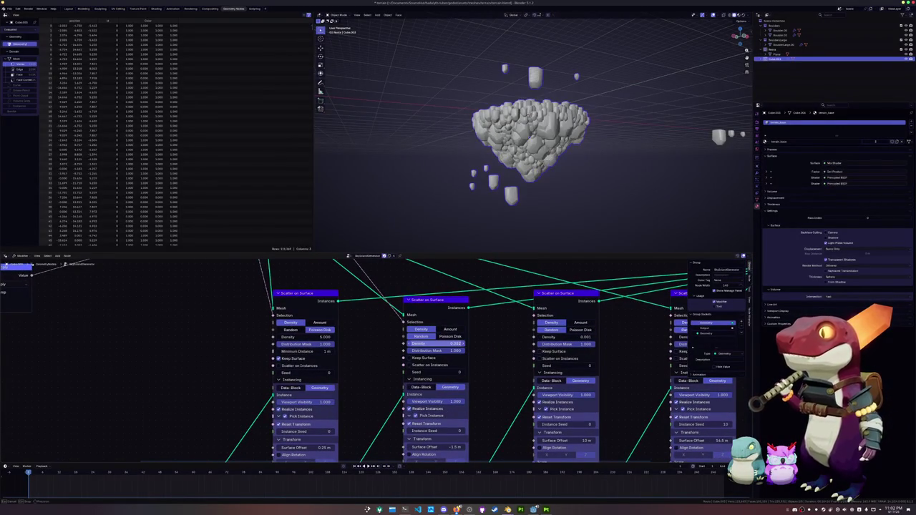
scroll(472, 343, "up", 2)
double_click(477, 336)
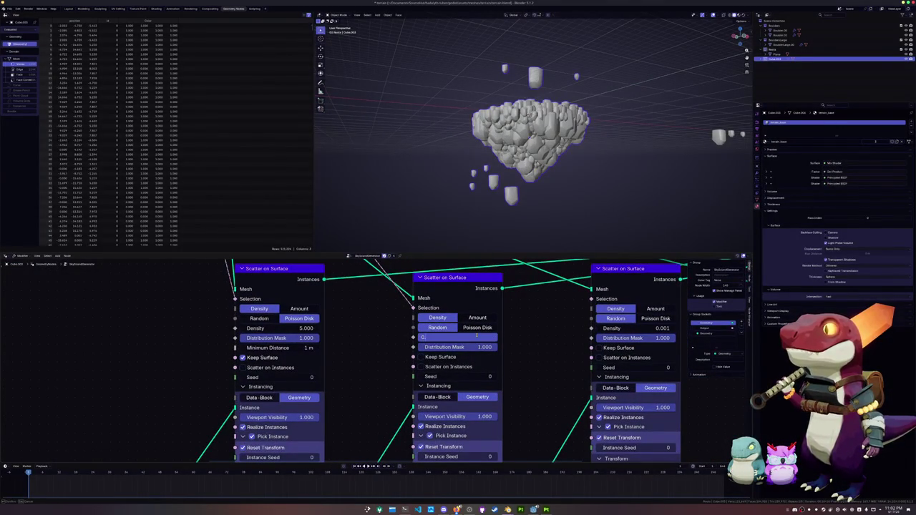
type("125")
key("Return")
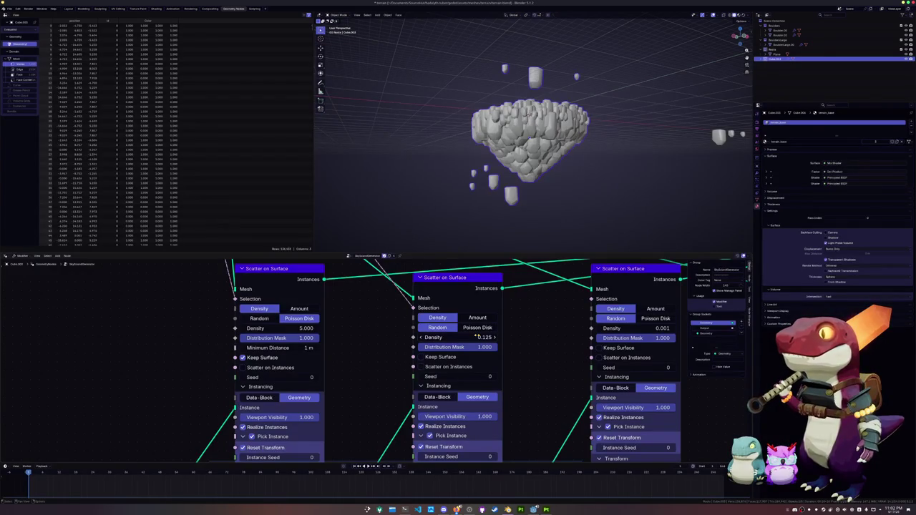
double_click(478, 338)
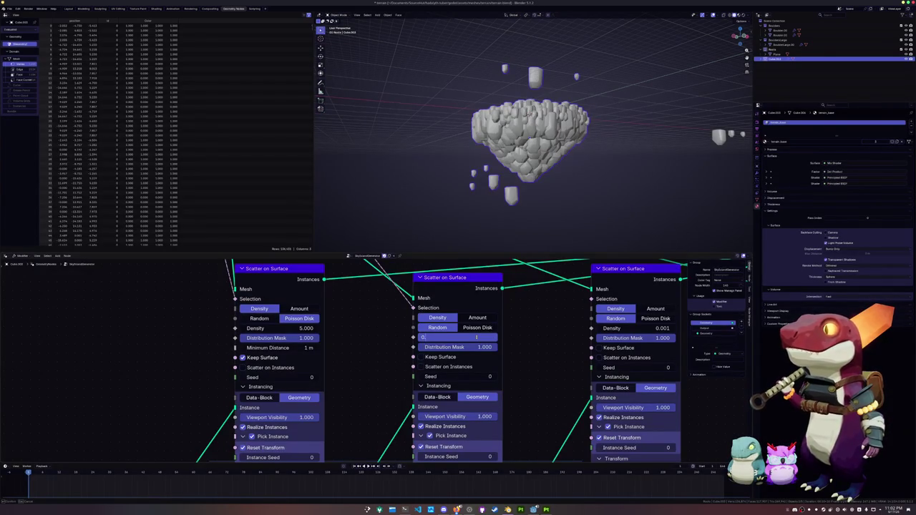
type("0125")
key("Return")
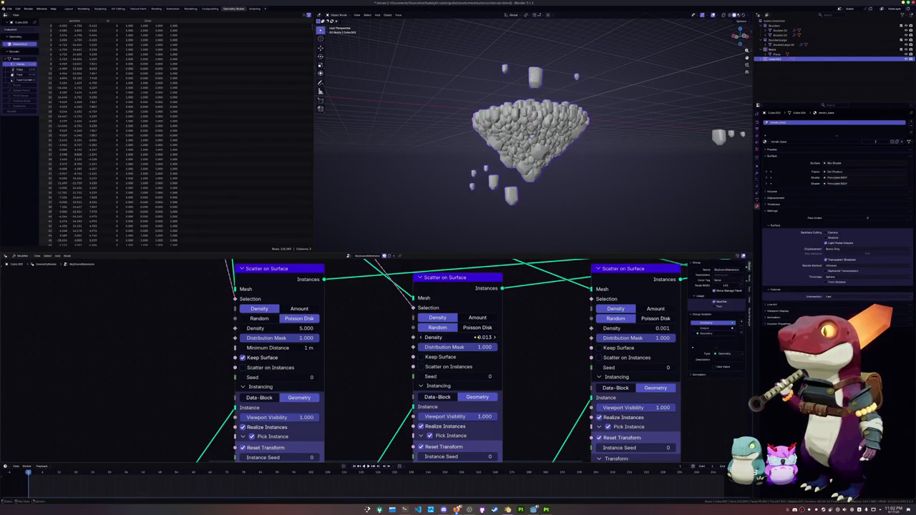
scroll(471, 338, "up", 1)
left_click(523, 332)
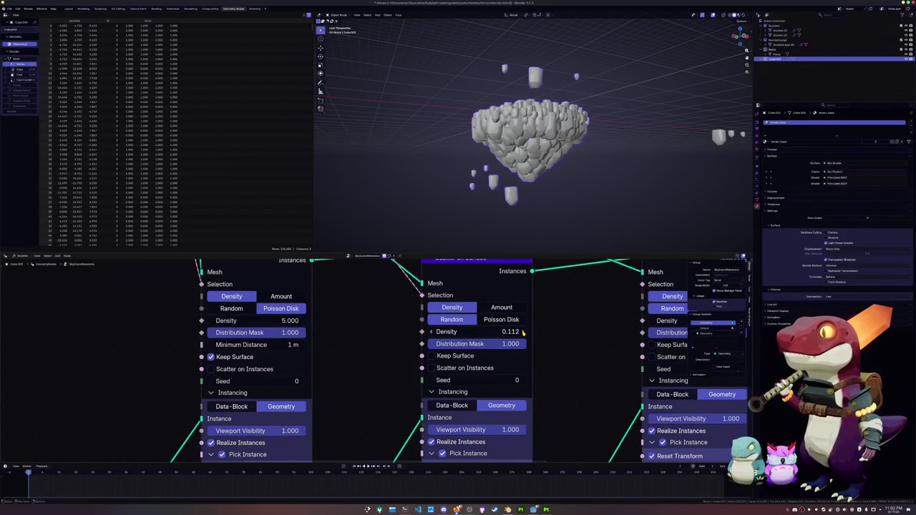
left_click(431, 332)
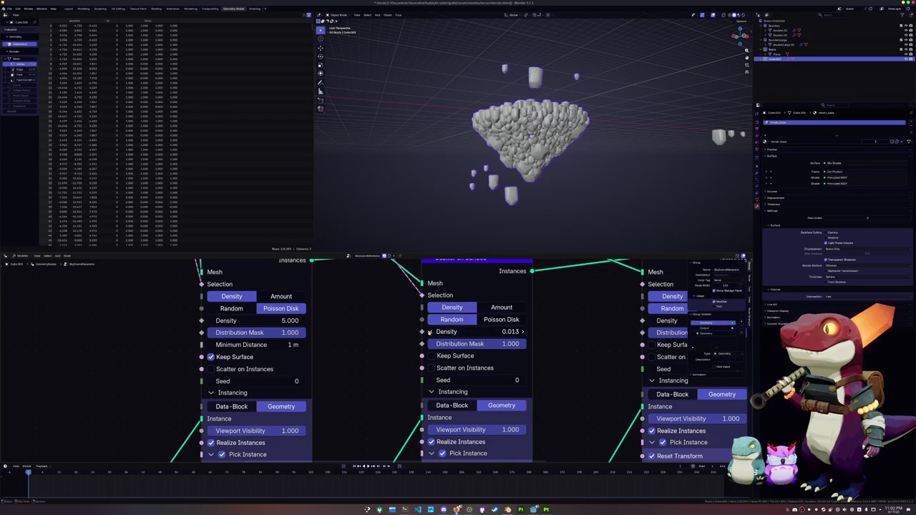
left_click(501, 333)
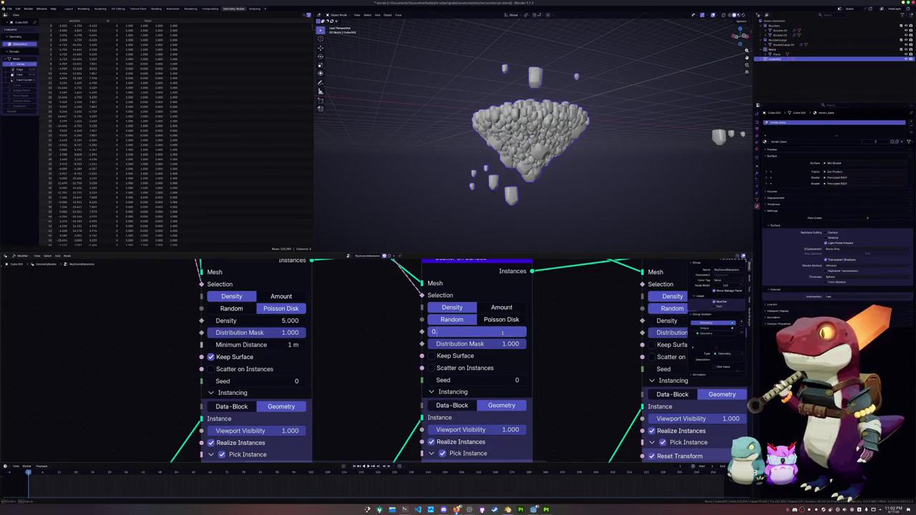
type("025")
key("Return")
Step: Briefly select all island faces in Edit Mode, then select and frame the small rock at right
scroll(523, 129, "up", 4)
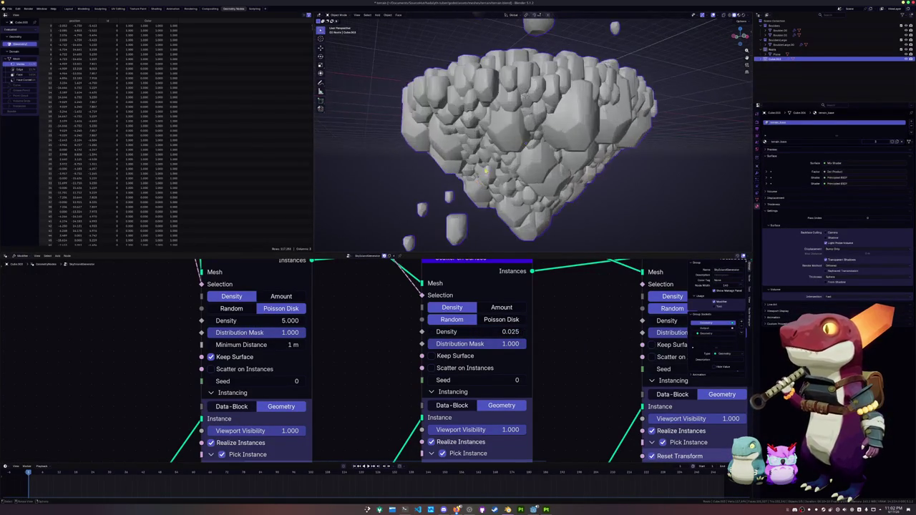
mouse_move(522, 129)
middle_mouse_down()
mouse_move(523, 93)
mouse_move(522, 154)
mouse_move(523, 94)
mouse_move(402, 148)
mouse_move(444, 136)
mouse_move(464, 161)
middle_mouse_up()
key("Tab")
key("a")
key("Tab")
scroll(444, 136, "down", 3)
scroll(444, 136, "down", 2)
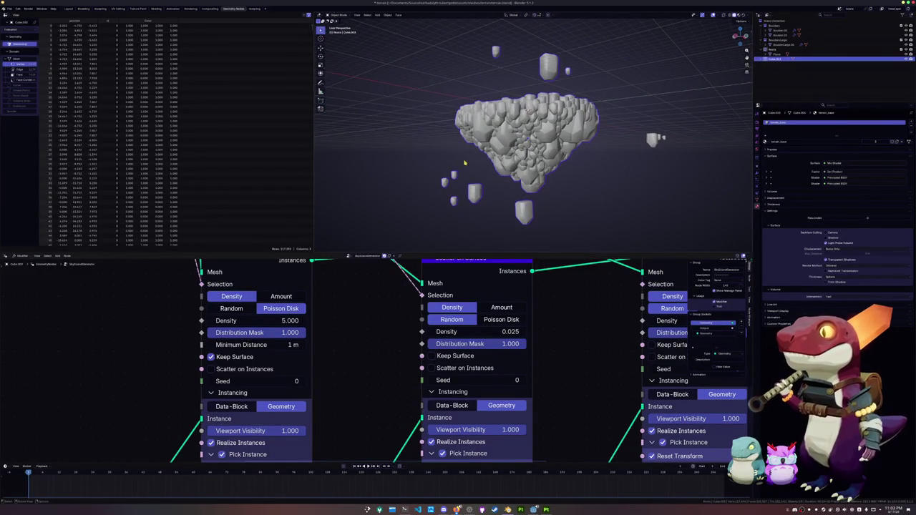
scroll(464, 163, "up", 2)
left_click_drag(704, 156, 657, 125)
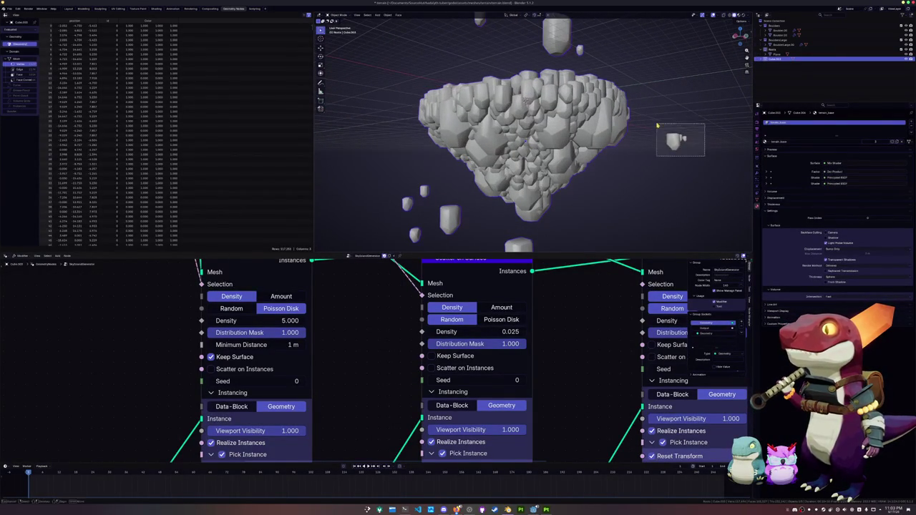
middle_click_drag(709, 173, 714, 179)
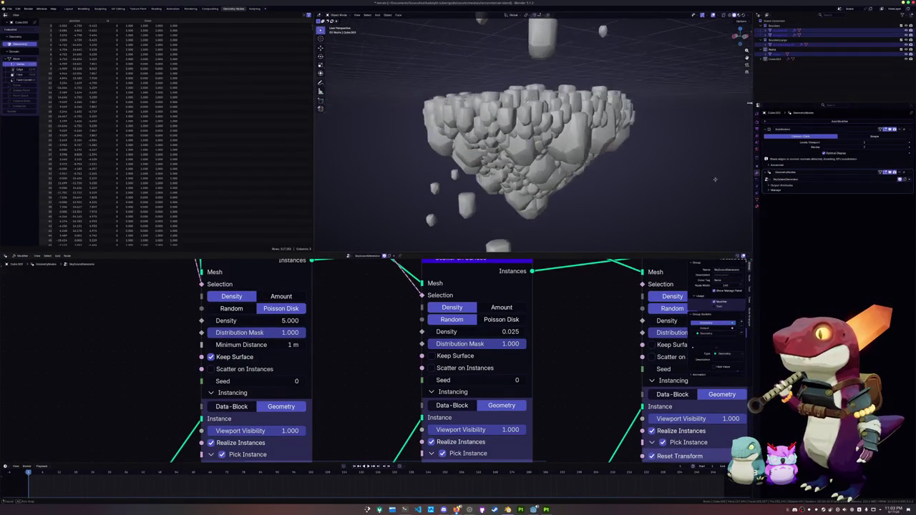
key("KP_Decimal")
Step: Select the small boulder rocks and add a Decimate modifier to the rightmost one
left_click(648, 121)
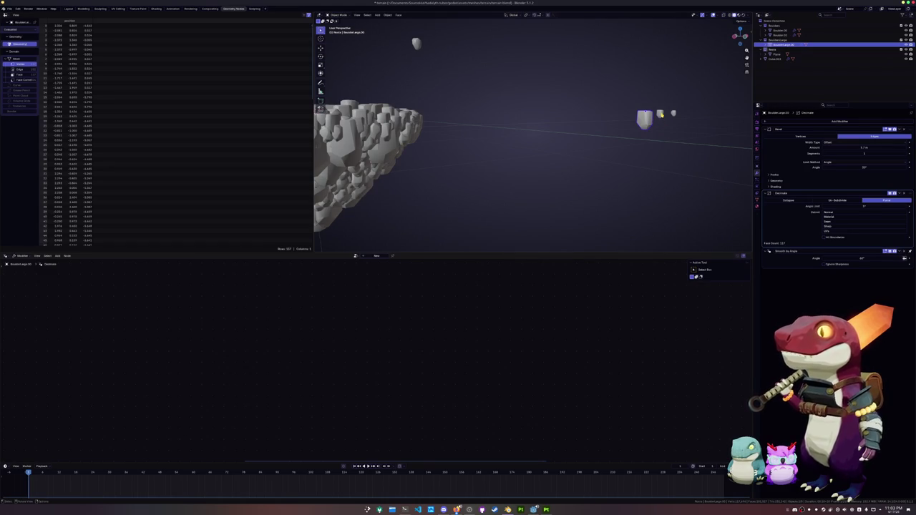
left_click(662, 114)
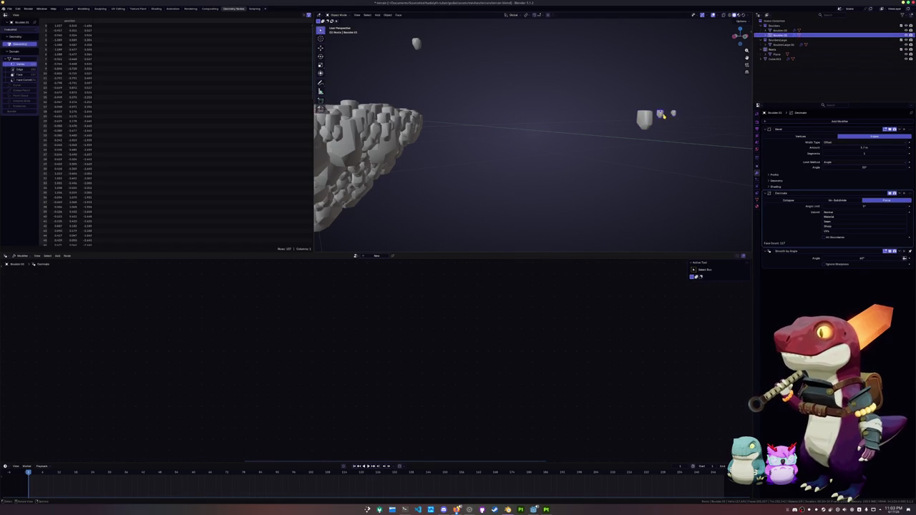
left_click(646, 123)
left_click(662, 115)
left_click(673, 114)
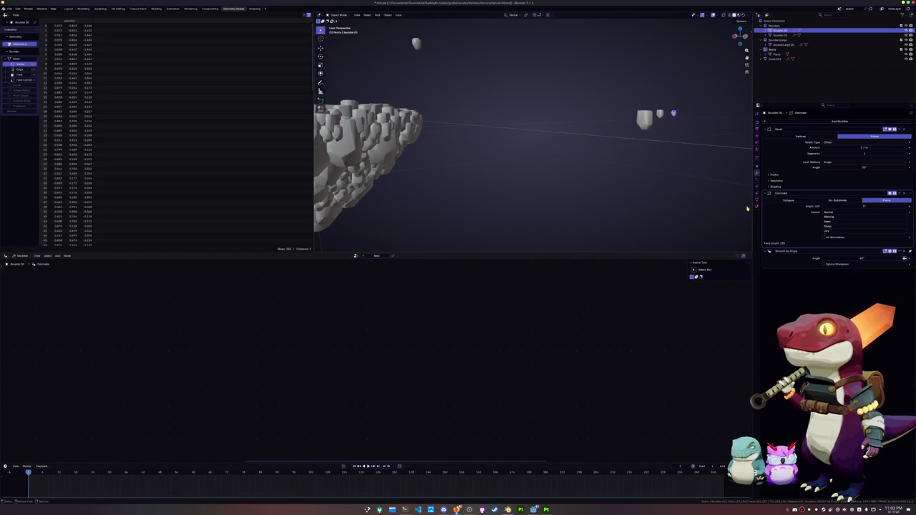
left_click(849, 123)
type("de")
left_click(835, 130)
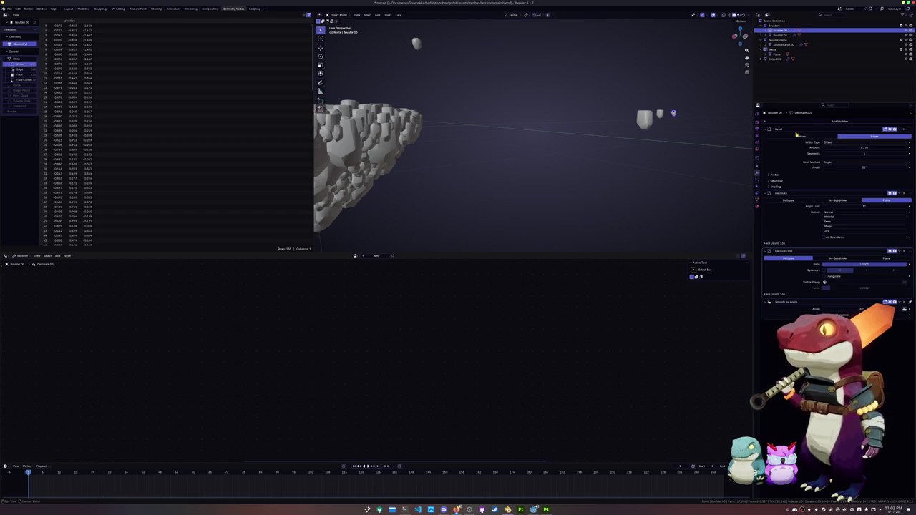
key("KP_Decimal")
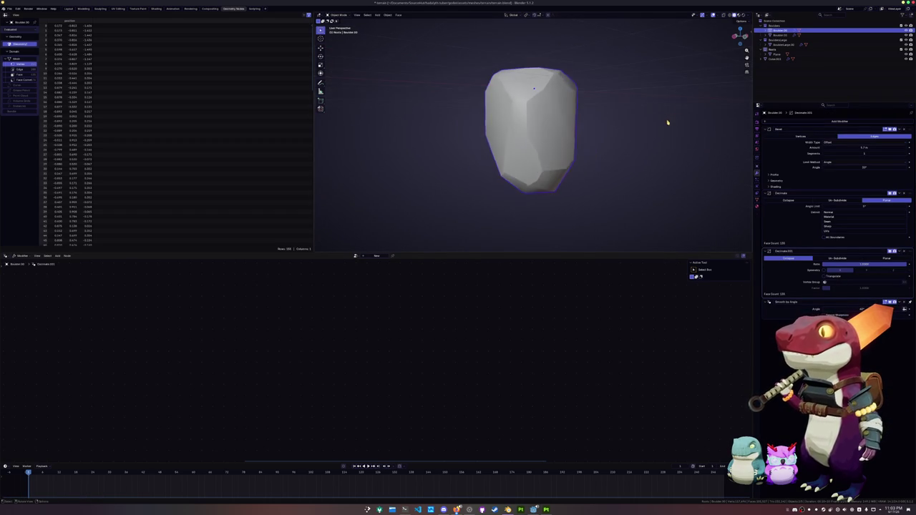
middle_click_drag(661, 142, 630, 157)
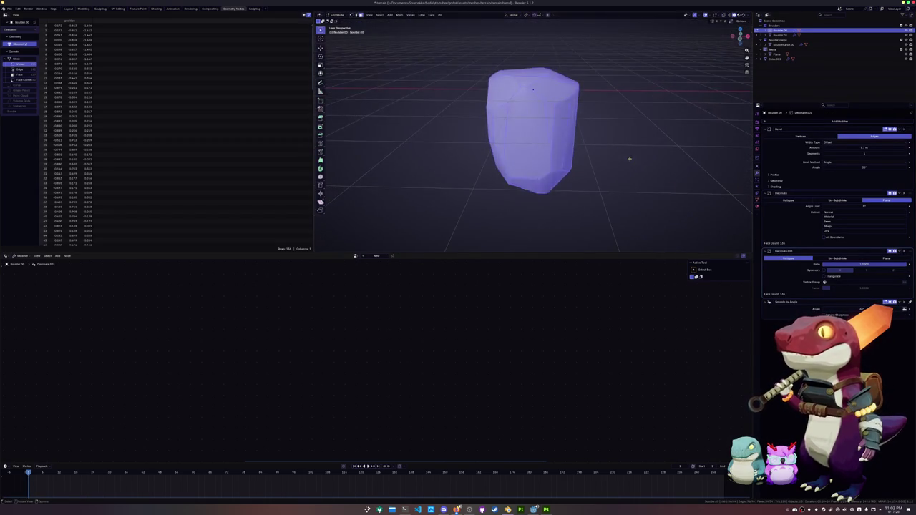
Step: Remove the extra Decimate modifier and disable the rock's bevel effect
left_click(904, 252)
scroll(627, 208, "down", 3)
scroll(652, 189, "down", 1)
scroll(657, 187, "up", 2)
left_click(893, 129)
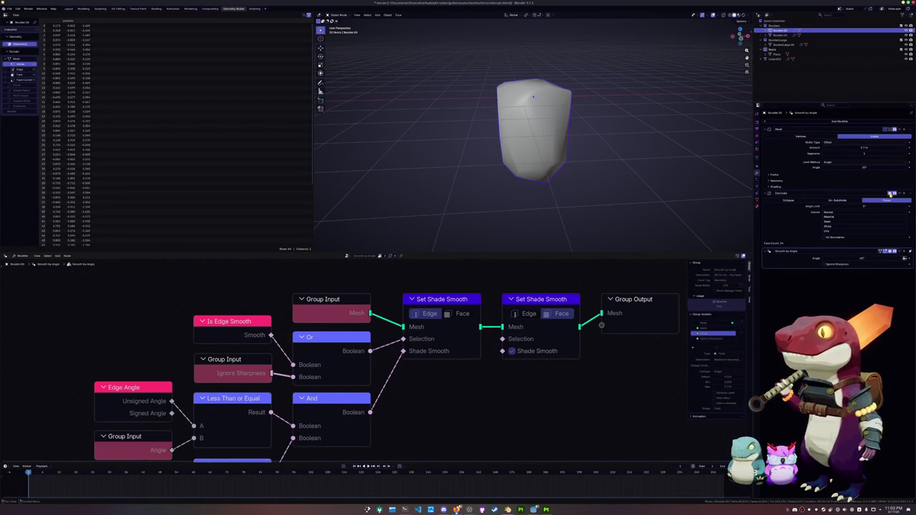
key("KP_Divide")
Step: Select the boulders and apply Shade Auto Smooth to them
left_click(526, 153)
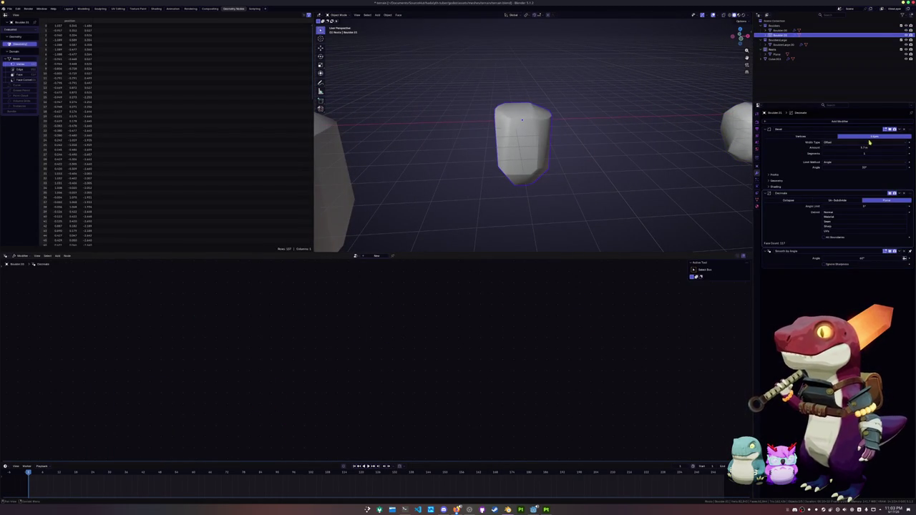
mouse_move(472, 176)
middle_mouse_down()
mouse_move(599, 153)
mouse_move(500, 168)
middle_mouse_up()
left_click(500, 169)
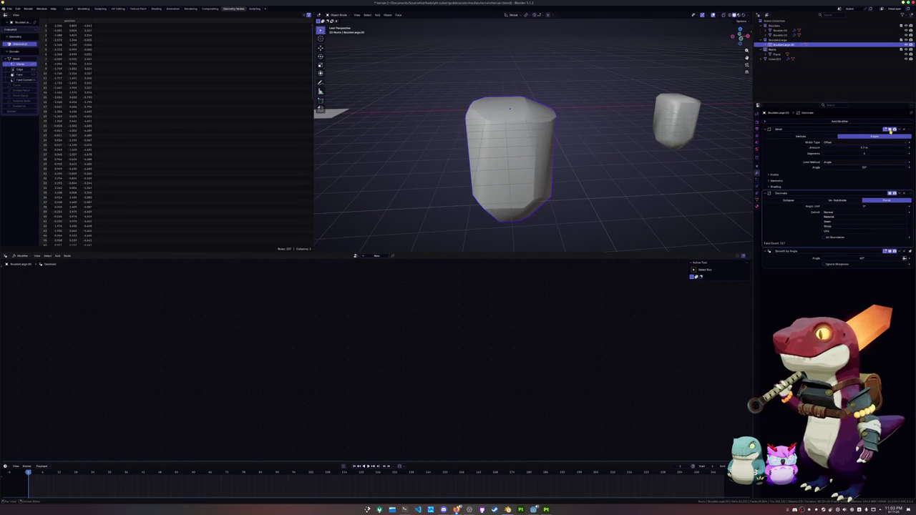
scroll(450, 200, "down", 5)
scroll(428, 192, "down", 2)
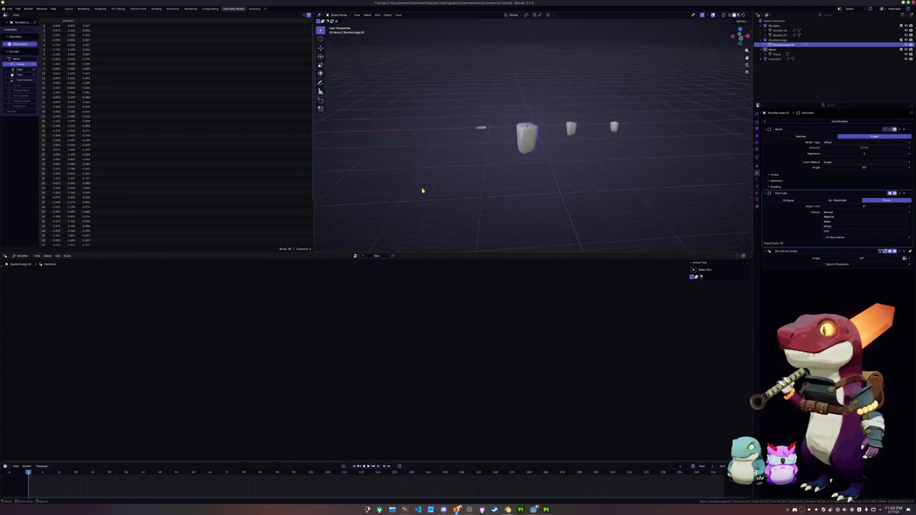
scroll(520, 174, "up", 6)
middle_click_drag(655, 131, 623, 139)
left_click(664, 136)
right_click(664, 136)
left_click(664, 136)
key("alt+a")
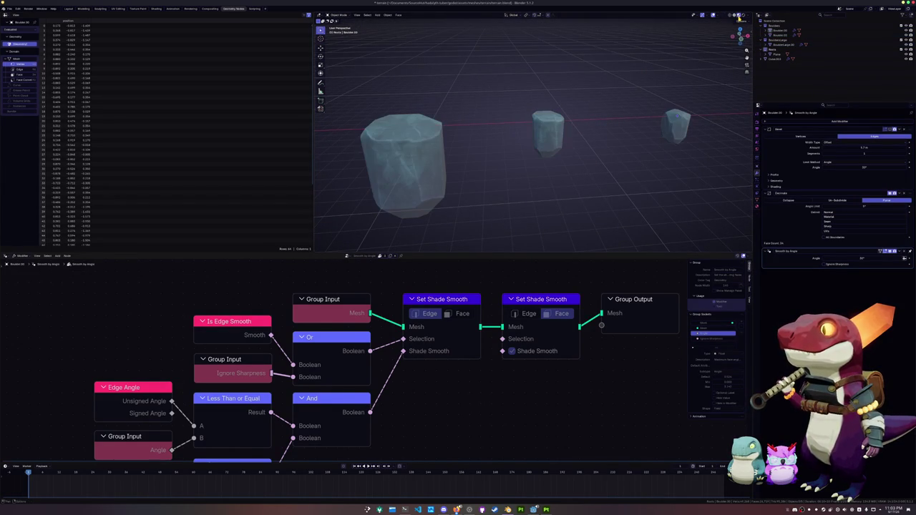
Step: Switch to Material Preview shading and select the large voxel island rock
left_click(733, 15)
scroll(672, 69, "down", 5)
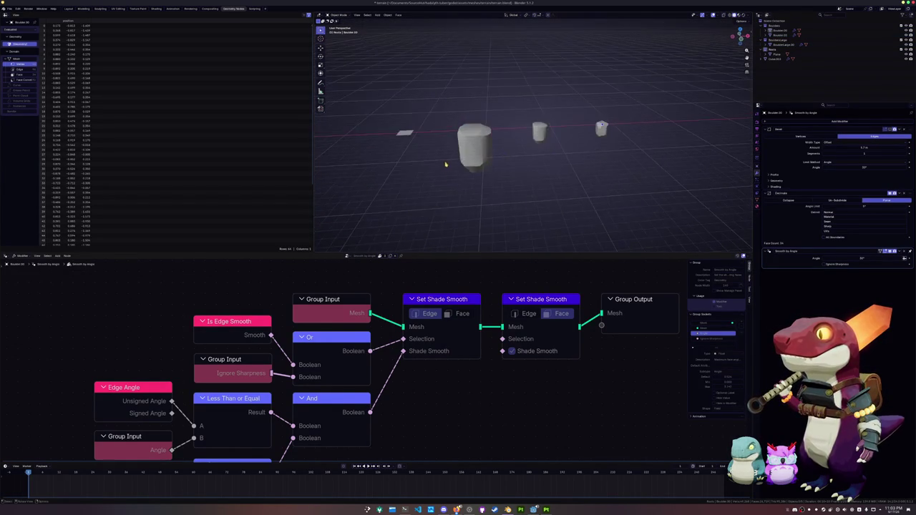
middle_click_drag(672, 69, 538, 174)
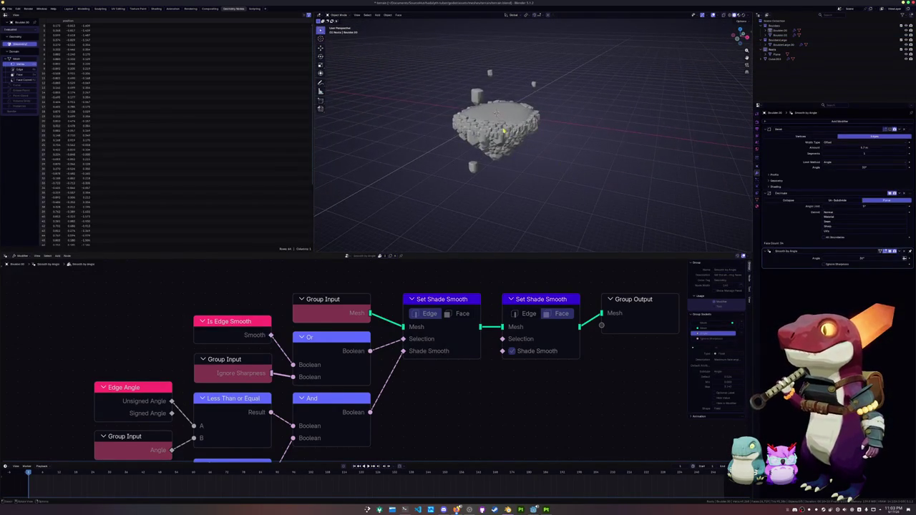
left_click(503, 136)
scroll(503, 131, "up", 4)
scroll(503, 131, "up", 3)
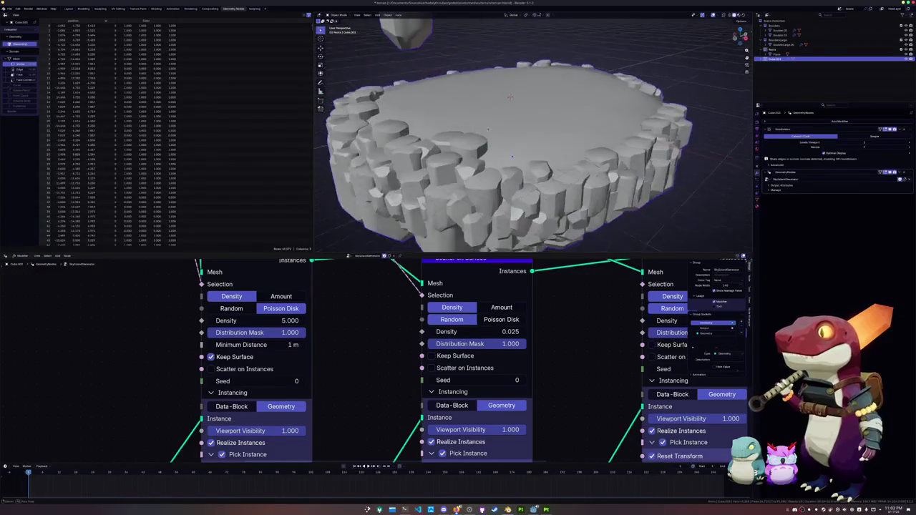
Step: Apply Shade Auto Smooth to the island, then undo it
scroll(503, 131, "up", 3)
right_click(494, 136)
left_click(488, 140)
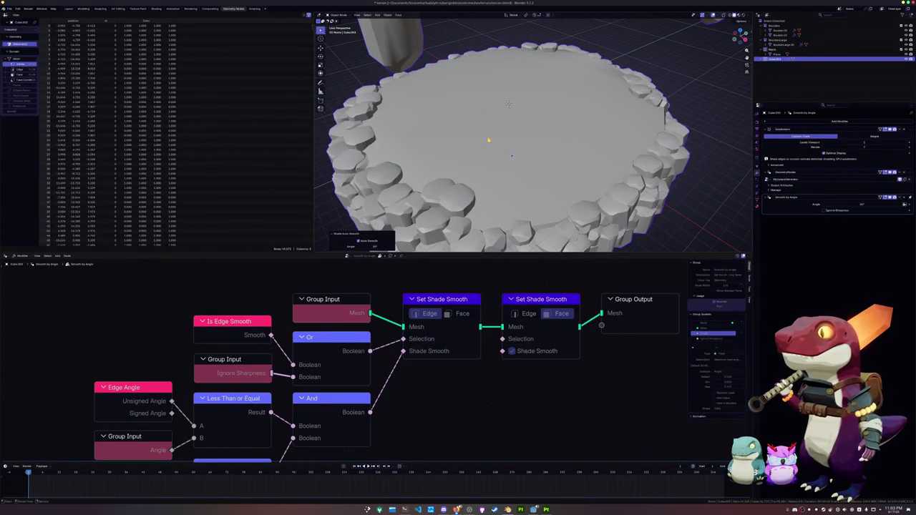
key("ctrl+z")
middle_click_drag(498, 133, 501, 107)
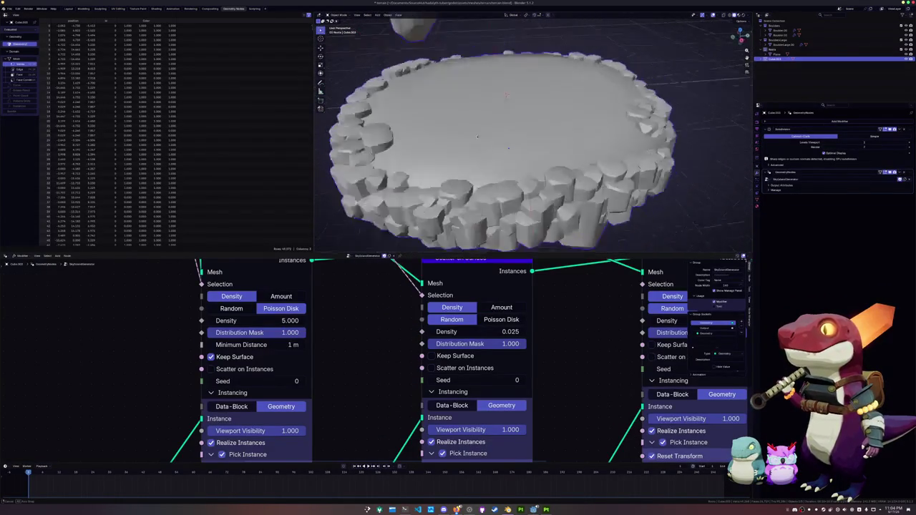
middle_click_drag(522, 146, 484, 142)
scroll(508, 147, "up", 2)
scroll(505, 146, "up", 2)
scroll(503, 147, "up", 1)
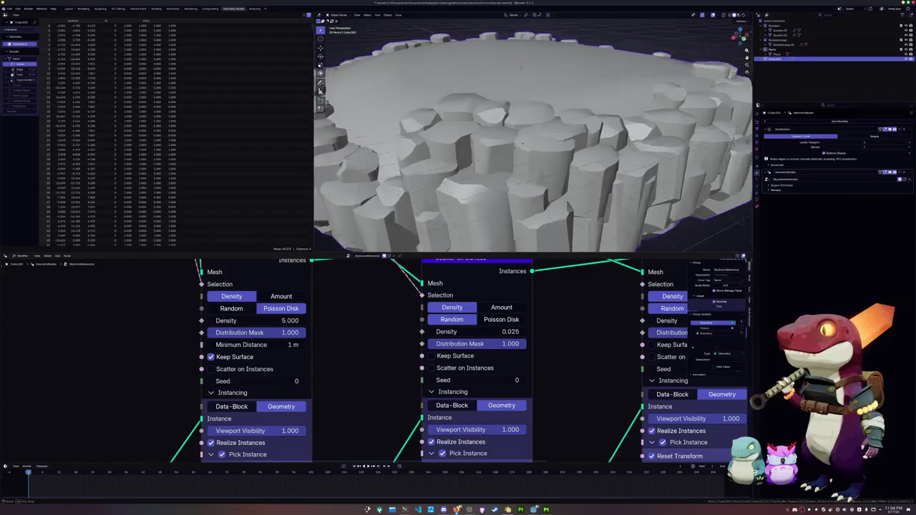
mouse_move(558, 143)
middle_mouse_down()
mouse_move(567, 71)
mouse_move(553, 69)
mouse_move(547, 94)
middle_mouse_up()
Step: Clear the top mesh's edge creases with a crease value of -1
key("Tab")
scroll(553, 70, "down", 5)
scroll(544, 107, "down", 2)
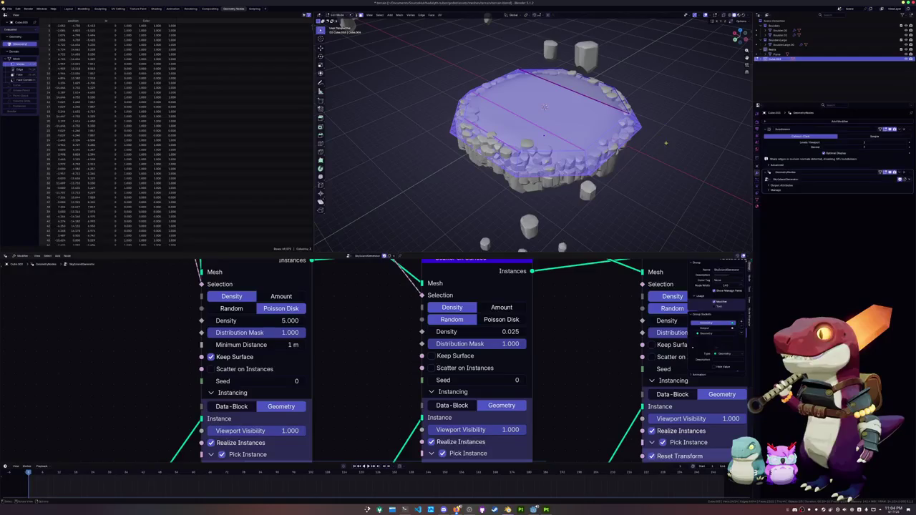
type("-1")
key("Return")
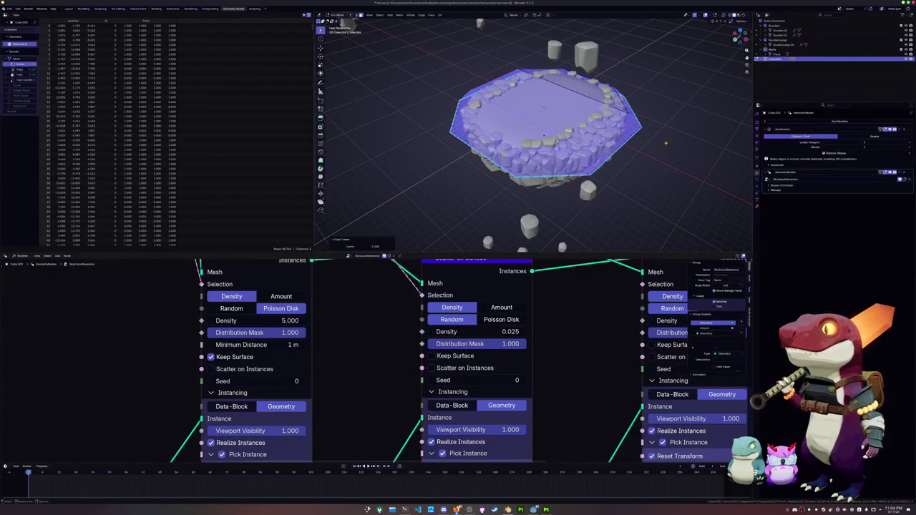
key("Tab")
scroll(548, 129, "up", 3)
key("Tab")
middle_click_drag(553, 193, 544, 179)
mouse_move(533, 92)
middle_mouse_down()
mouse_move(510, 108)
mouse_move(559, 190)
mouse_move(544, 182)
mouse_move(559, 181)
middle_mouse_up()
scroll(522, 121, "down", 5)
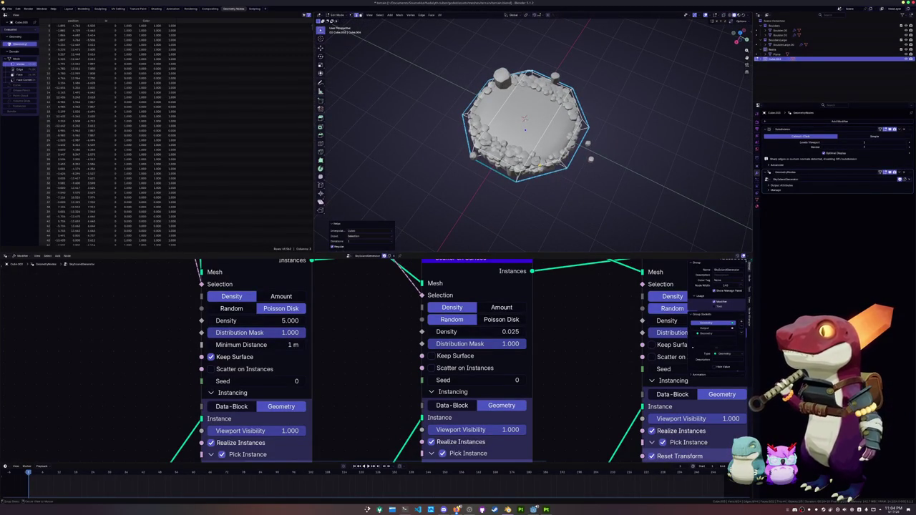
Step: Relax the selected top-mesh vertices with LoopTools Relax to smooth the edges
left_click(523, 118, "alt")
middle_click_drag(523, 118, 551, 122)
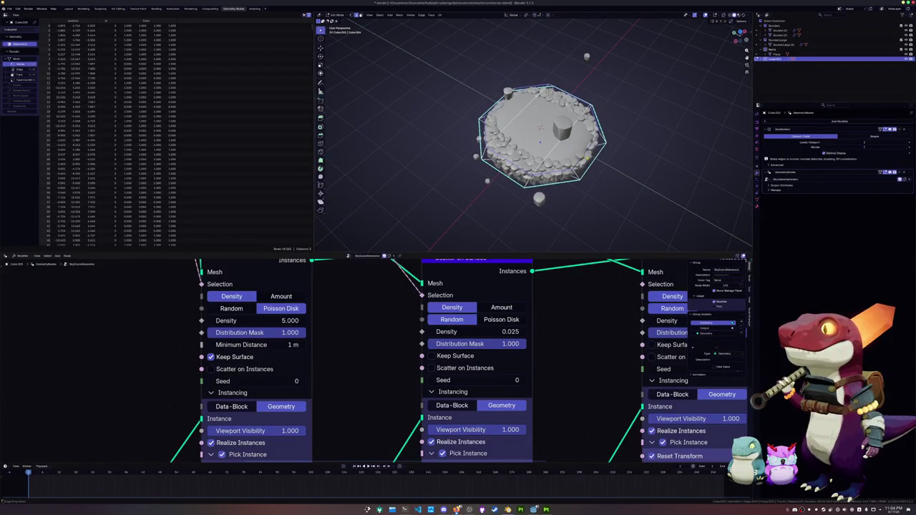
key("shift+r")
mouse_move(590, 164)
middle_mouse_down()
mouse_move(537, 123)
mouse_move(638, 157)
middle_mouse_up()
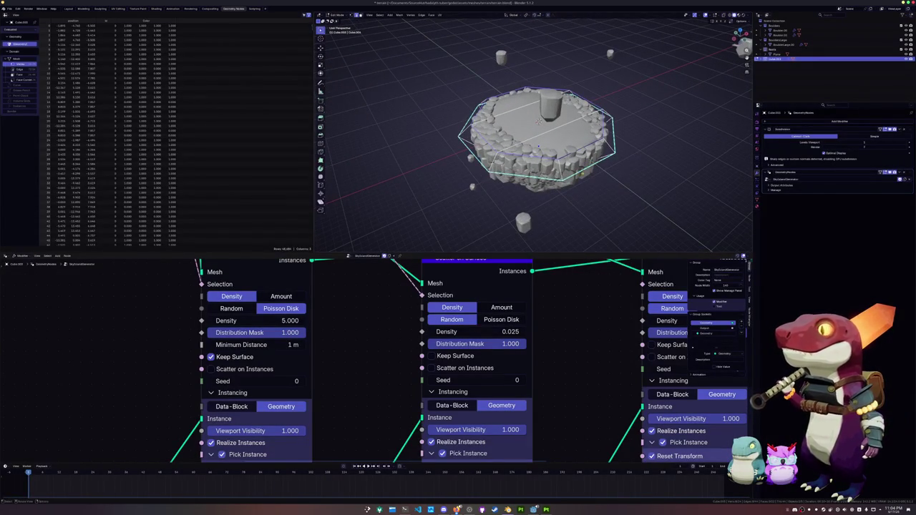
right_click_drag(538, 122, 538, 121, "ctrl")
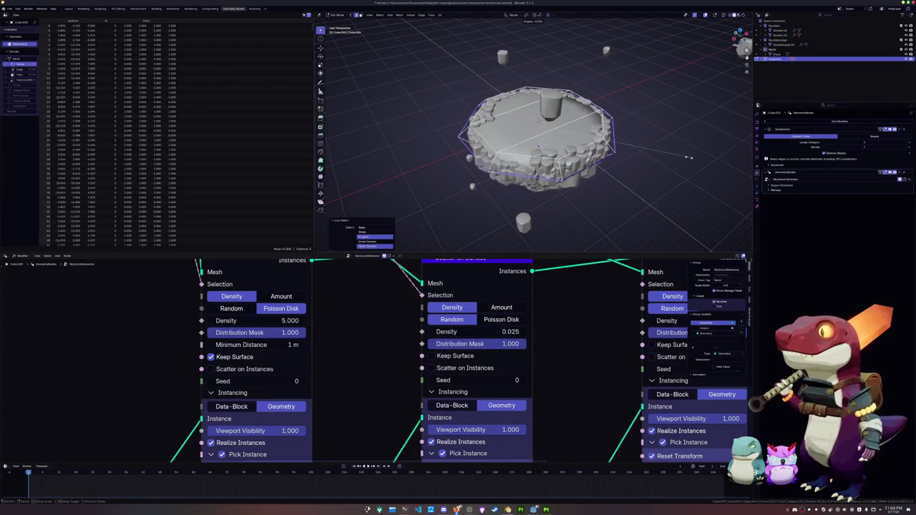
left_click(743, 154)
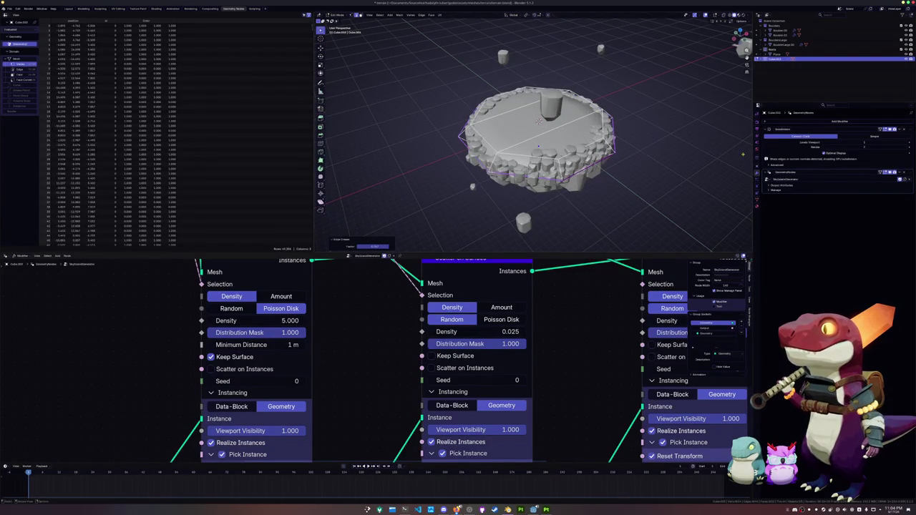
mouse_move(664, 158)
middle_mouse_down()
mouse_move(672, 157)
mouse_move(681, 98)
mouse_move(680, 165)
mouse_move(659, 163)
middle_mouse_up()
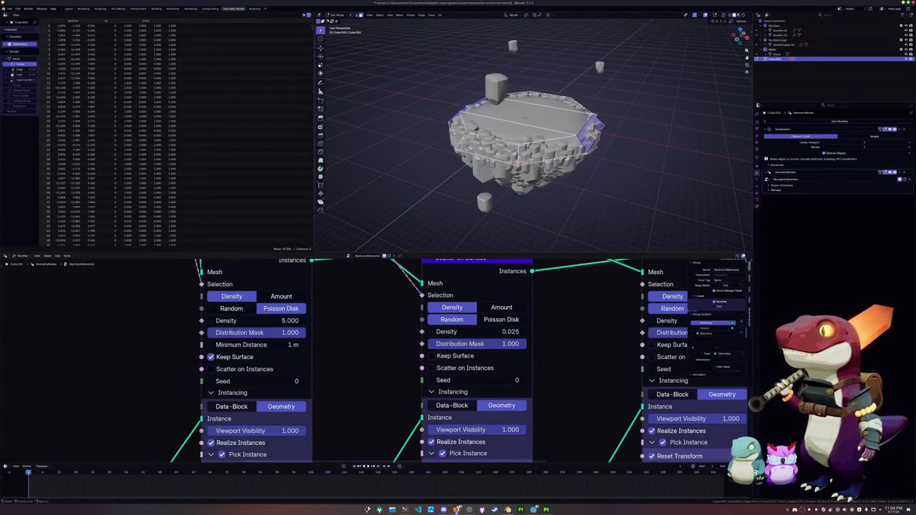
Step: From top view, narrow the top mesh along X and add a loop cut
key("KP_7")
key("s")
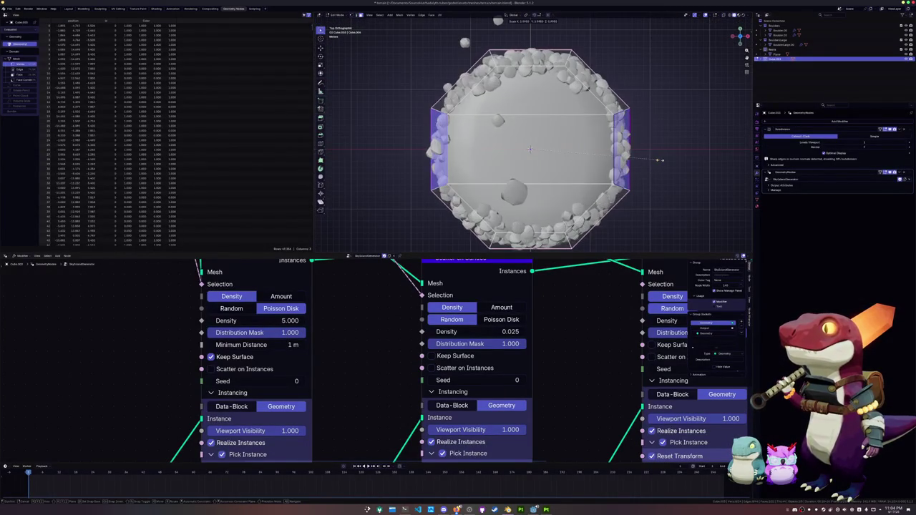
key("x")
left_click(586, 155)
mouse_move(586, 154)
middle_mouse_down()
mouse_move(553, 115)
mouse_move(520, 111)
mouse_move(596, 133)
mouse_move(608, 161)
middle_mouse_up()
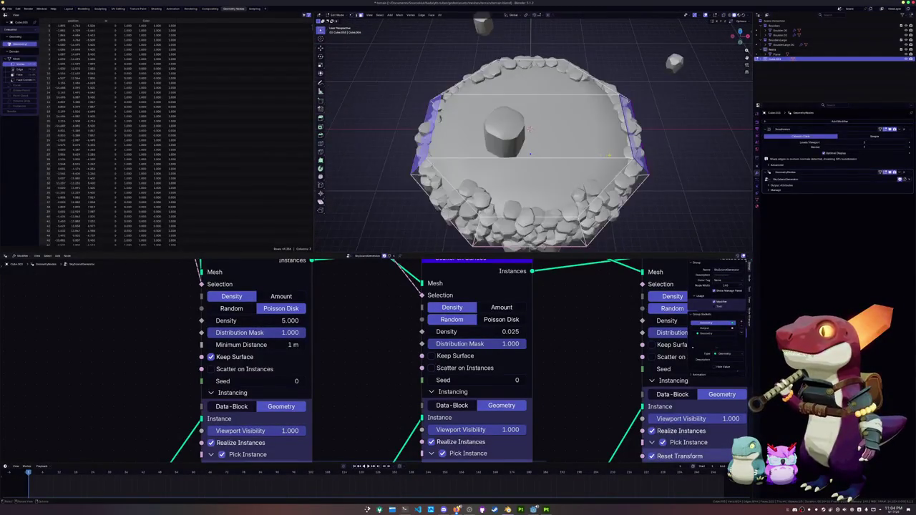
key("KP_7")
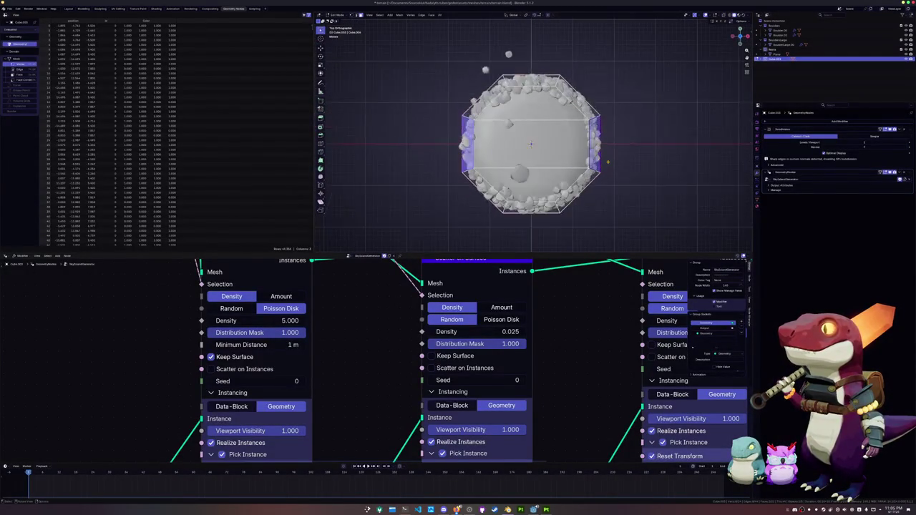
key("ctrl+r")
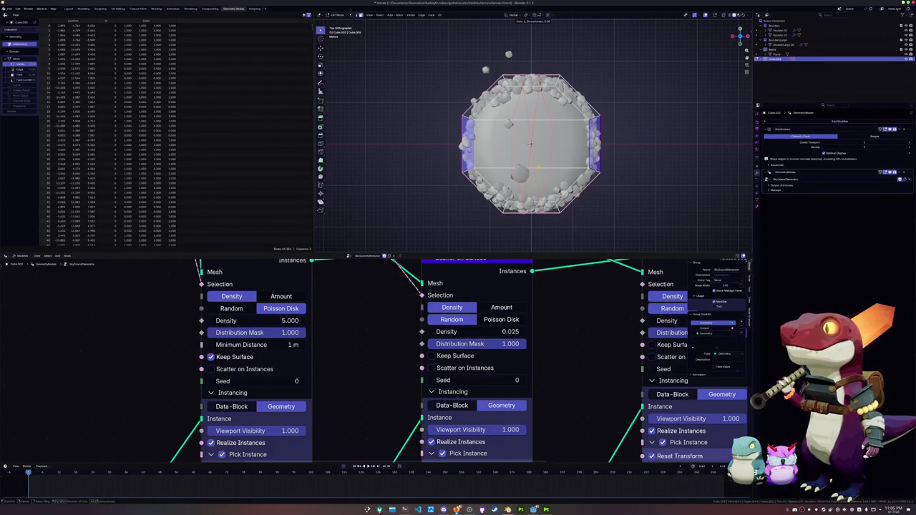
left_click(538, 166)
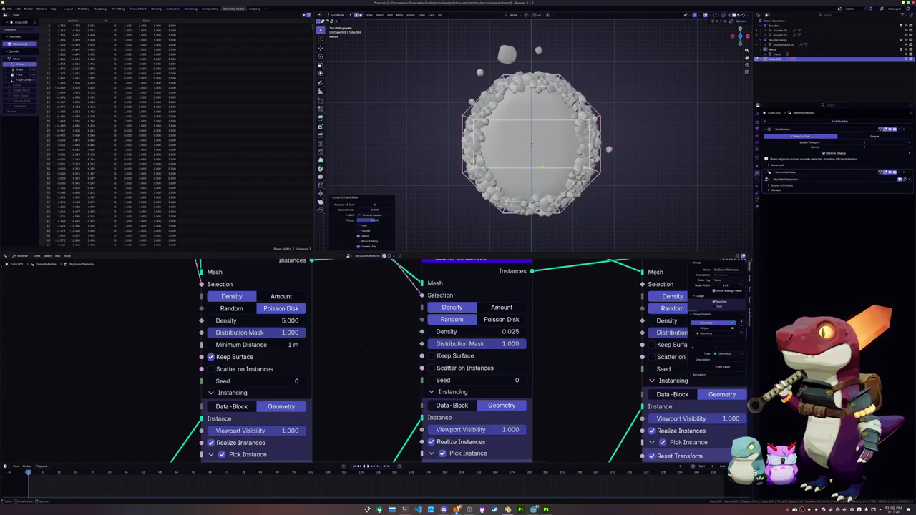
Step: Select the centre edge loop and add another vertical loop cut across the island top
left_click(539, 88, "alt")
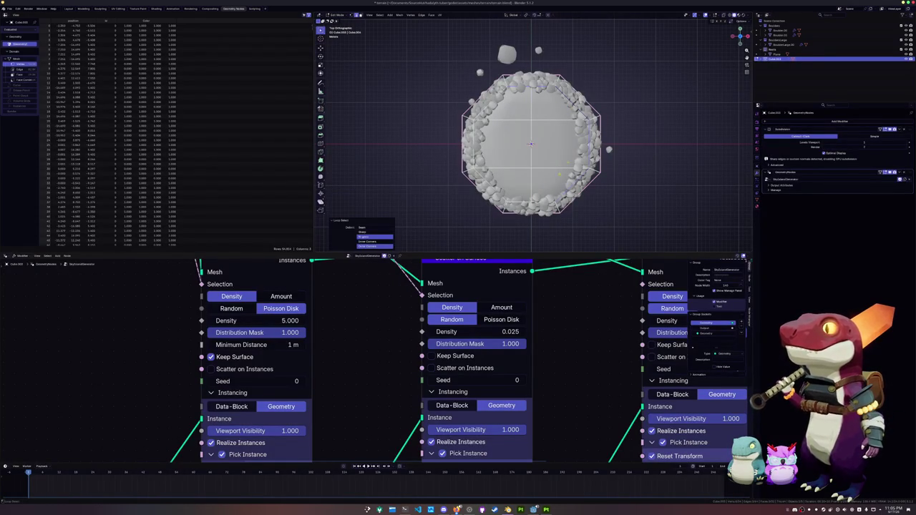
left_click(515, 184)
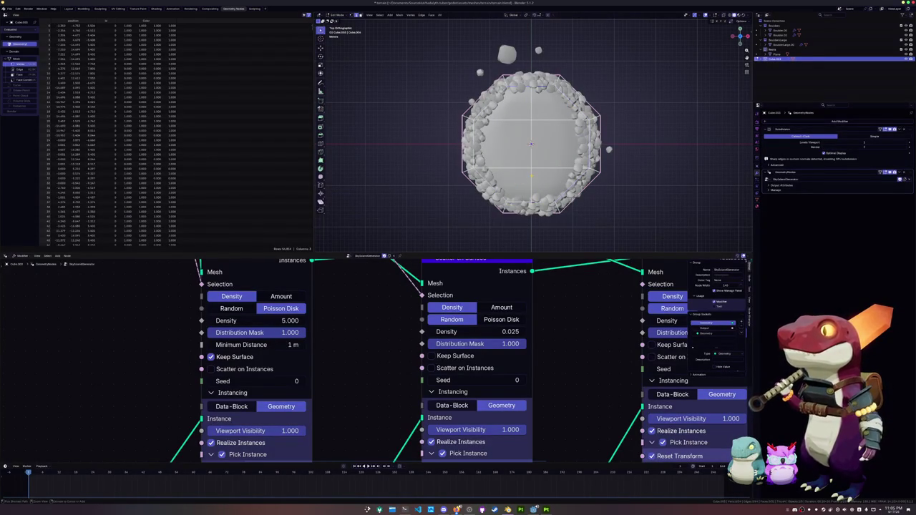
key("ctrl+r")
key("Return")
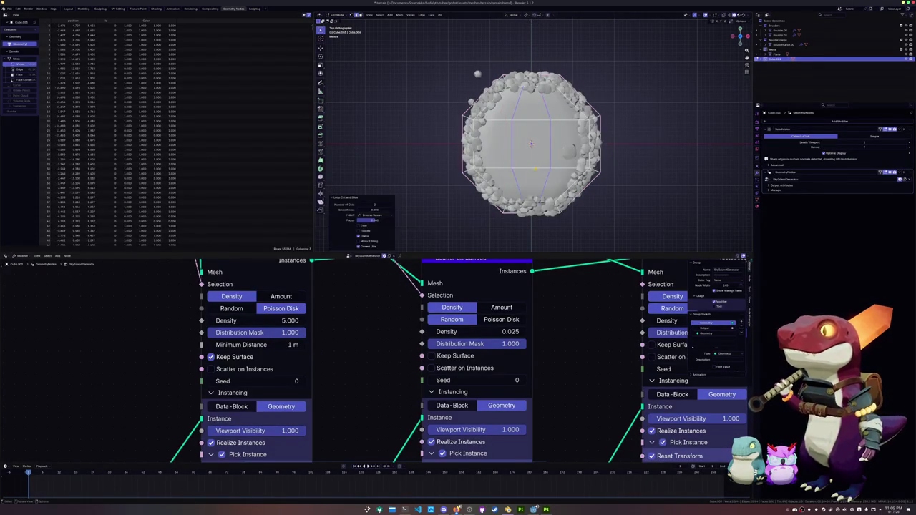
Step: Relax the two outer edge loops with LoopTools so they become rounder
left_click(526, 203, "alt")
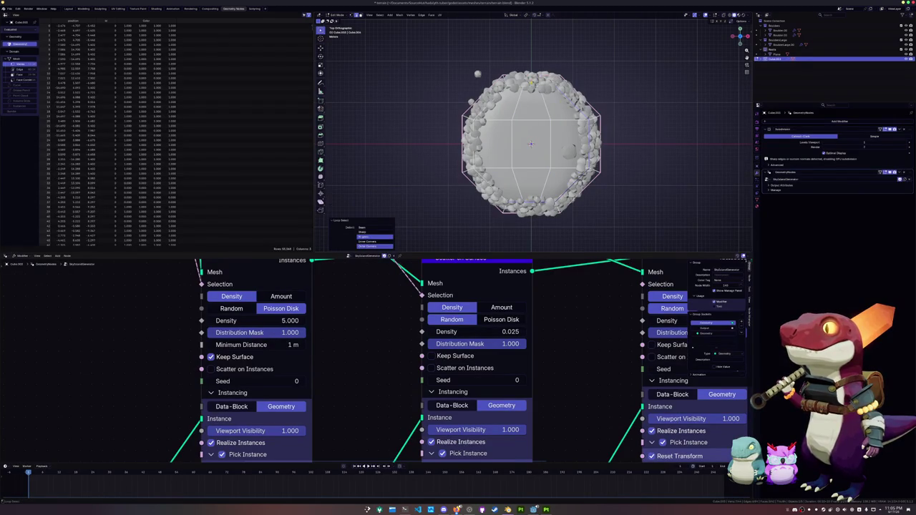
key("shift+r")
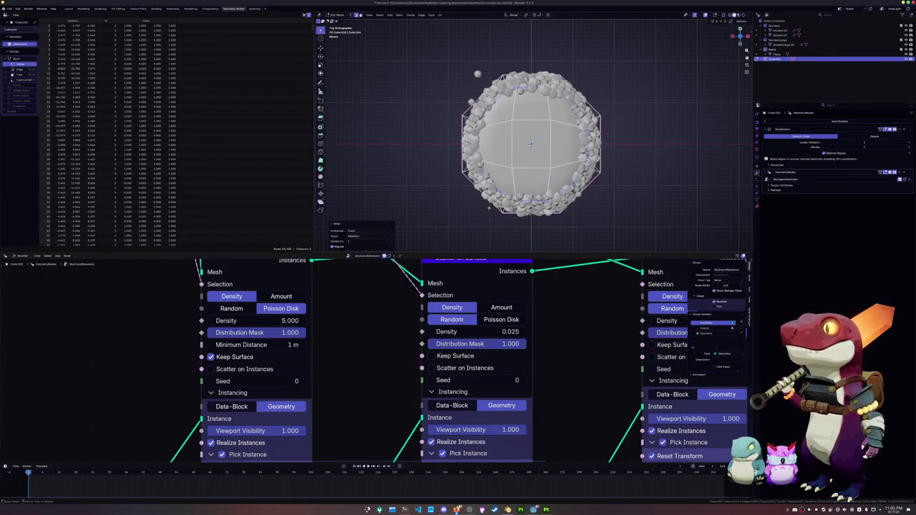
left_click(494, 208, "alt")
key("shift+r")
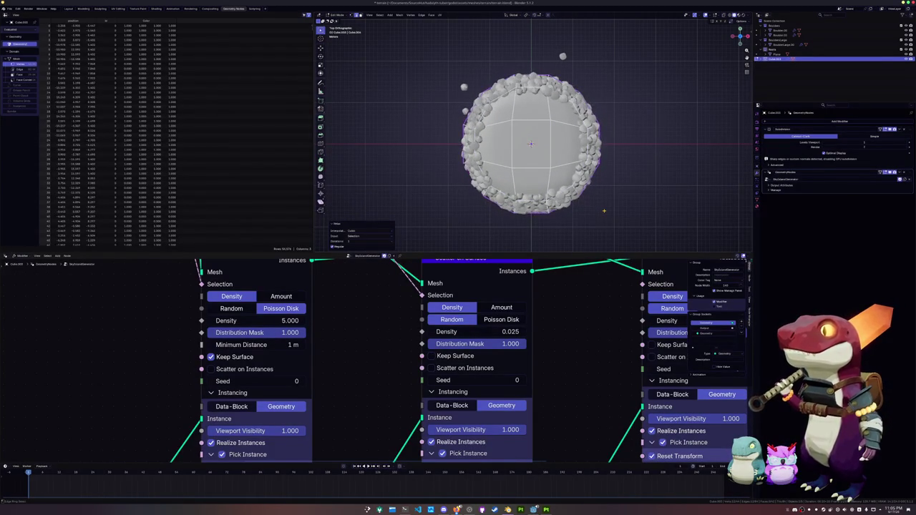
Step: In a perspective close-up, select linked edges and relax an edge loop near the centre
middle_click_drag(603, 211, 520, 102)
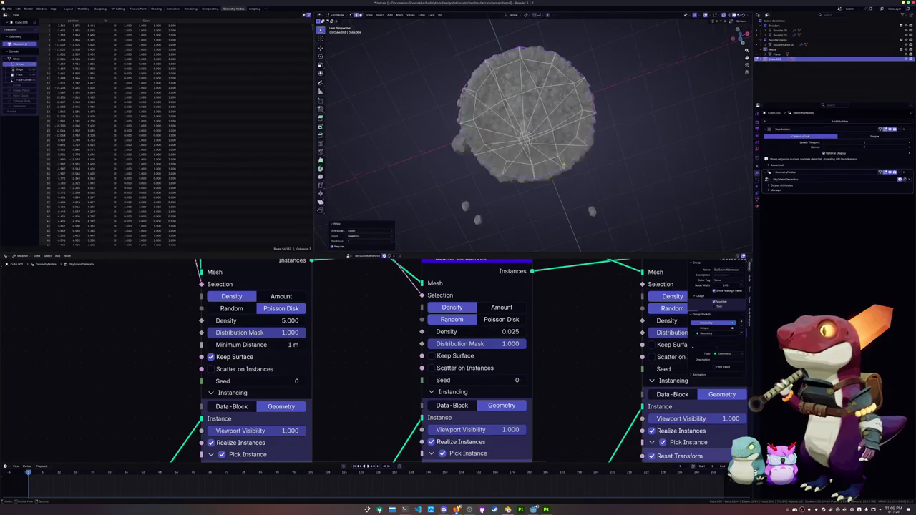
scroll(520, 102, "up", 4)
key("ctrl+l")
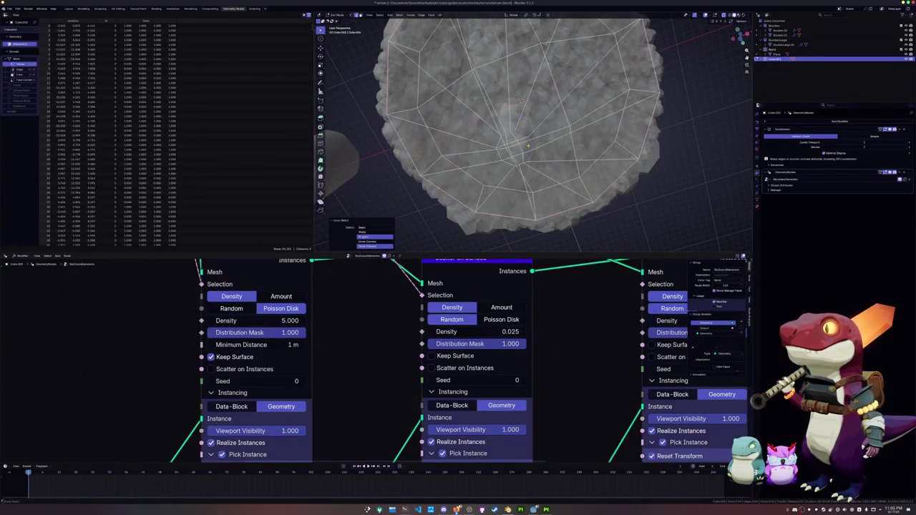
scroll(520, 101, "up", 3)
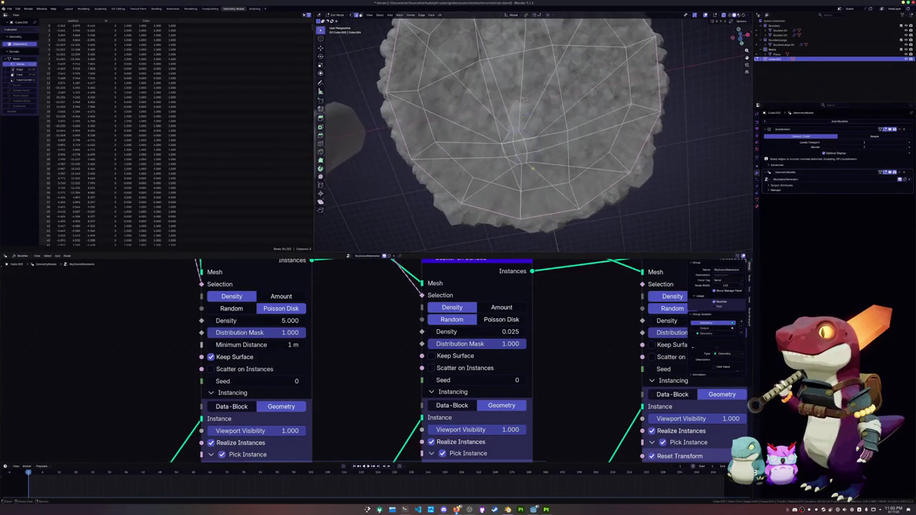
scroll(520, 86, "up", 3)
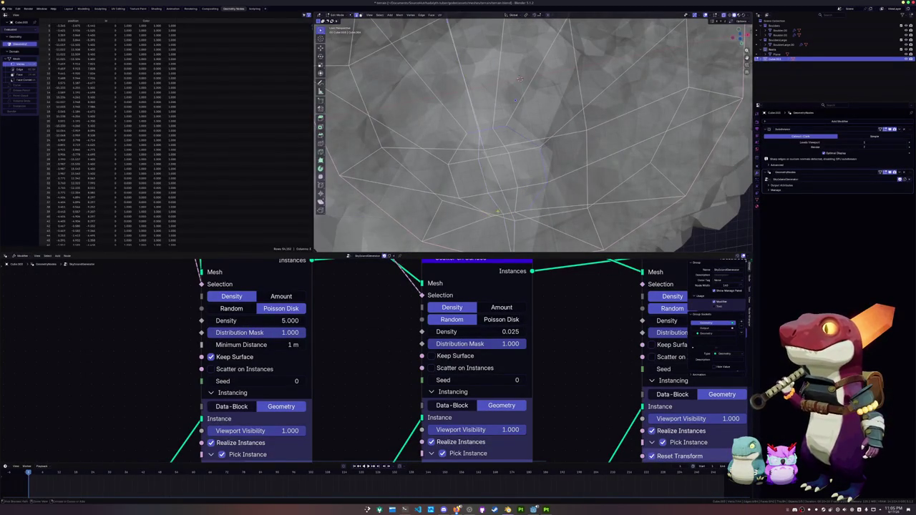
middle_click_drag(521, 78, 526, 74)
left_click(516, 224, "alt")
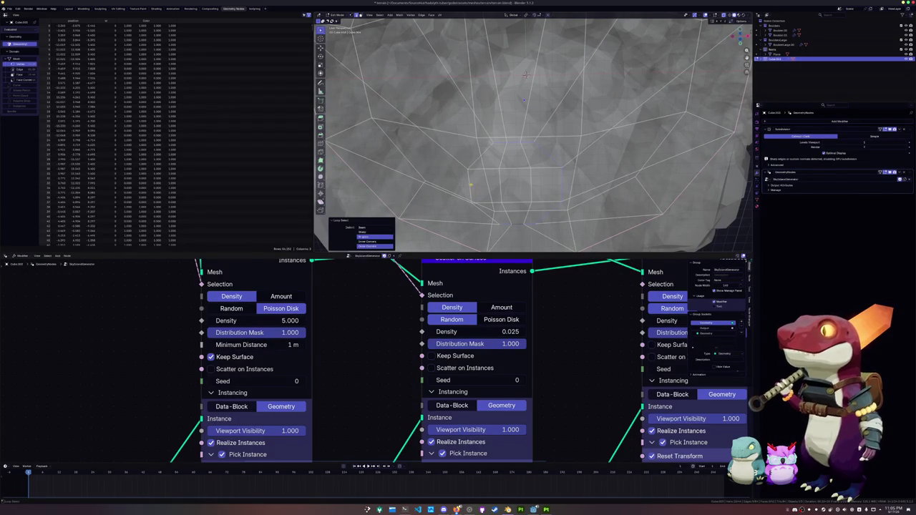
key("shift+r")
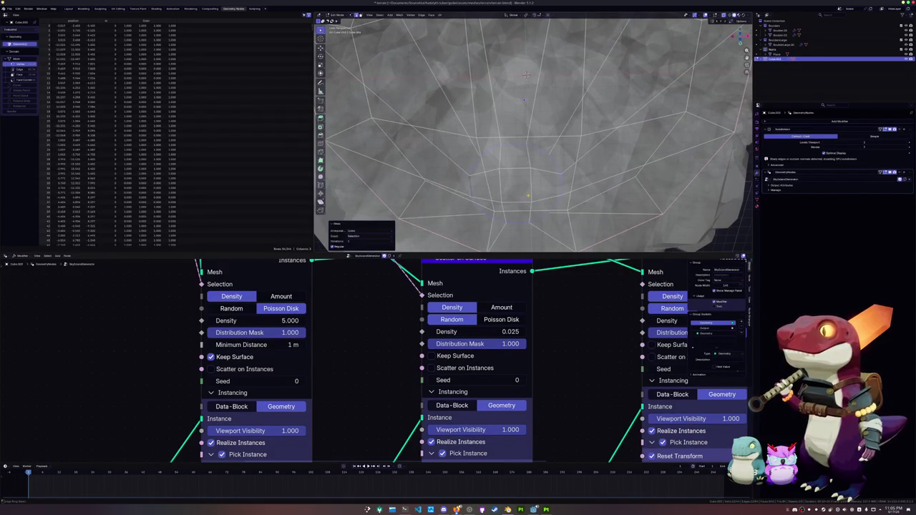
Step: Return to object mode and view the whole rock island from the side
key("Tab")
scroll(526, 75, "down", 10)
mouse_move(526, 74)
middle_mouse_down()
mouse_move(526, 161)
mouse_move(514, 104)
mouse_move(526, 94)
middle_mouse_up()
scroll(513, 99, "up", 3)
scroll(512, 97, "up", 2)
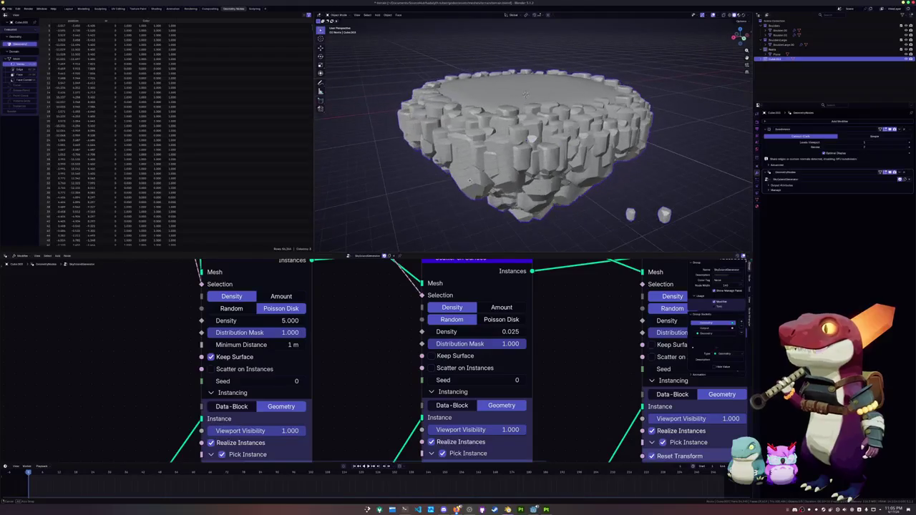
Step: Duplicate the rock island and place the copy beside the original along the Y axis
scroll(471, 181, "down", 2)
scroll(471, 182, "down", 1)
scroll(473, 185, "down", 1)
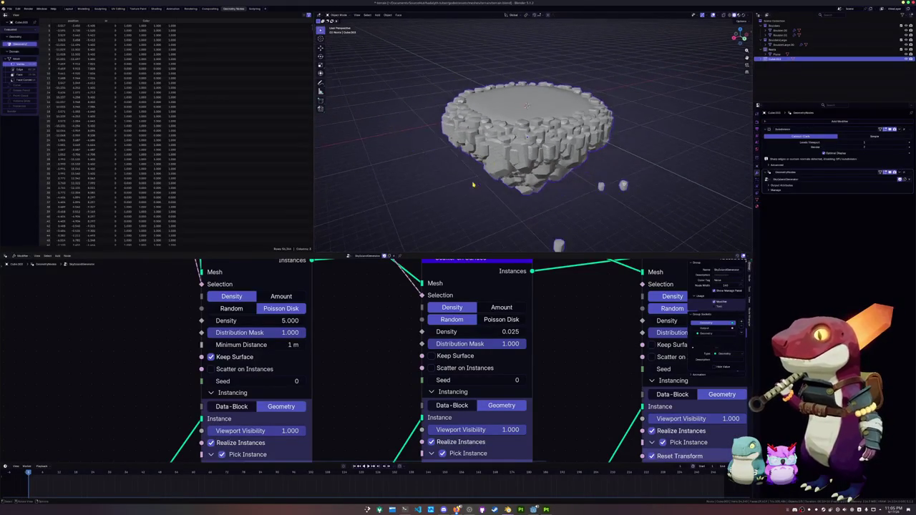
mouse_move(475, 184)
middle_mouse_down()
mouse_move(477, 146)
mouse_move(480, 215)
mouse_move(483, 154)
mouse_move(489, 186)
mouse_move(478, 200)
mouse_move(522, 159)
middle_mouse_up()
key("shift+d")
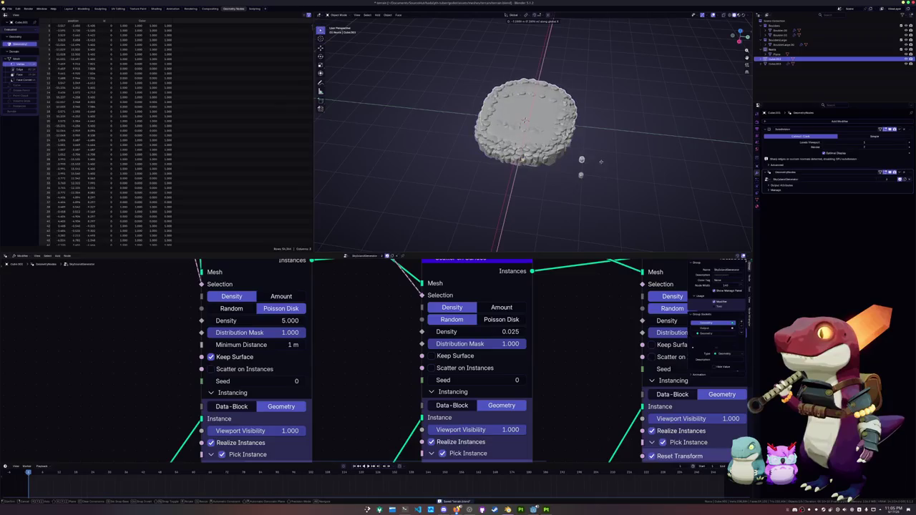
key("y")
key("Return")
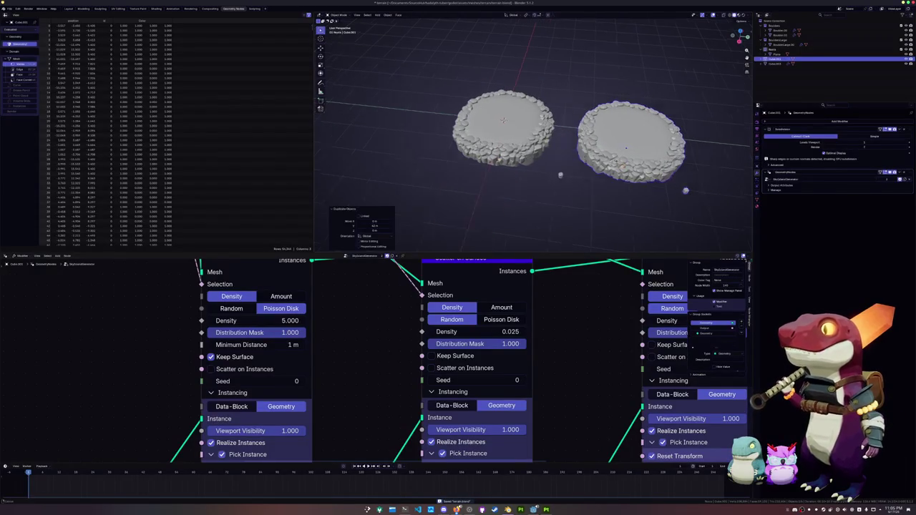
Step: In top view, edit the copy's mesh and stretch its left side outward and down-left
key("KP_7")
key("Tab")
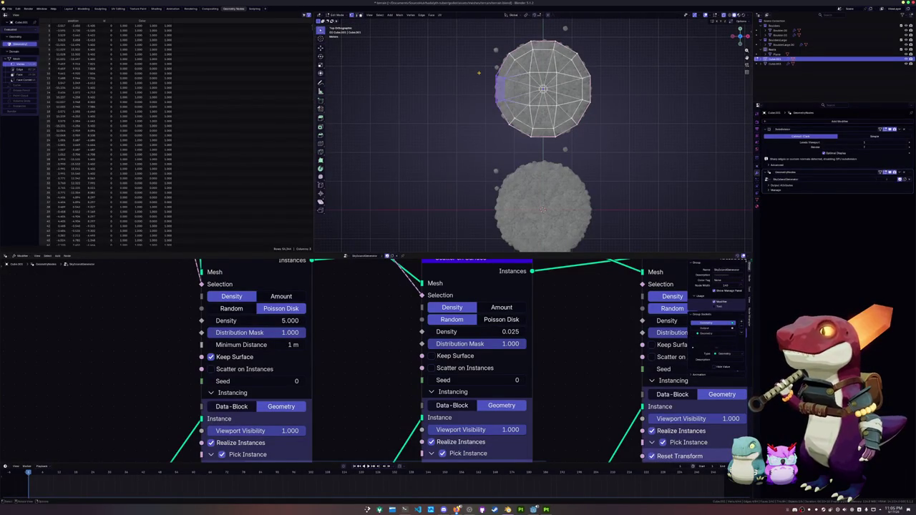
key("g")
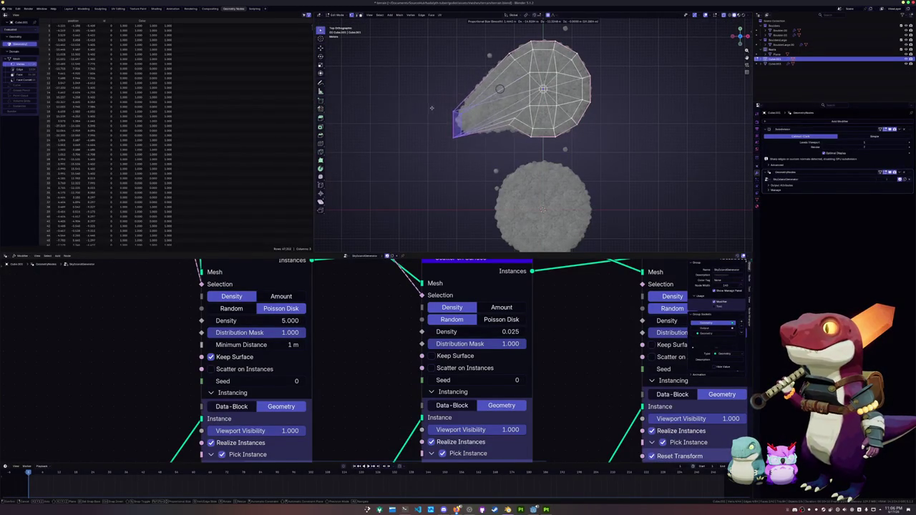
scroll(444, 107, "down", 3)
scroll(444, 106, "up", 2)
left_click(443, 105)
key("g")
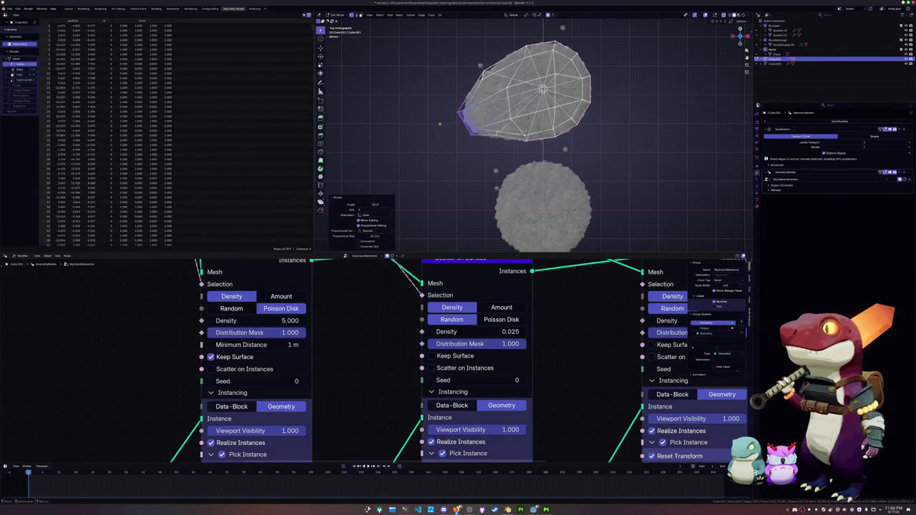
left_click(433, 123)
Step: Select the copy's right-side vertices, move them outward and rotate them
left_click_drag(572, 73, 609, 107)
key("g")
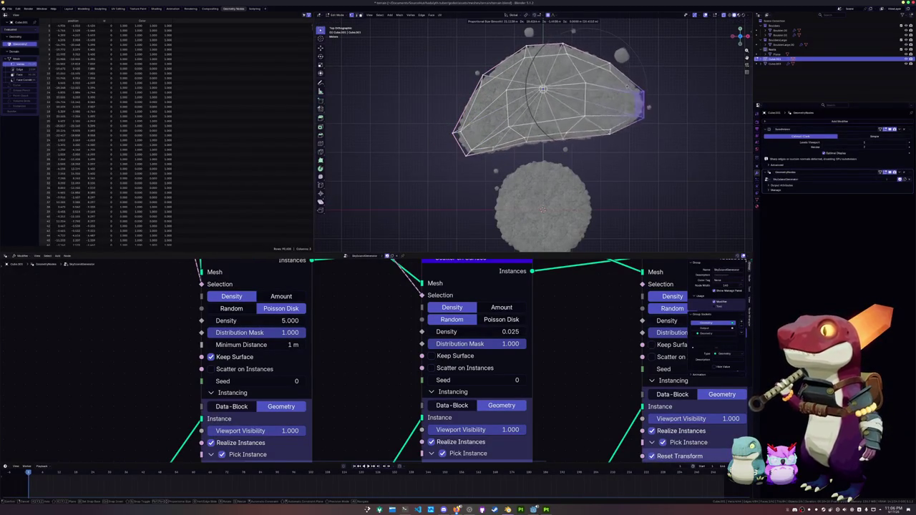
left_click(648, 114)
key("r")
left_click(659, 119)
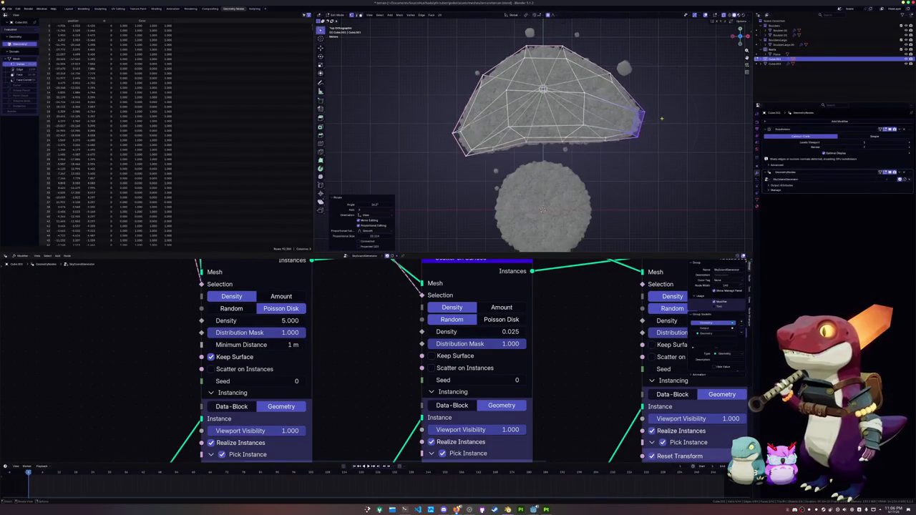
Step: Check the islands in perspective, then raise the selected part of the copy vertically
key("Tab")
mouse_move(643, 147)
middle_mouse_down()
mouse_move(510, 115)
mouse_move(472, 91)
mouse_move(503, 199)
mouse_move(473, 200)
middle_mouse_up()
key("Tab")
key("Tab")
key("Tab")
key("g")
key("z")
left_click(508, 174)
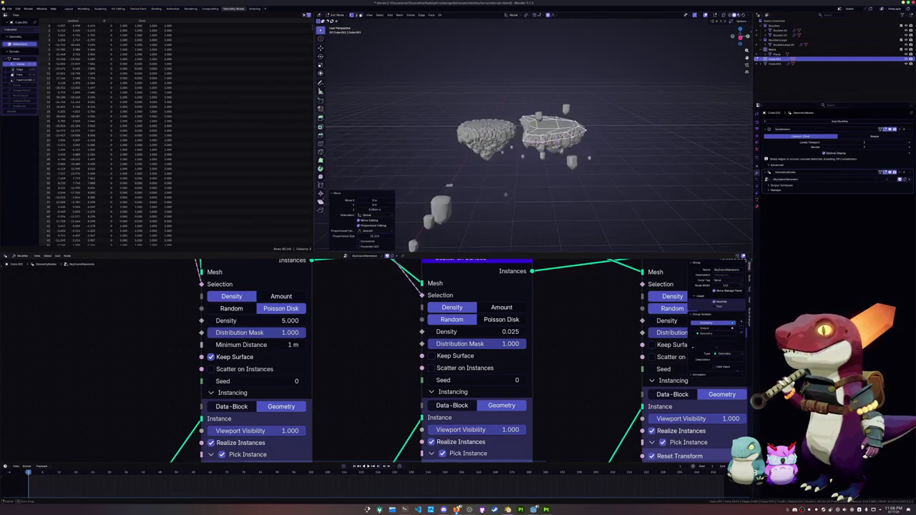
scroll(534, 136, "up", 2)
scroll(534, 136, "up", 2)
scroll(533, 136, "up", 2)
scroll(533, 136, "up", 2)
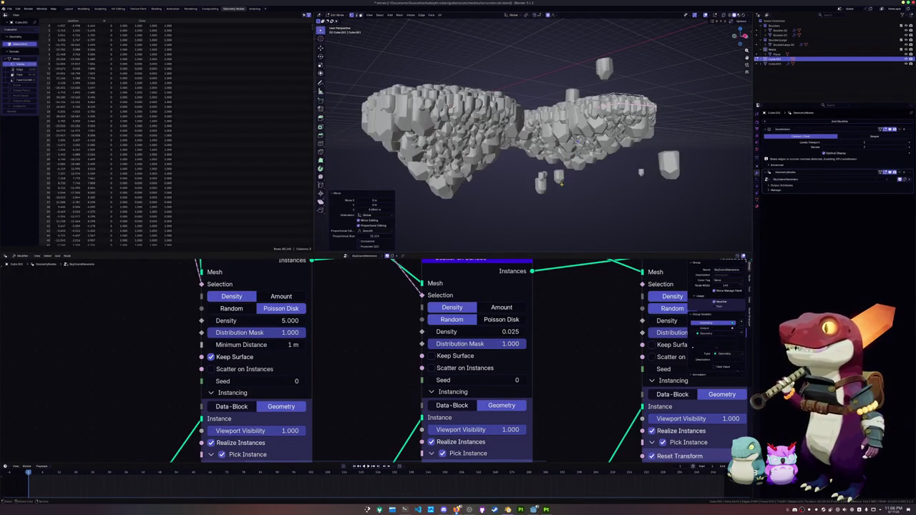
Step: Move the selected part vertically again, rotate it about X, and exit edit mode
key("g")
key("z")
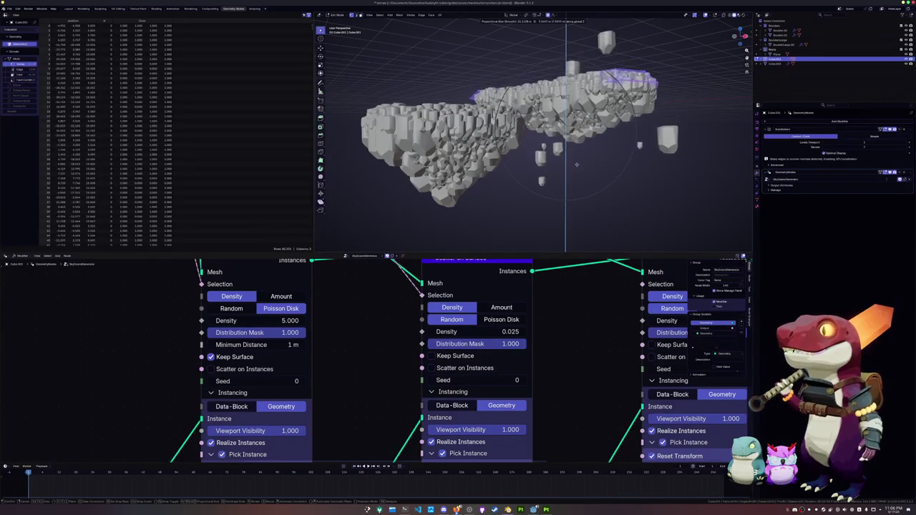
left_click(576, 165)
key("r")
key("x")
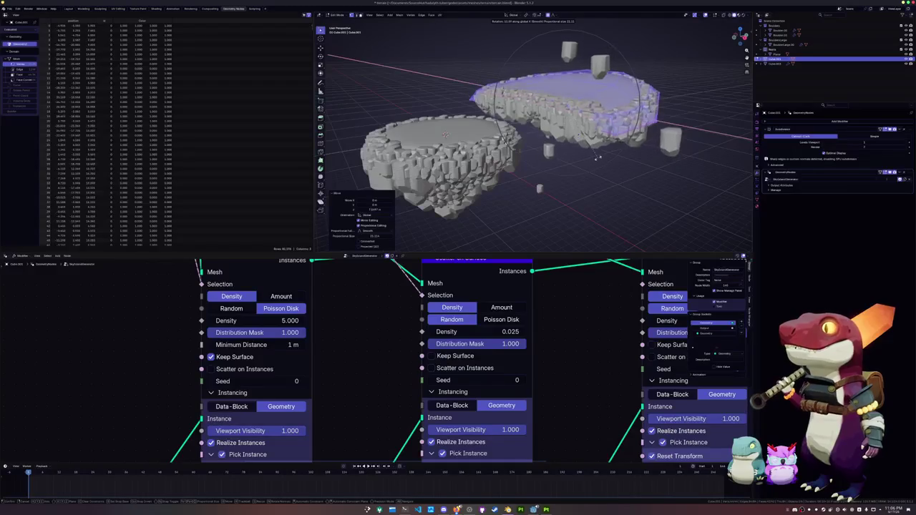
left_click(594, 163)
key("Tab")
scroll(576, 179, "down", 2)
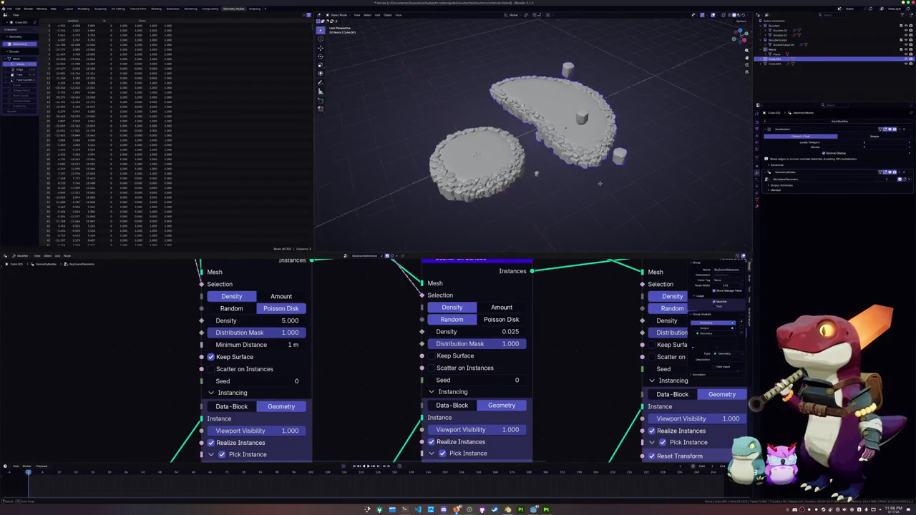
Step: Tilt the duplicate island about the Y axis and frame its mesh in edit mode
key("r")
key("y")
left_click(617, 144)
key("Tab")
key("KP_Decimal")
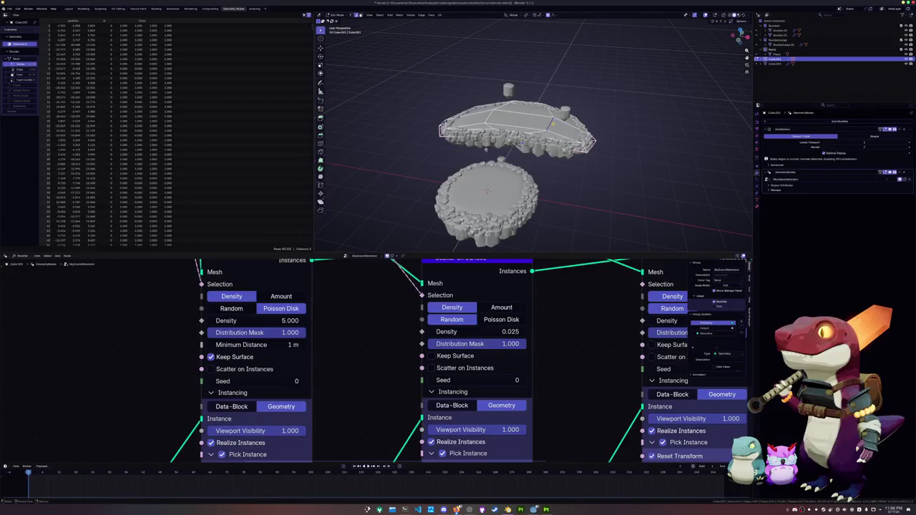
scroll(515, 136, "up", 2)
key("g")
key("z")
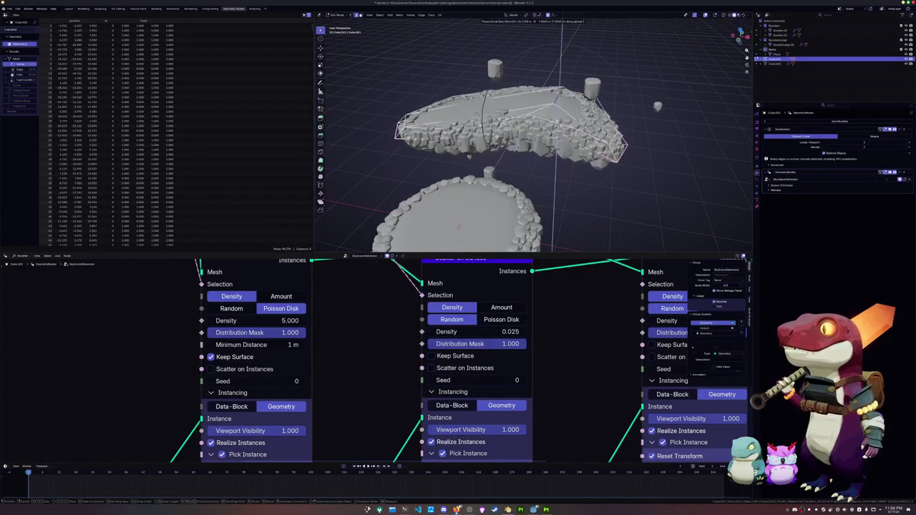
key("Escape")
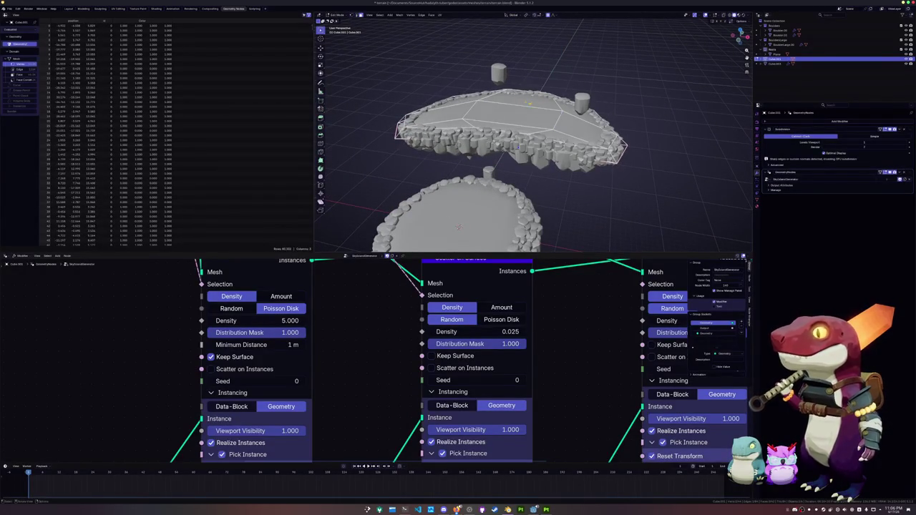
Step: Raise a selected region of the duplicate's top faces vertically and inspect the result
left_click(515, 101)
key("g")
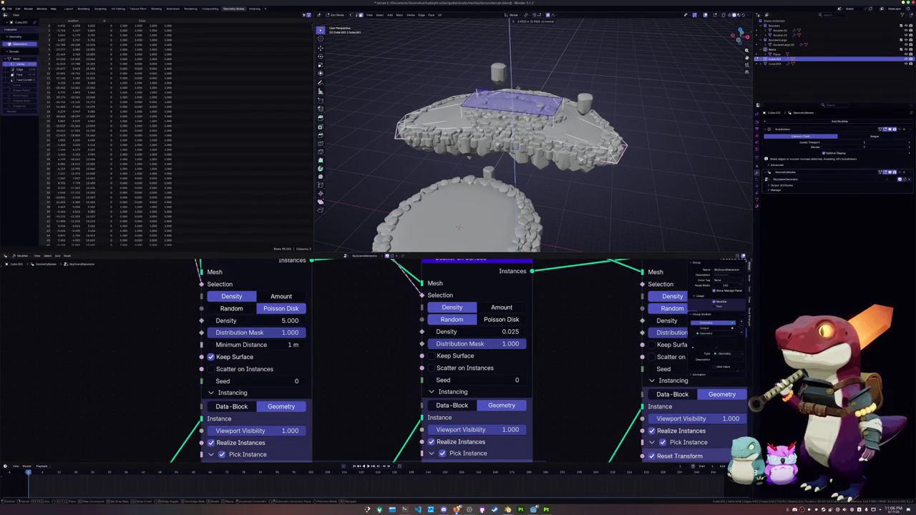
key("z")
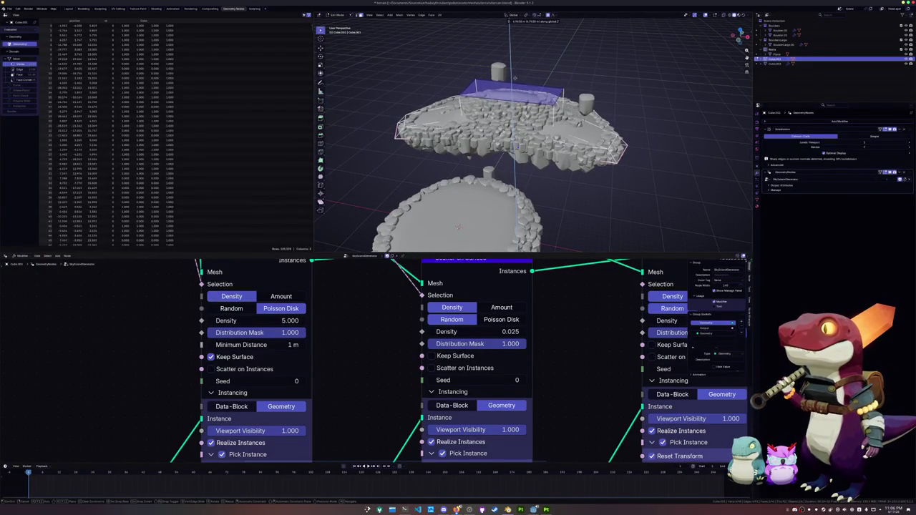
left_click(515, 82)
mouse_move(515, 83)
middle_mouse_down()
mouse_move(544, 146)
mouse_move(497, 146)
mouse_move(507, 134)
mouse_move(569, 140)
mouse_move(554, 156)
middle_mouse_up()
scroll(544, 147, "up", 3)
key("Tab")
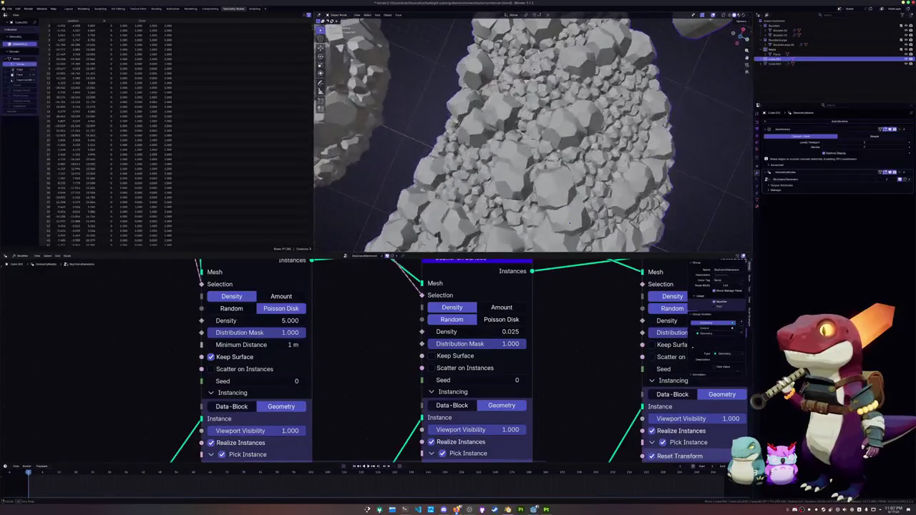
Step: Move the raised top of the duplicate back down flat
scroll(555, 156, "down", 5)
key("Tab")
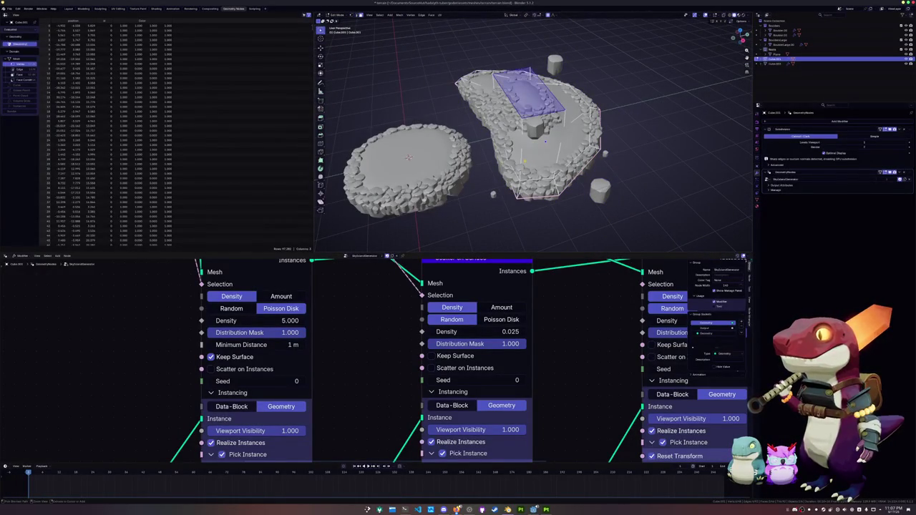
key("g")
key("Tab")
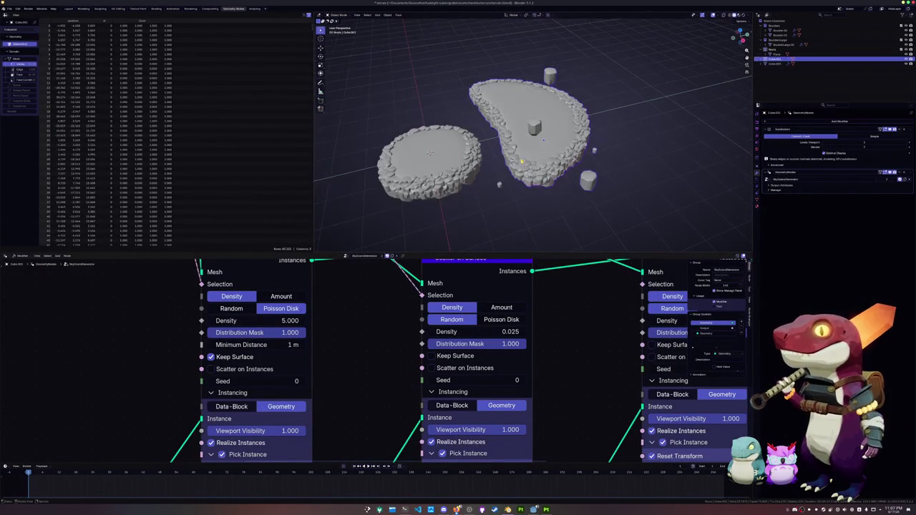
Step: Delete the duplicate island and select the remaining original rock island
key("x")
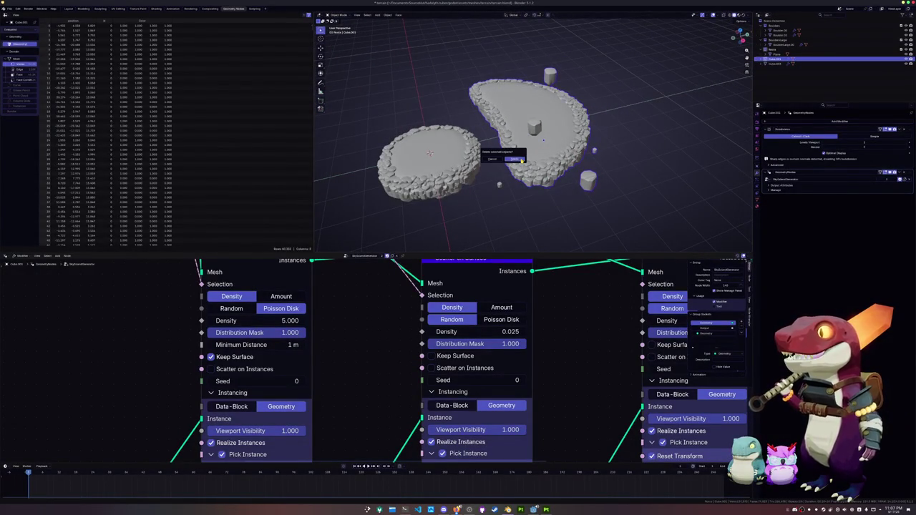
left_click(522, 160)
mouse_move(514, 173)
middle_mouse_down()
mouse_move(544, 96)
mouse_move(587, 121)
middle_mouse_up()
mouse_move(415, 130)
middle_mouse_down()
mouse_move(530, 86)
mouse_move(501, 136)
middle_mouse_up()
left_click(528, 64)
scroll(541, 336, "up", 3)
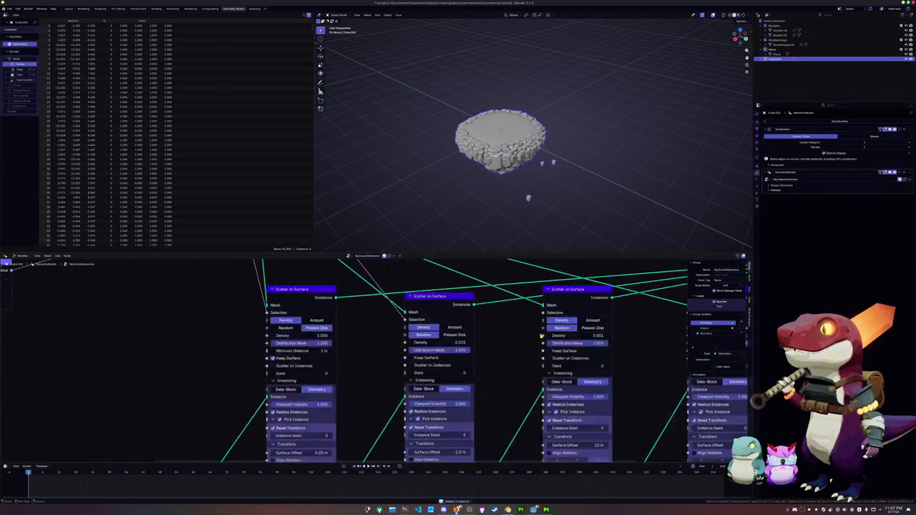
scroll(540, 335, "down", 2)
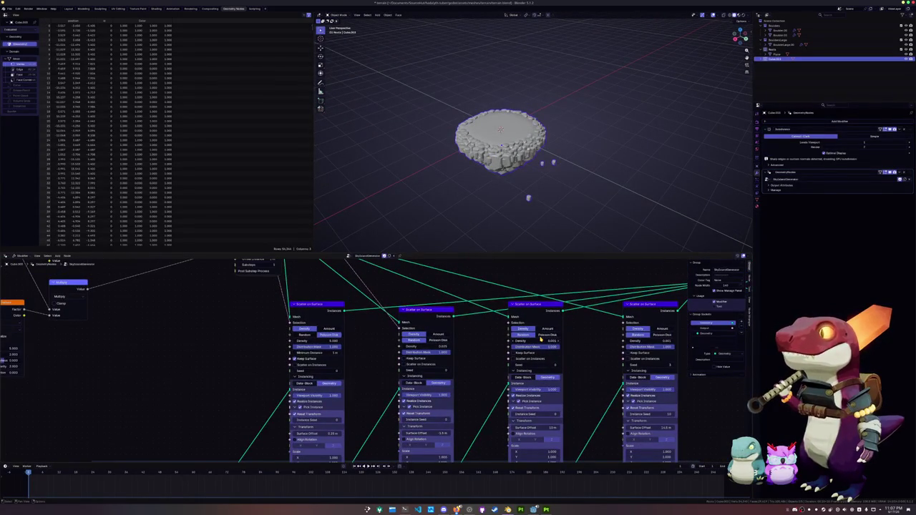
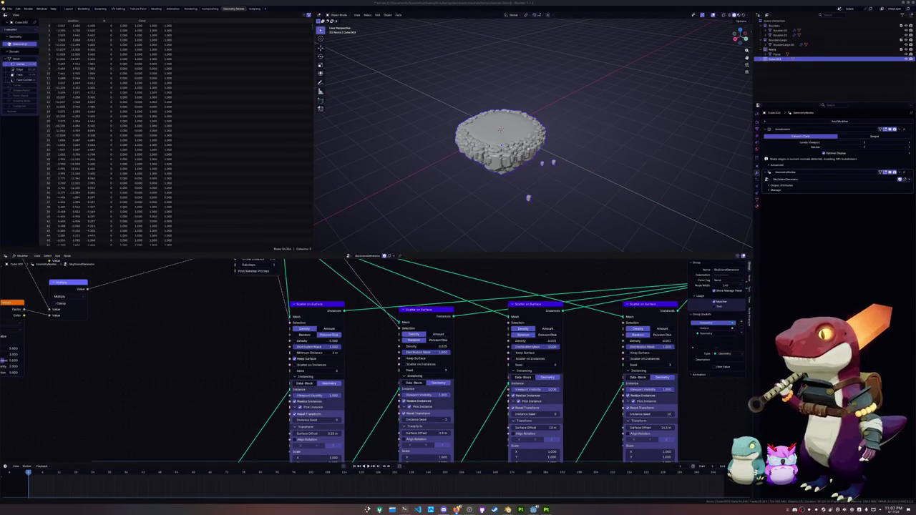
Step: Try 0.35 m for the first scatter's Minimum Distance, then enter 1 m
left_click(565, 128)
scroll(565, 130, "up", 1)
scroll(565, 130, "up", 1)
scroll(565, 130, "up", 2)
mouse_move(566, 129)
middle_mouse_down()
mouse_move(561, 80)
mouse_move(552, 107)
middle_mouse_up()
scroll(561, 81, "up", 2)
scroll(562, 81, "down", 3)
scroll(552, 112, "up", 1)
scroll(555, 131, "up", 1)
scroll(552, 107, "up", 2)
scroll(428, 322, "up", 2)
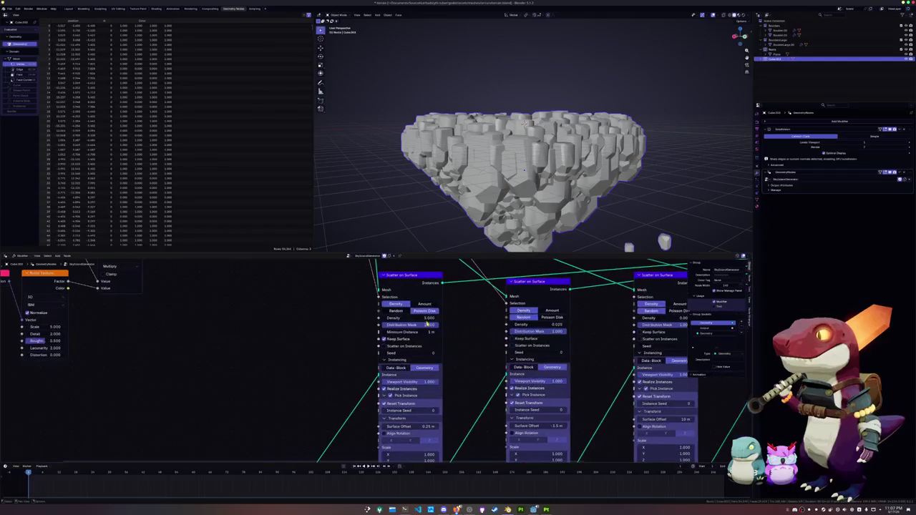
left_click_drag(432, 333, 458, 333)
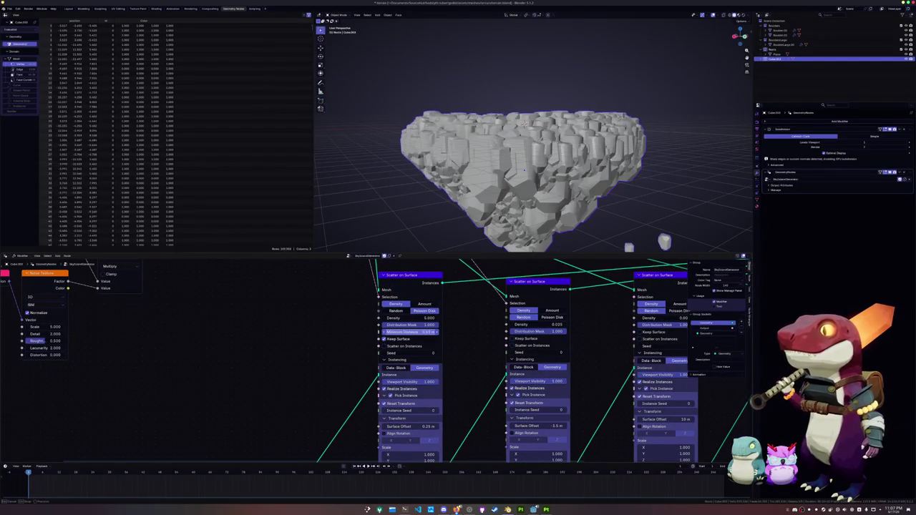
left_click(433, 332)
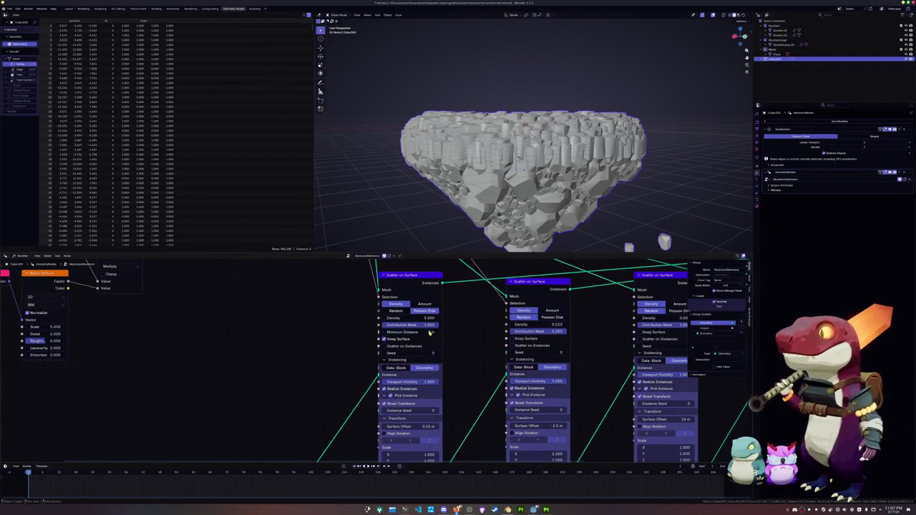
type("1")
key("Return")
Step: Test Minimum Distance values of 1.74 m and 1.18 m, then undo back to 1 m
left_click_drag(429, 332, 412, 333)
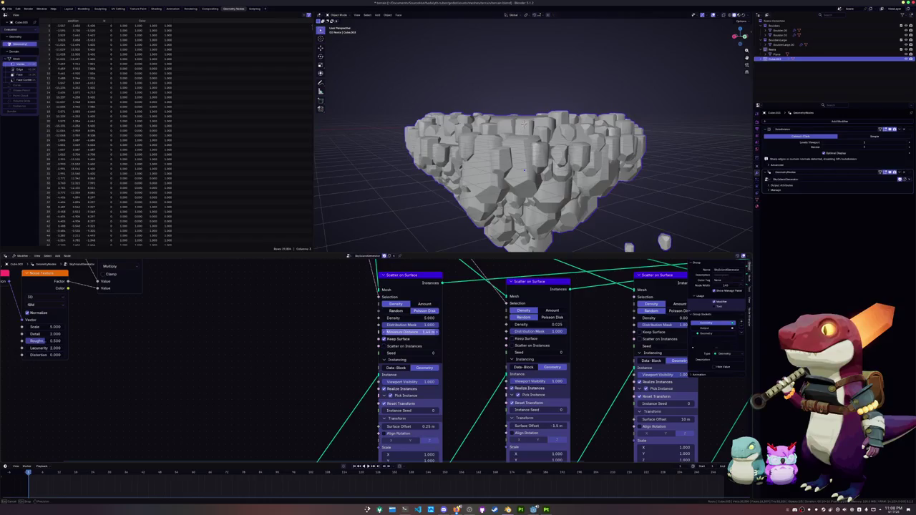
left_click_drag(412, 332, 472, 335)
key("ctrl+z")
mouse_move(493, 214)
middle_mouse_down()
mouse_move(479, 202)
mouse_move(476, 236)
middle_mouse_up()
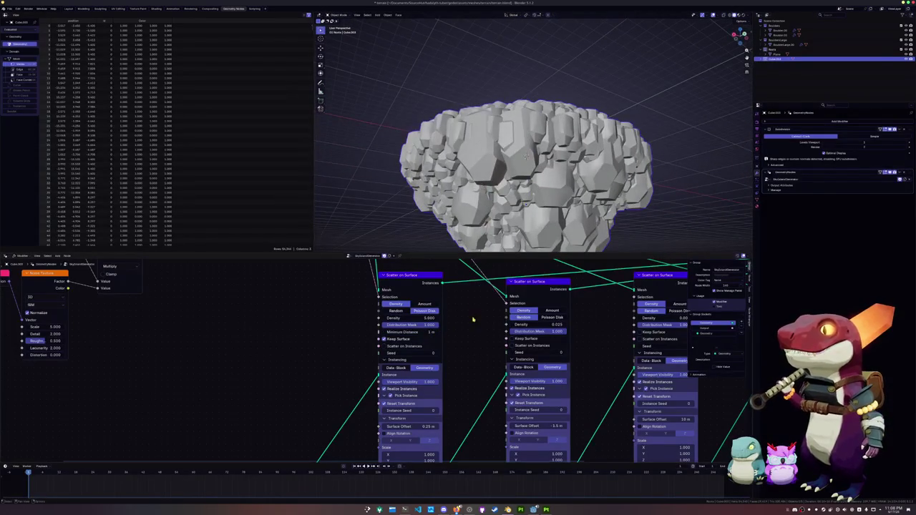
Step: Try a different rock Density, revert it to 0.025, and inspect the rocks from low angles
left_click_drag(557, 325, 573, 325)
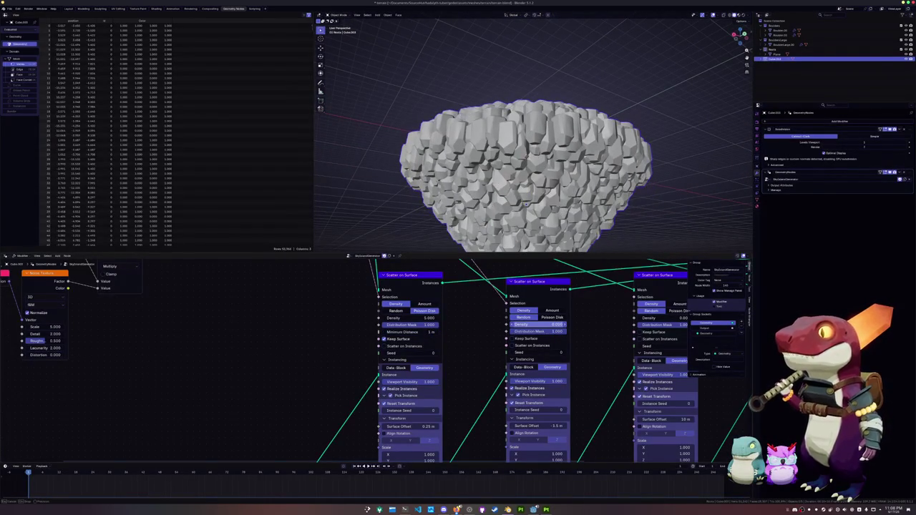
key("ctrl+z")
mouse_move(501, 179)
middle_mouse_down()
mouse_move(530, 158)
mouse_move(557, 181)
mouse_move(526, 114)
mouse_move(522, 172)
mouse_move(514, 150)
middle_mouse_up()
key("Tab")
key("Tab")
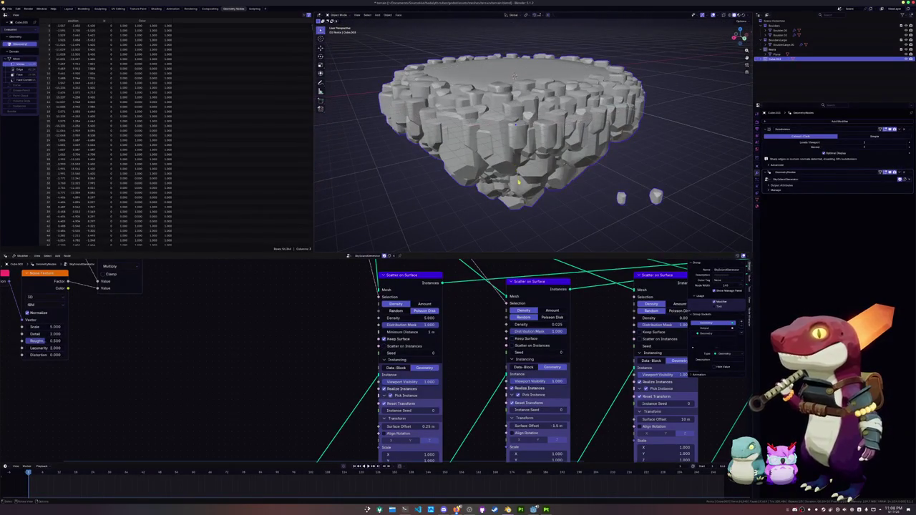
mouse_move(532, 198)
middle_mouse_down()
mouse_move(571, 188)
mouse_move(572, 208)
middle_mouse_up()
Step: Move the three pink nodes up beside their respective scatter nodes
scroll(358, 365, "down", 2)
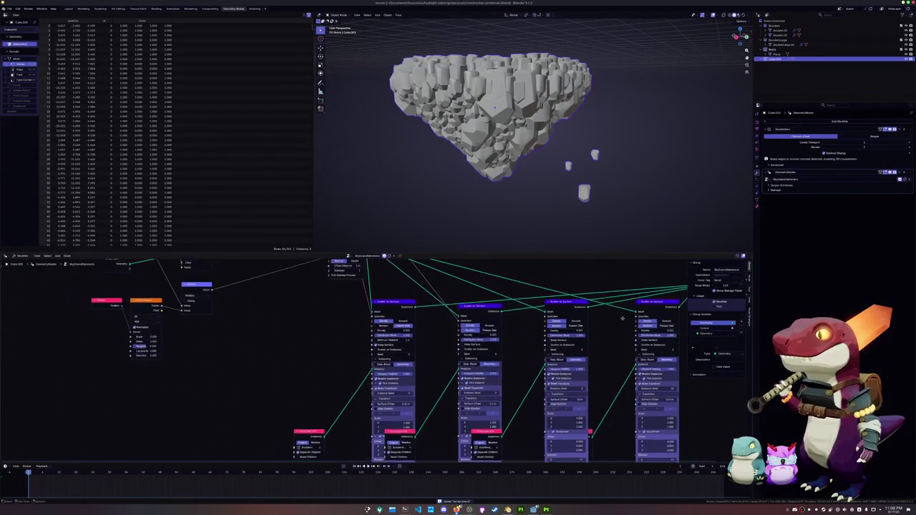
middle_click_drag(624, 325, 518, 322)
left_click_drag(481, 430, 515, 360)
mouse_move(377, 429)
left_mouse_down()
mouse_move(412, 354)
mouse_move(394, 348)
left_mouse_up()
left_click_drag(273, 412, 309, 350)
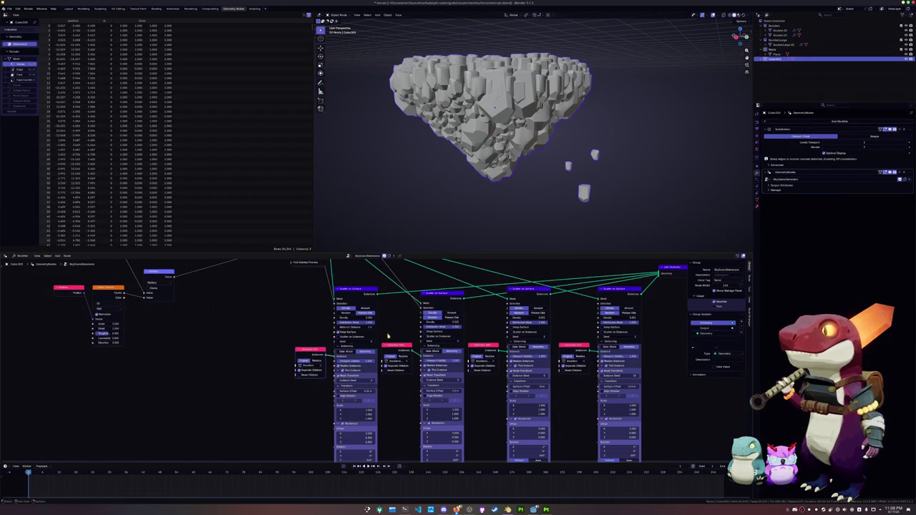
middle_click_drag(408, 334, 330, 344)
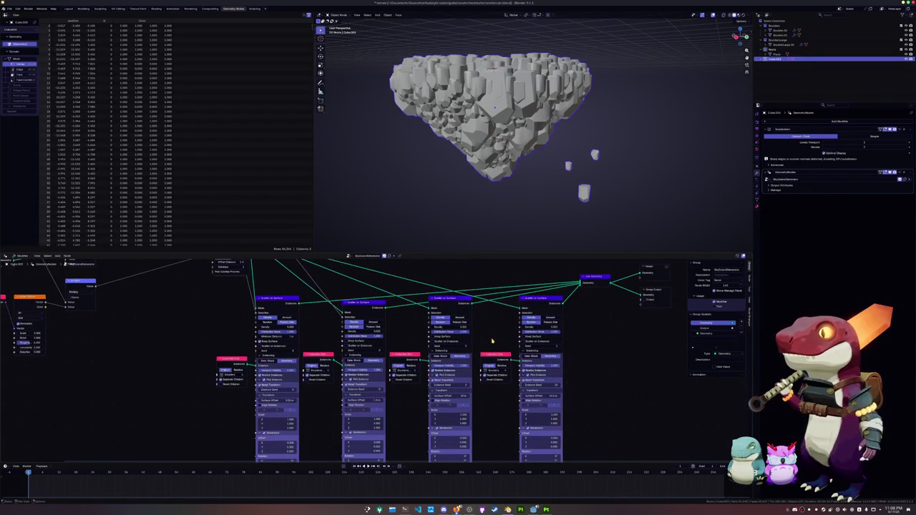
scroll(481, 334, "up", 1)
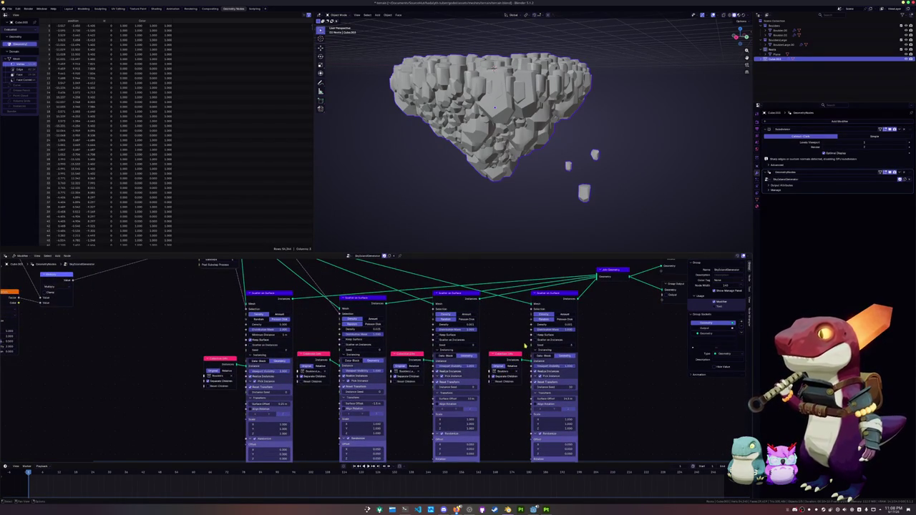
Step: Set the third scatter's Density to 0.005 and check the rocks from above and below
left_click_drag(474, 326, 478, 327)
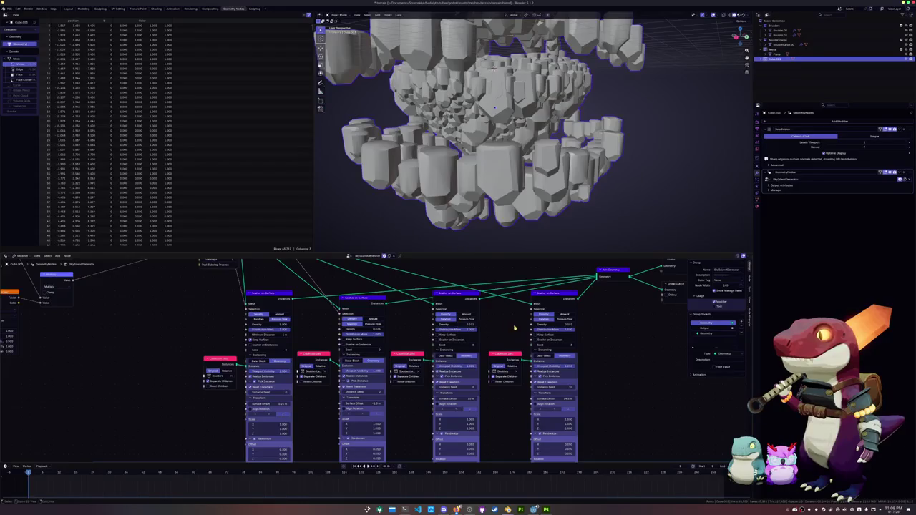
key("ctrl+z")
left_click(462, 324)
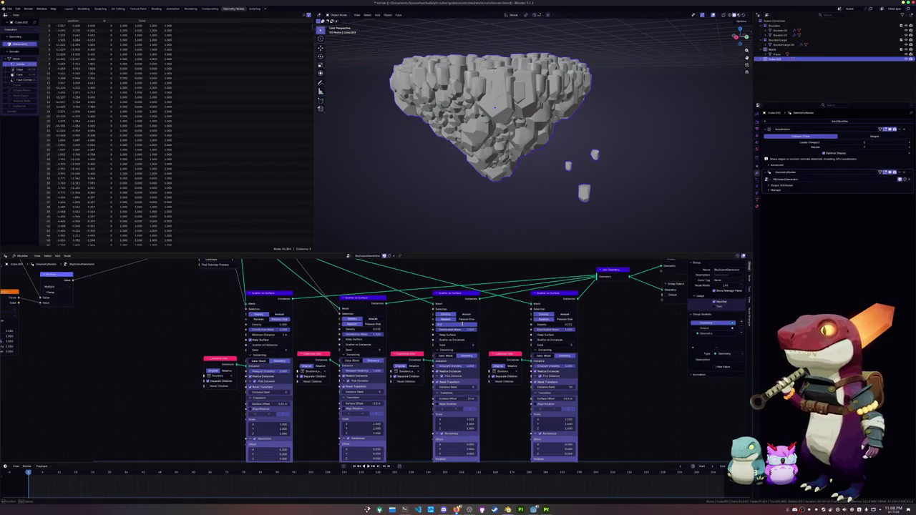
type("0.005")
key("Return")
scroll(501, 128, "down", 5)
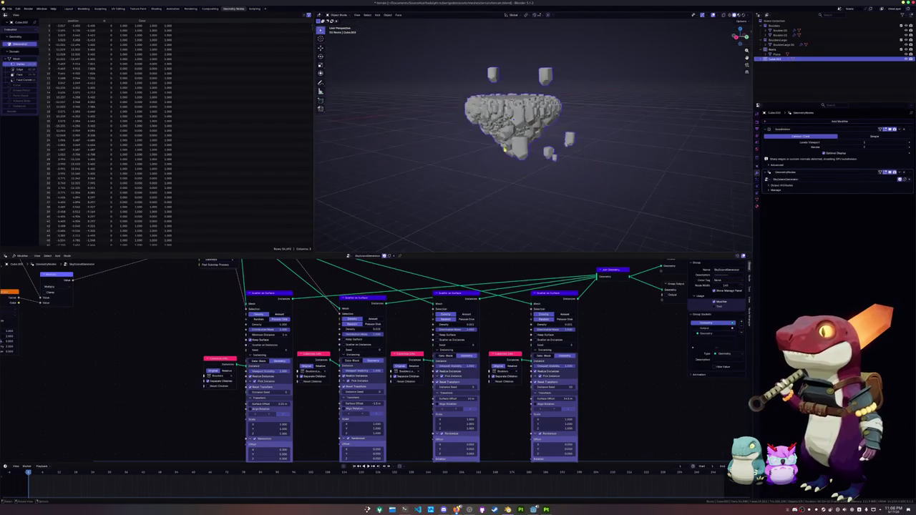
middle_click_drag(501, 128, 520, 163)
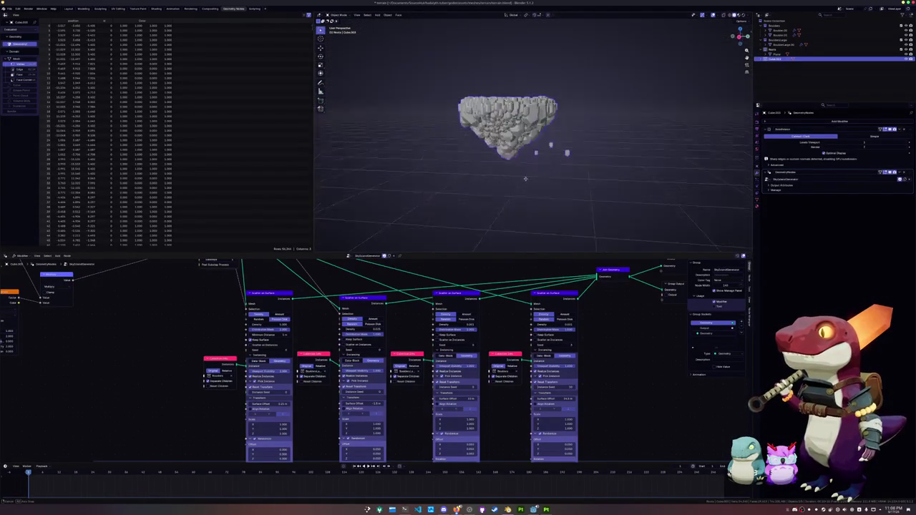
scroll(520, 164, "up", 3)
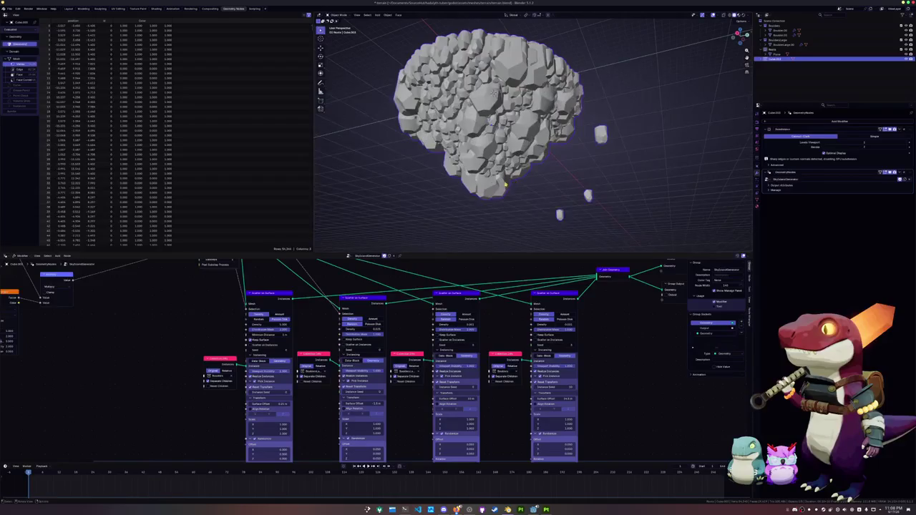
middle_click_drag(520, 163, 526, 236)
scroll(528, 210, "up", 3)
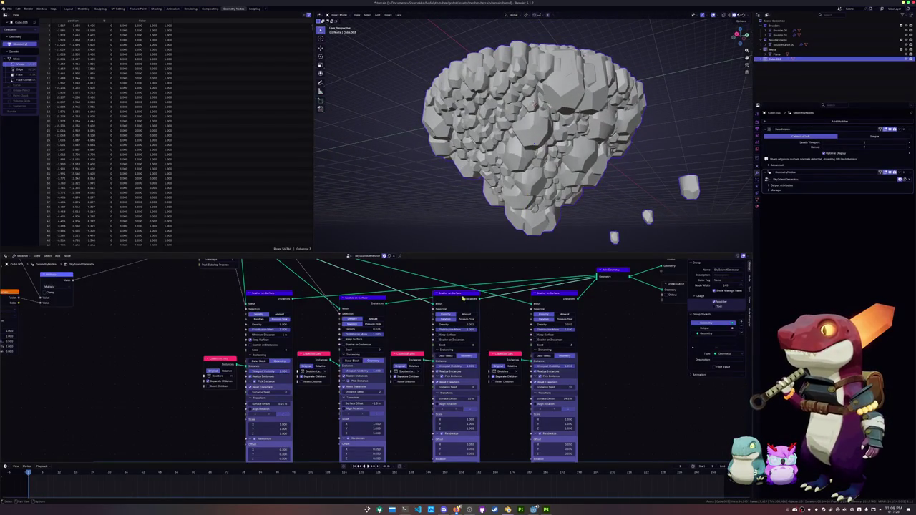
Step: Add a Bounding Box node from a new link via the 'bounding' search
left_click_drag(479, 304, 491, 321)
type("bounding")
key("Return")
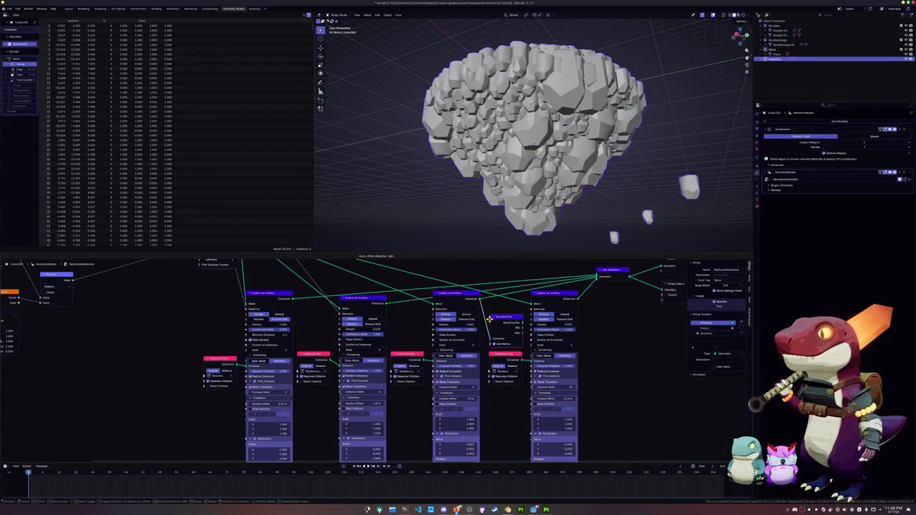
Step: Place and preview the Bounding Box node, then delete it
left_click(490, 319)
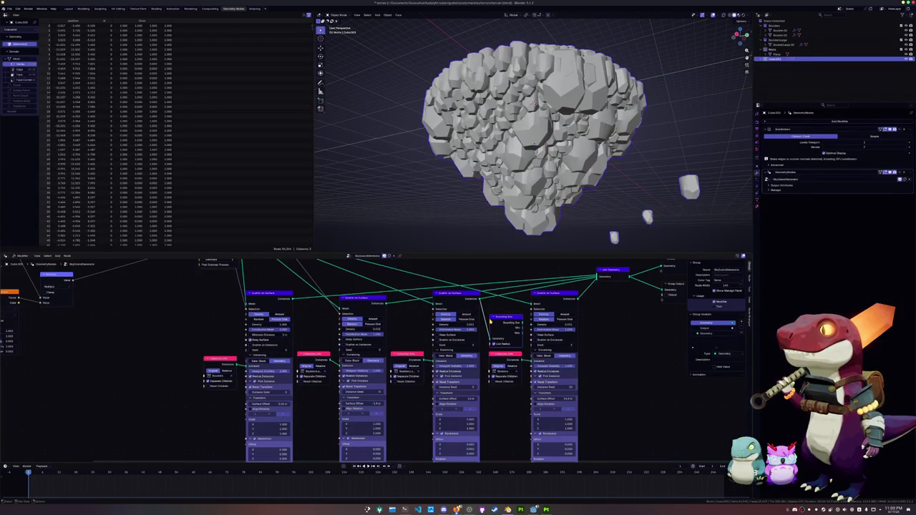
mouse_move(501, 317)
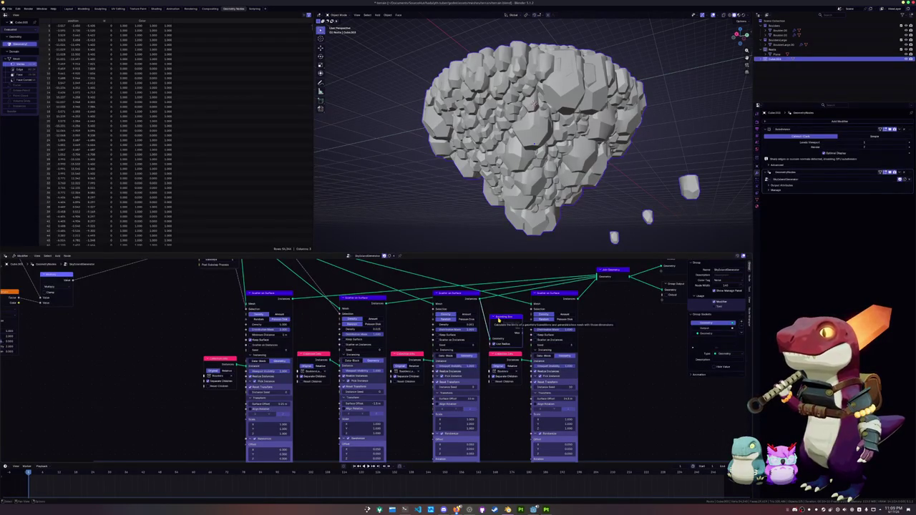
left_click(498, 321, "ctrl+shift")
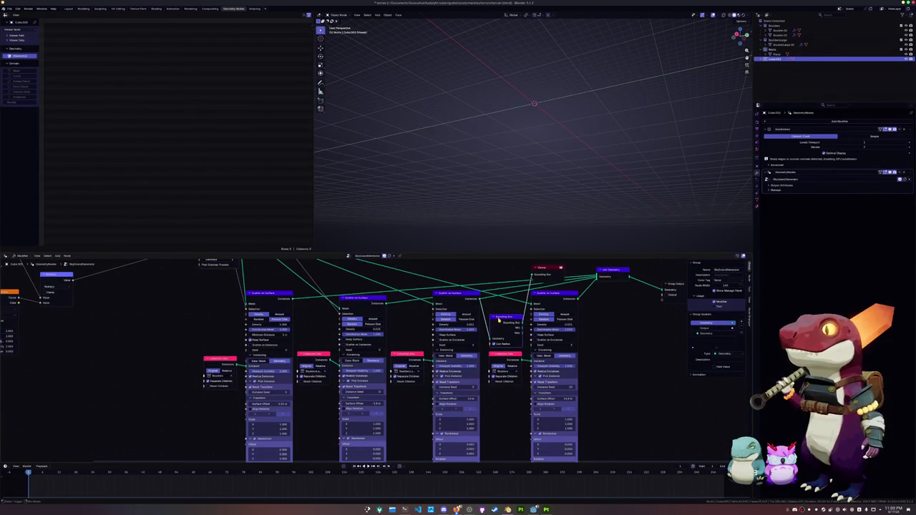
key("ctrl+z")
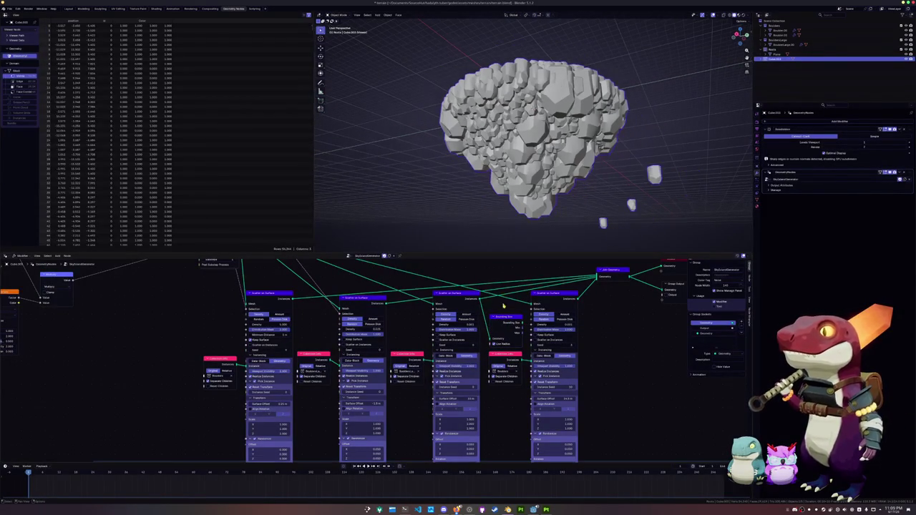
key("x")
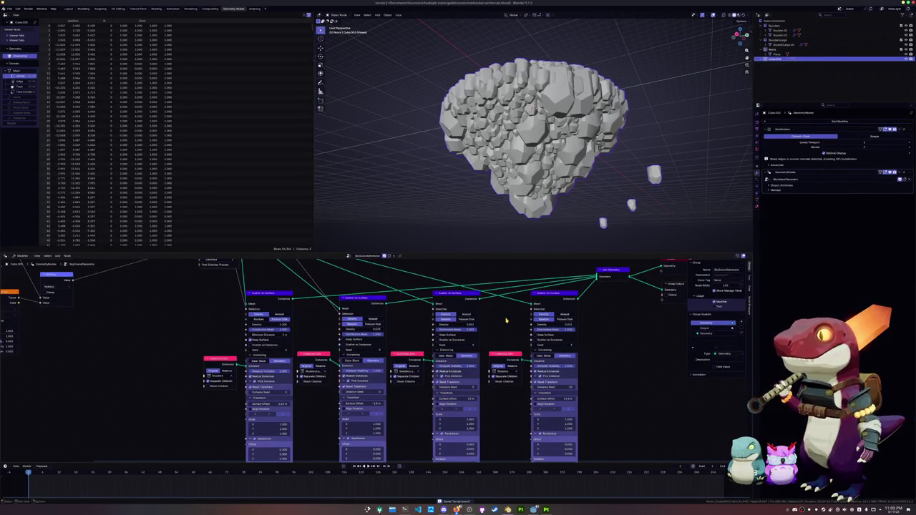
Step: Duplicate a node and place the copy beside the left pink node
scroll(506, 320, "down", 2)
scroll(445, 333, "down", 2)
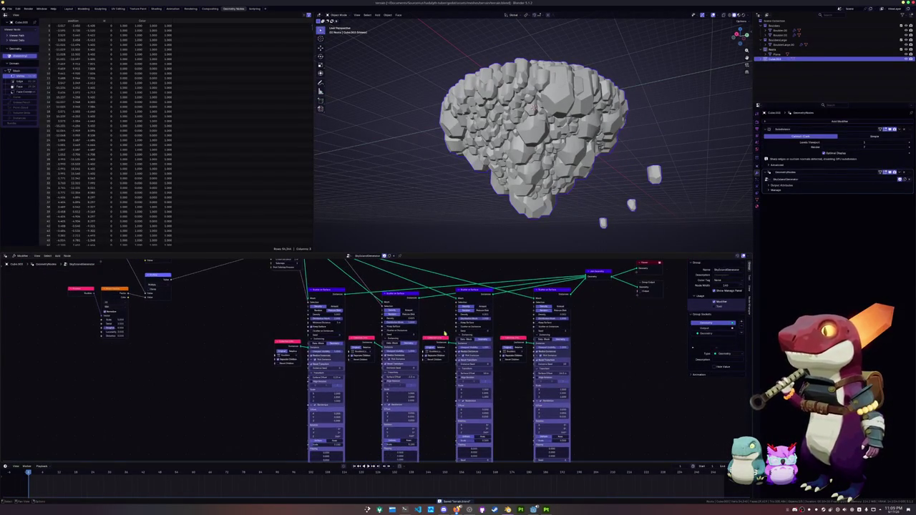
key("shift+d")
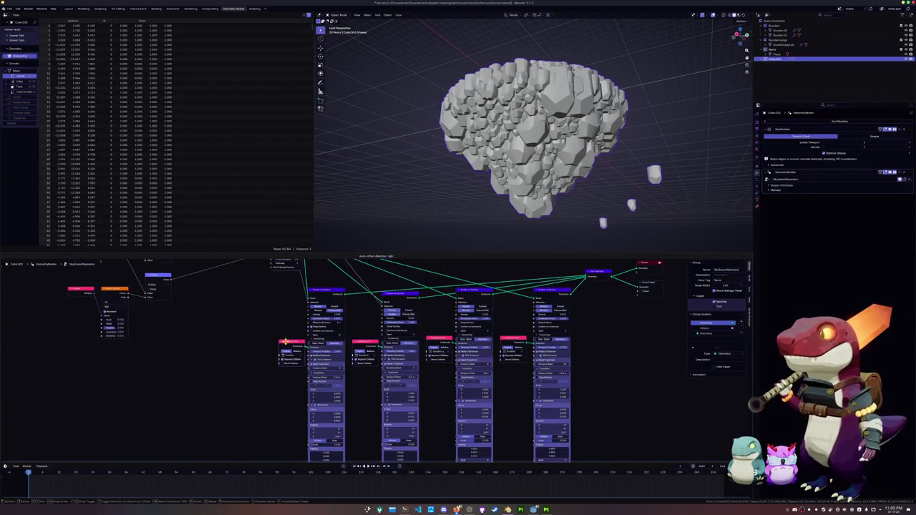
left_click(287, 344)
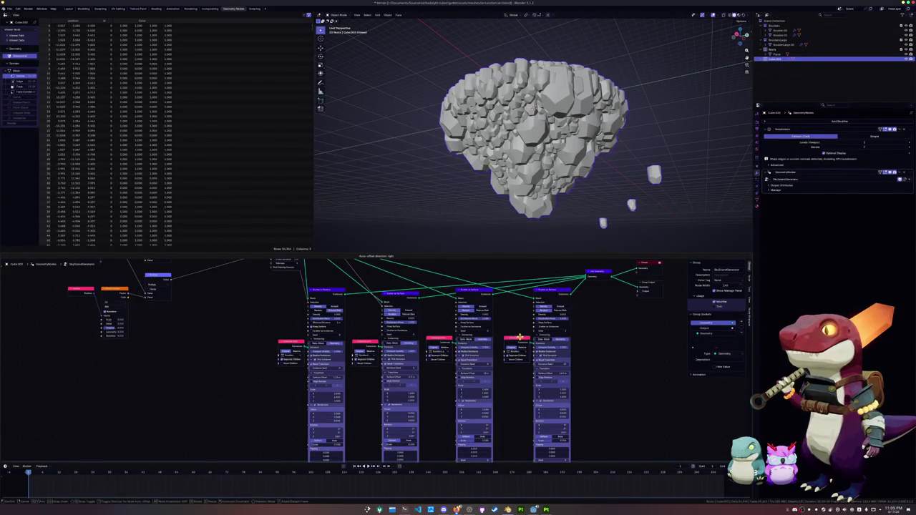
Step: Duplicate another node and place the copy near the group output
middle_click_drag(516, 328, 517, 343)
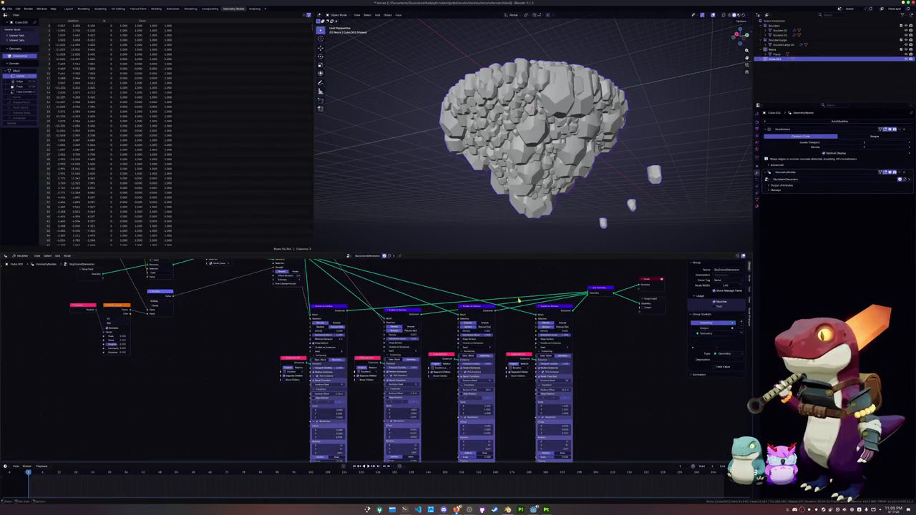
scroll(539, 147, "up", 2)
mouse_move(539, 146)
middle_mouse_down()
mouse_move(538, 229)
mouse_move(544, 60)
mouse_move(532, 172)
middle_mouse_up()
scroll(537, 166, "up", 1)
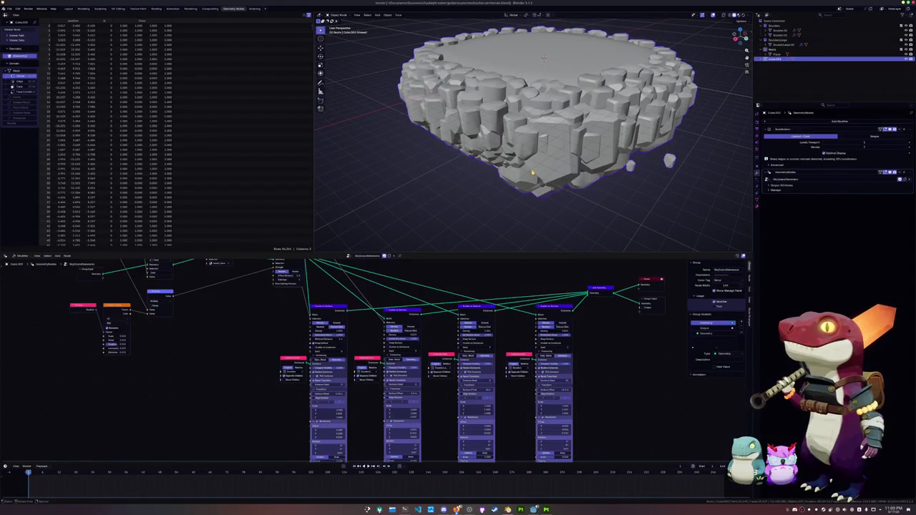
left_click(476, 193)
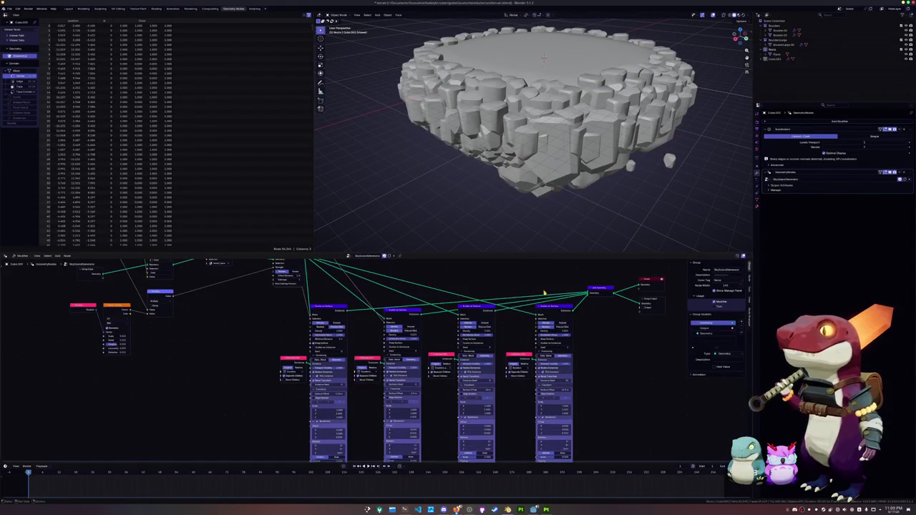
key("shift+d")
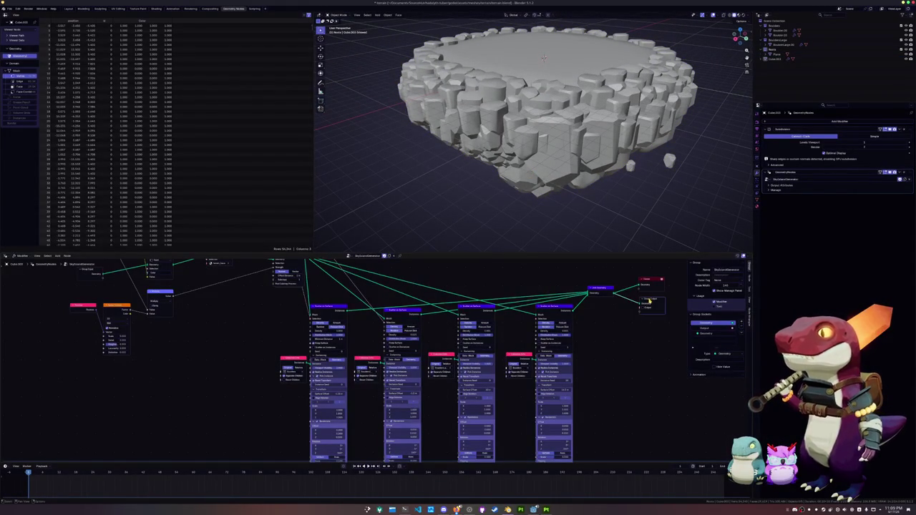
left_click(645, 294)
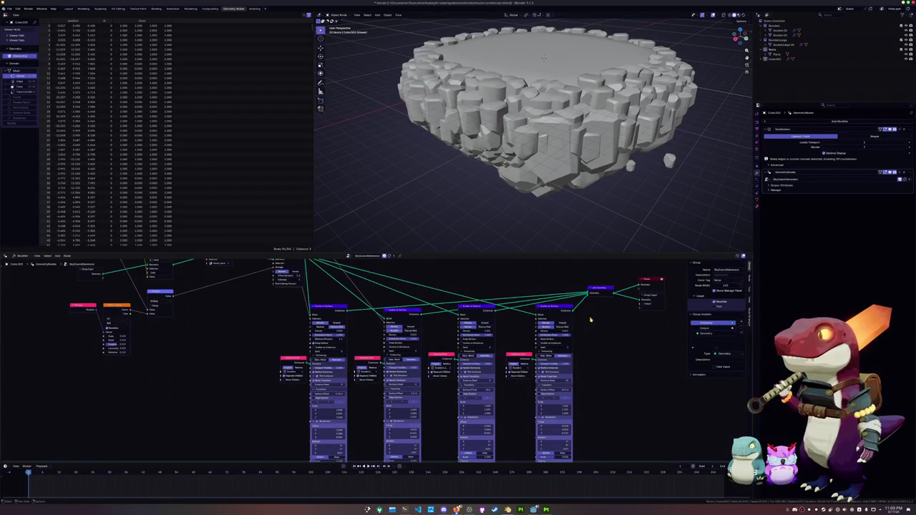
Step: Set the Displace Geometry node's Offset Distance to 1 m
scroll(544, 301, "down", 2)
middle_click_drag(497, 280, 542, 368)
scroll(475, 361, "up", 1)
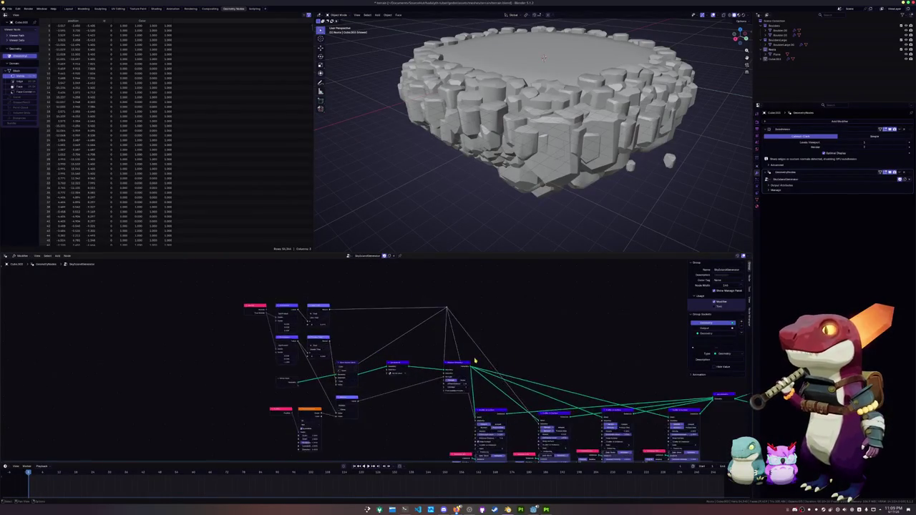
scroll(475, 361, "up", 1)
left_click_drag(473, 363, 445, 363)
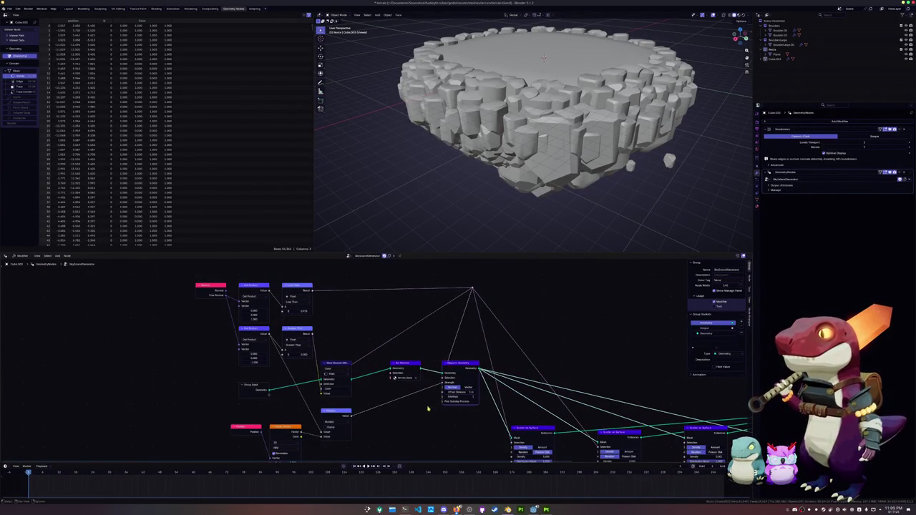
scroll(426, 374, "up", 2)
scroll(425, 377, "up", 1)
middle_click_drag(426, 377, 397, 396)
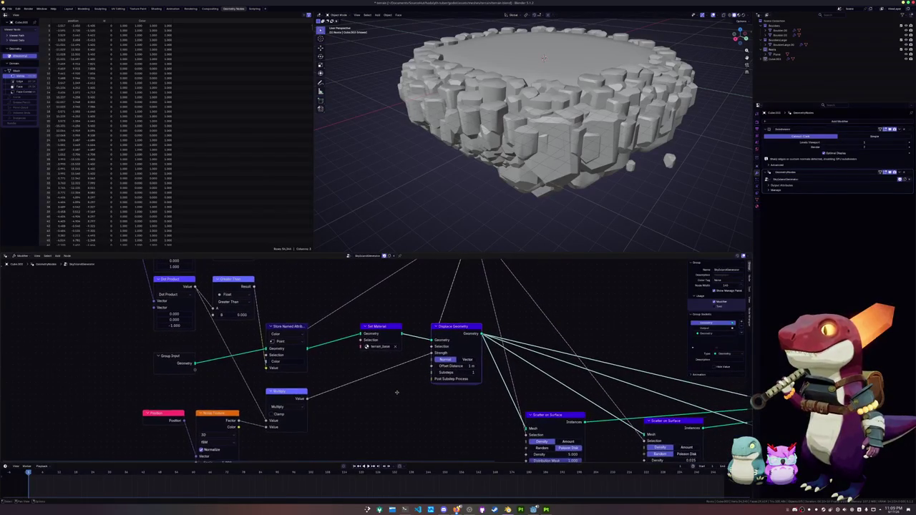
left_click_drag(459, 368, 476, 367)
middle_click_drag(381, 382, 494, 373)
Step: Cut the input link into the first Scatter on Surface node
middle_click_drag(497, 341, 561, 292)
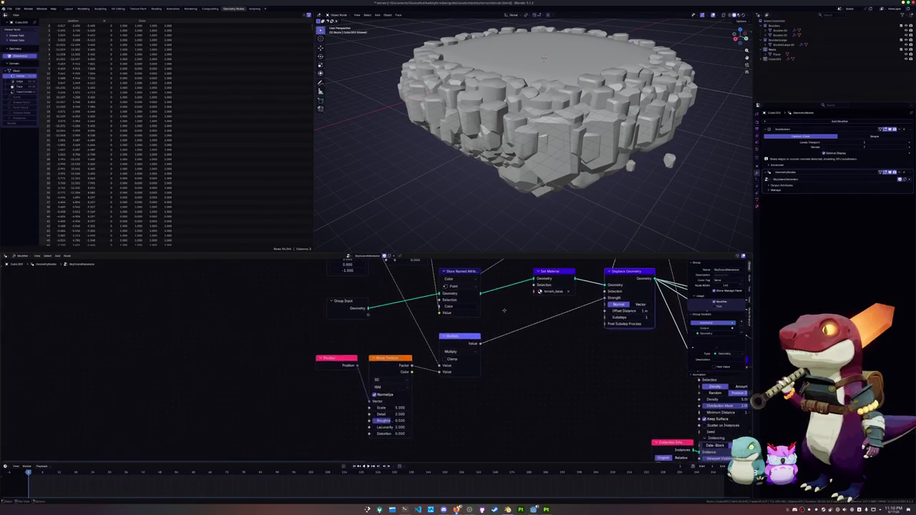
middle_click_drag(436, 356, 452, 408)
mouse_move(411, 342)
middle_mouse_down()
mouse_move(432, 394)
mouse_move(378, 313)
middle_mouse_up()
scroll(432, 394, "down", 2)
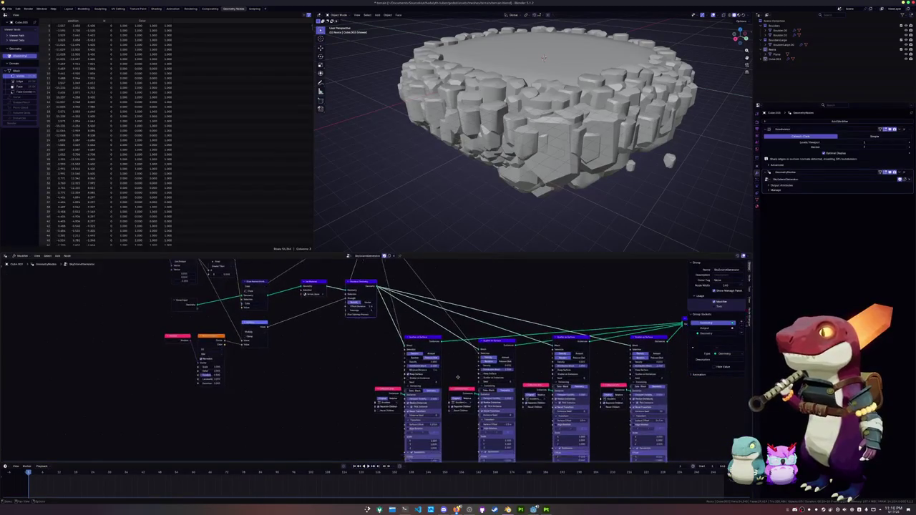
scroll(449, 398, "up", 1)
left_click_drag(406, 294, 407, 296)
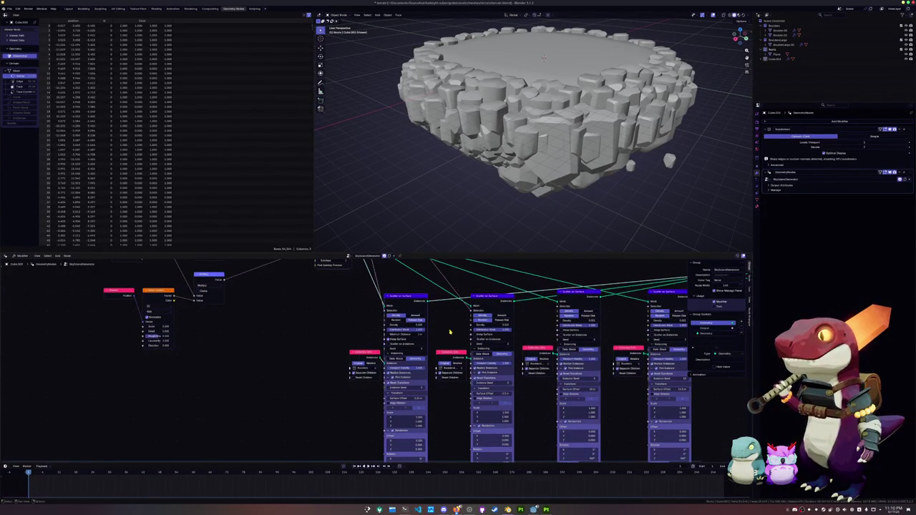
scroll(450, 331, "down", 1)
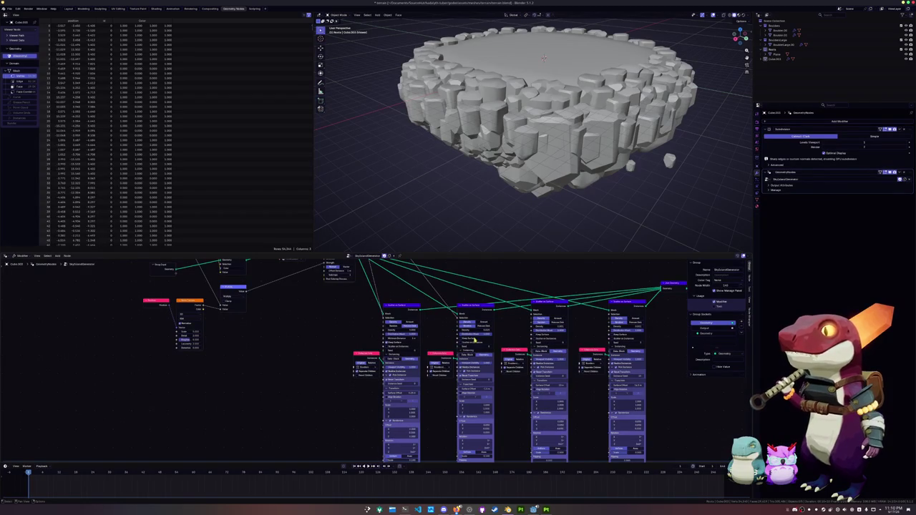
left_click(388, 315)
mouse_move(387, 313)
left_mouse_down()
mouse_move(416, 313)
mouse_move(310, 316)
left_mouse_up()
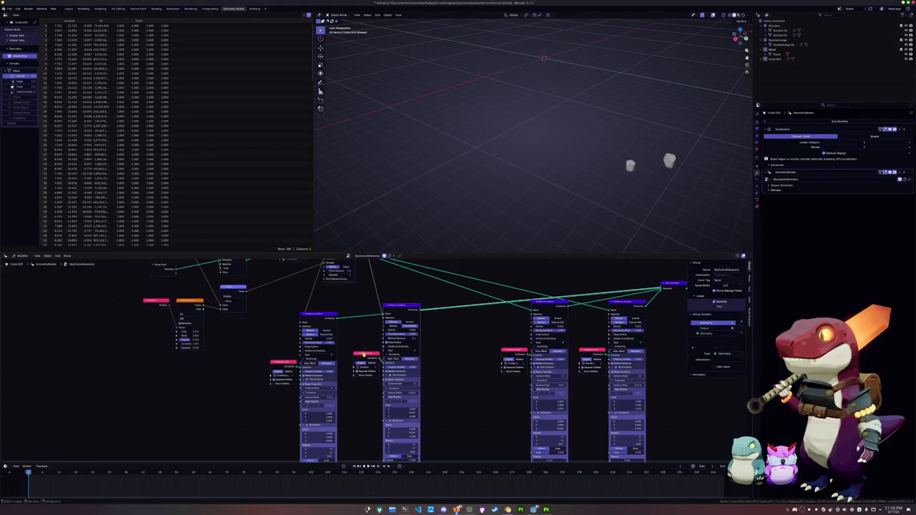
Step: Shift the Scatter on Surface nodes right and insert a Bounding Box node after one
left_click_drag(393, 310, 452, 315)
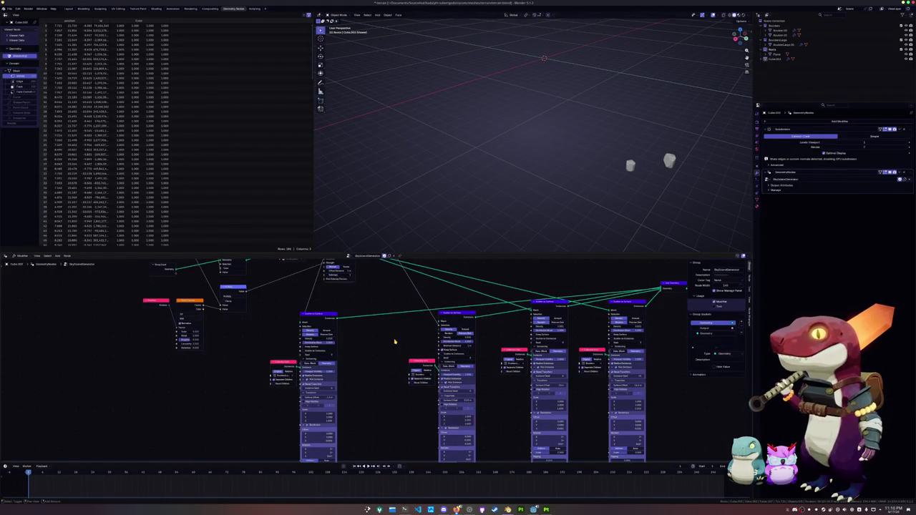
middle_click_drag(394, 342, 469, 347)
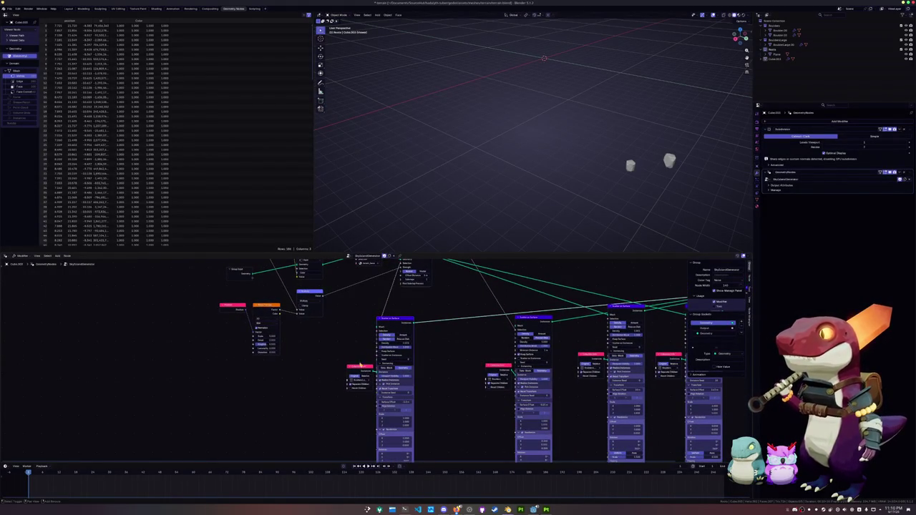
mouse_move(393, 323)
left_mouse_down()
mouse_move(448, 315)
mouse_move(444, 308)
mouse_move(478, 322)
left_mouse_up()
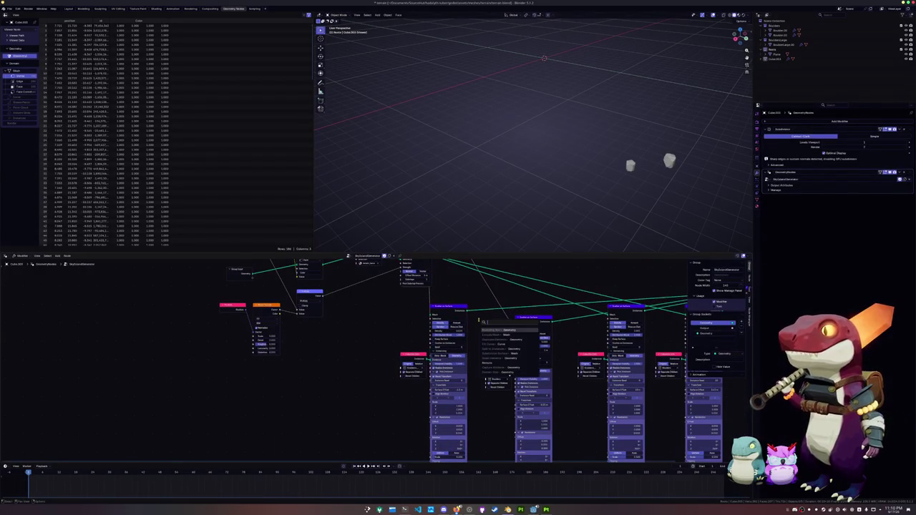
type("ge")
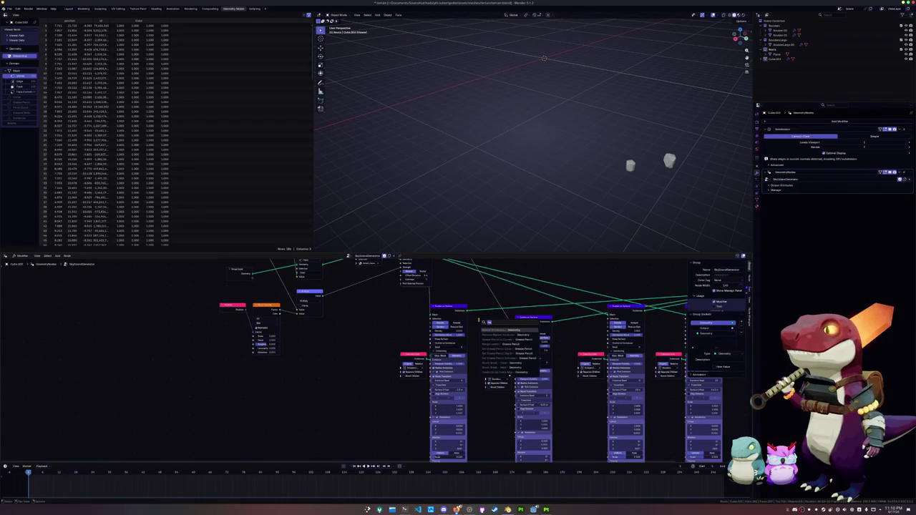
key("Return")
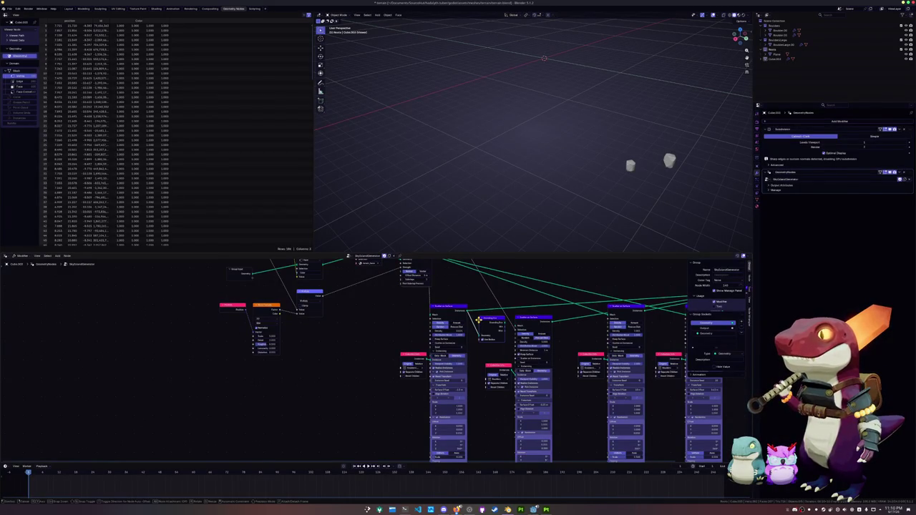
left_click(479, 326)
Step: Reposition the Set Material and Collection Info nodes in the tree
scroll(482, 313, "up", 2)
scroll(481, 313, "up", 2)
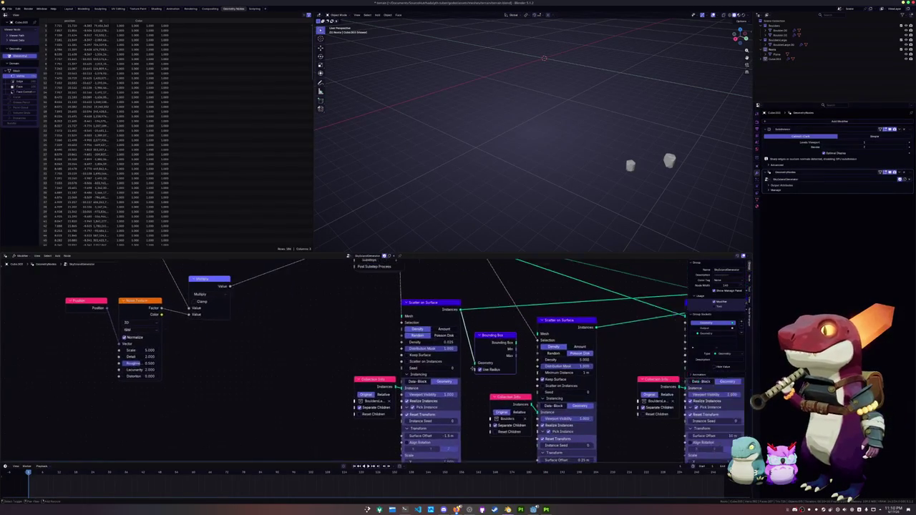
middle_click_drag(498, 341, 493, 344)
mouse_move(493, 339)
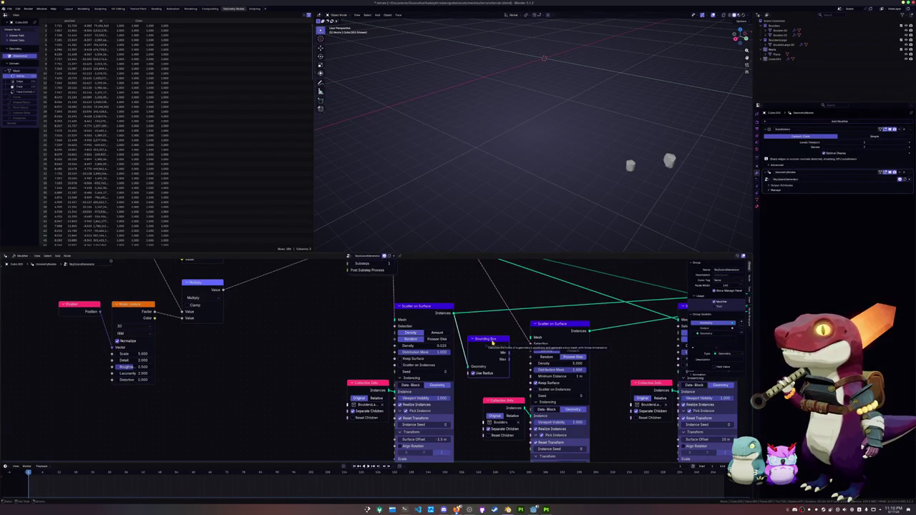
key("g")
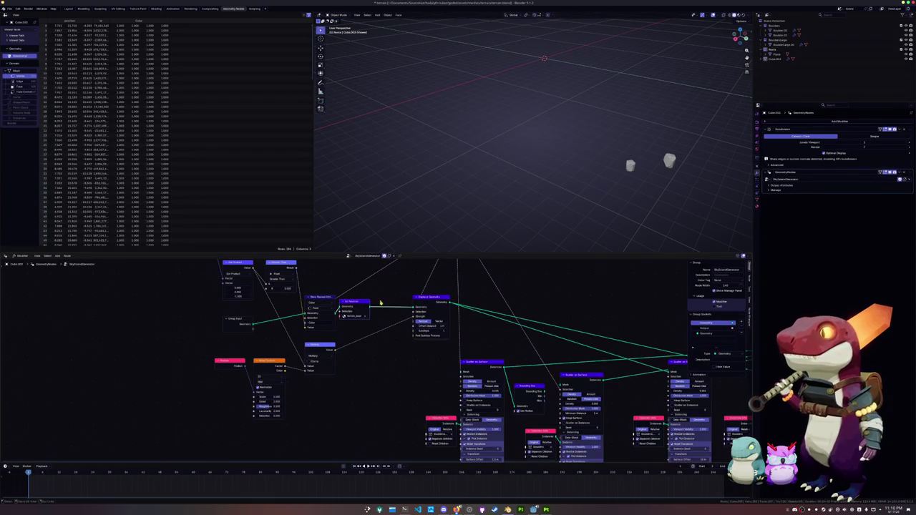
left_click(360, 304)
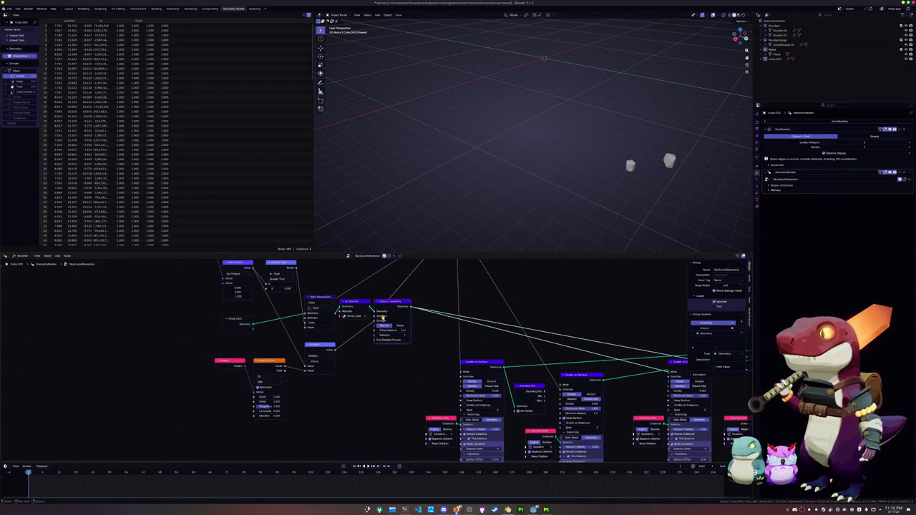
middle_click_drag(415, 380, 390, 340)
scroll(401, 358, "up", 1)
left_click_drag(429, 379, 338, 387)
left_click(394, 362)
middle_click_drag(385, 363, 385, 329)
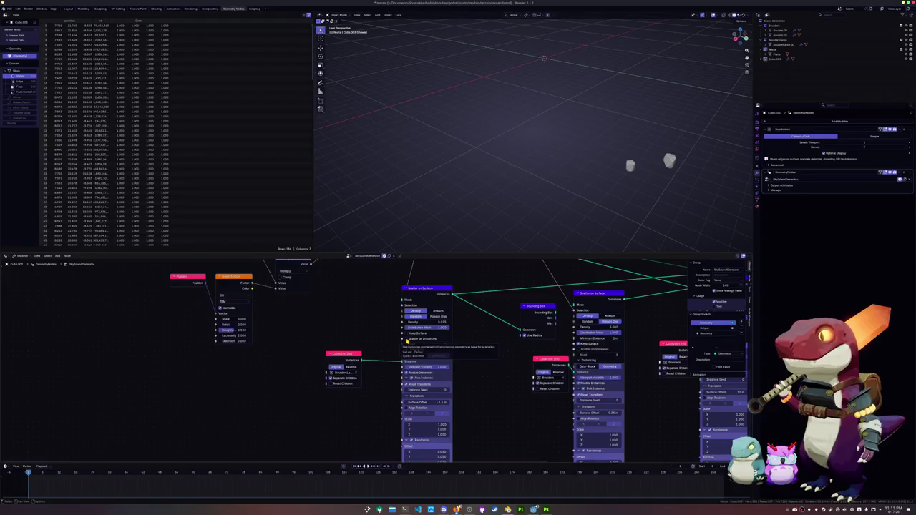
Step: Add a Realize Instances node on the Scatter output, then delete it
left_click_drag(451, 293, 473, 328)
type("ali")
key("Return")
left_click(476, 340)
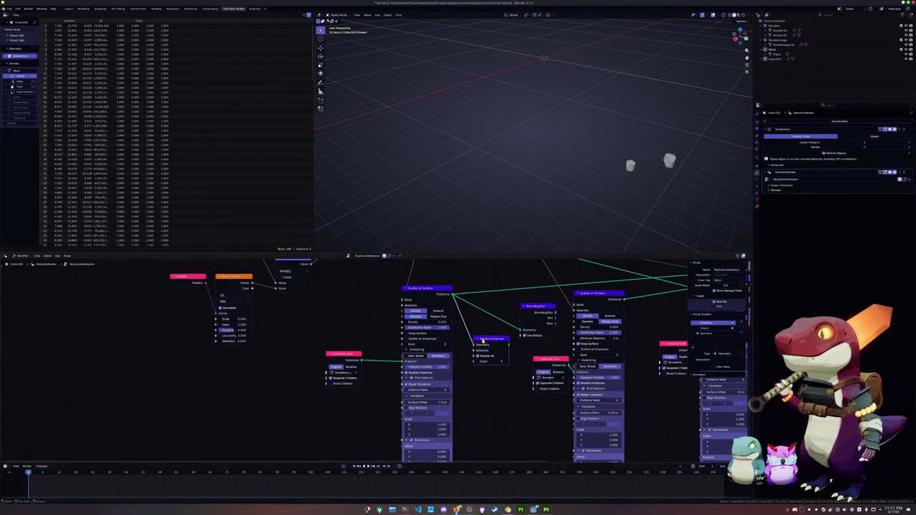
left_click_drag(482, 341, 473, 333)
key("x")
Step: Add another Bounding Box node and place it beside the Scatter node
left_click_drag(536, 307, 479, 308)
mouse_move(513, 291)
middle_mouse_down()
mouse_move(502, 358)
mouse_move(470, 373)
mouse_move(454, 342)
middle_mouse_up()
scroll(502, 357, "down", 1)
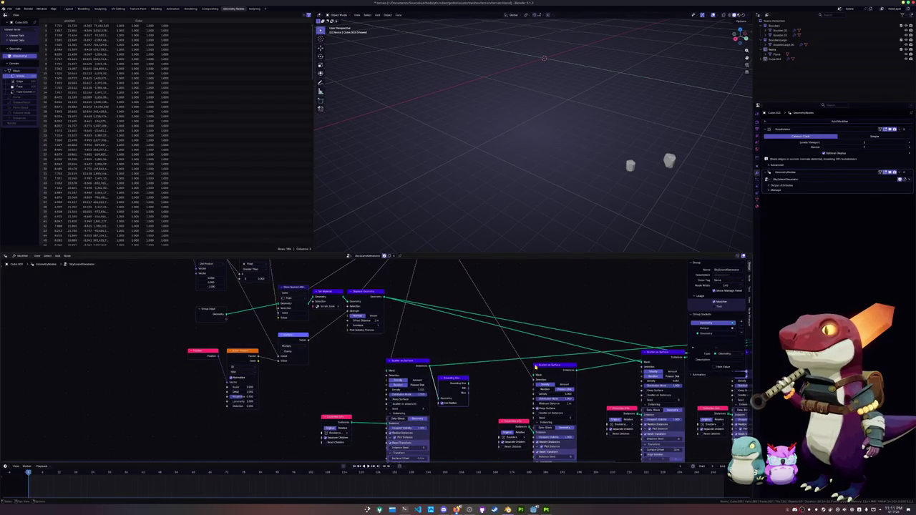
middle_click_drag(485, 368, 494, 345)
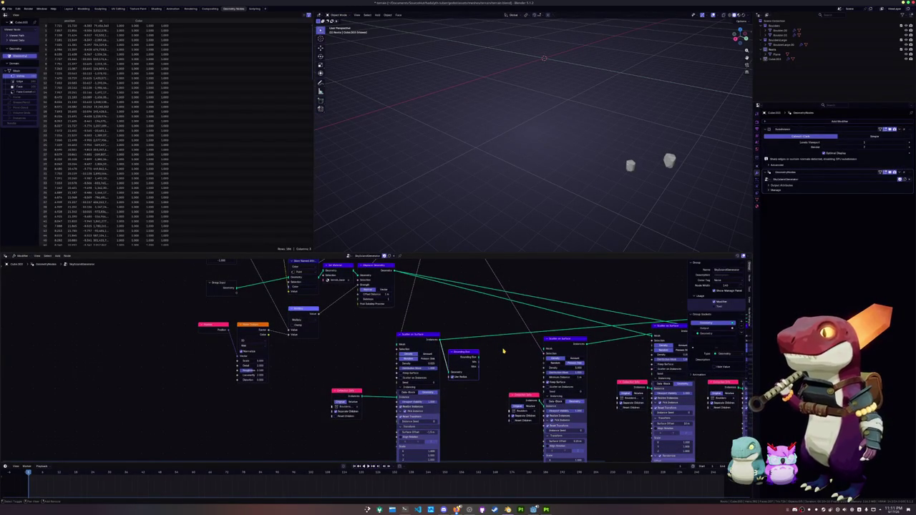
key("shift+a")
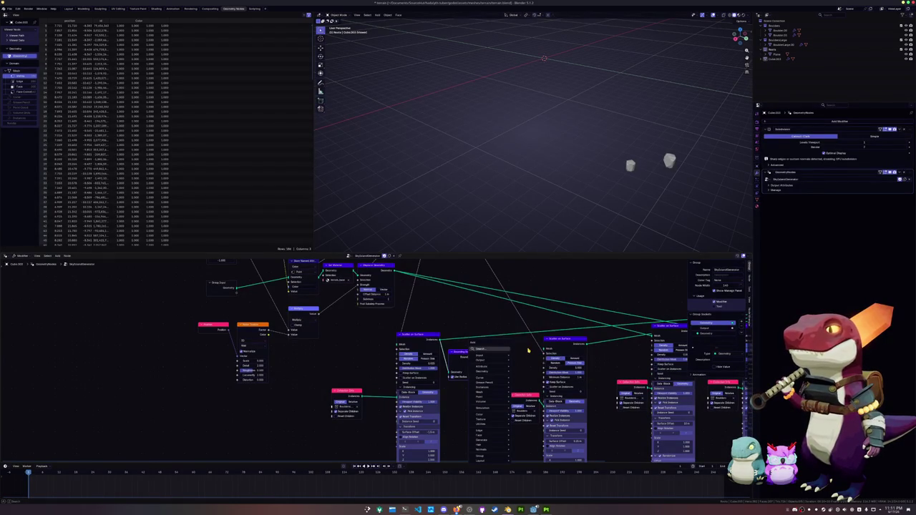
type("b")
left_click(505, 357)
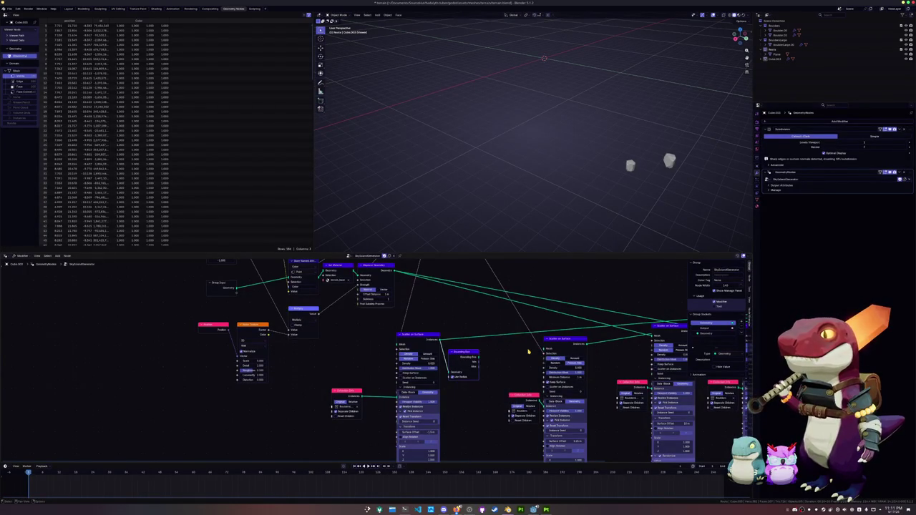
scroll(519, 351, "down", 2)
mouse_move(481, 350)
middle_mouse_down()
mouse_move(478, 298)
mouse_move(488, 367)
middle_mouse_up()
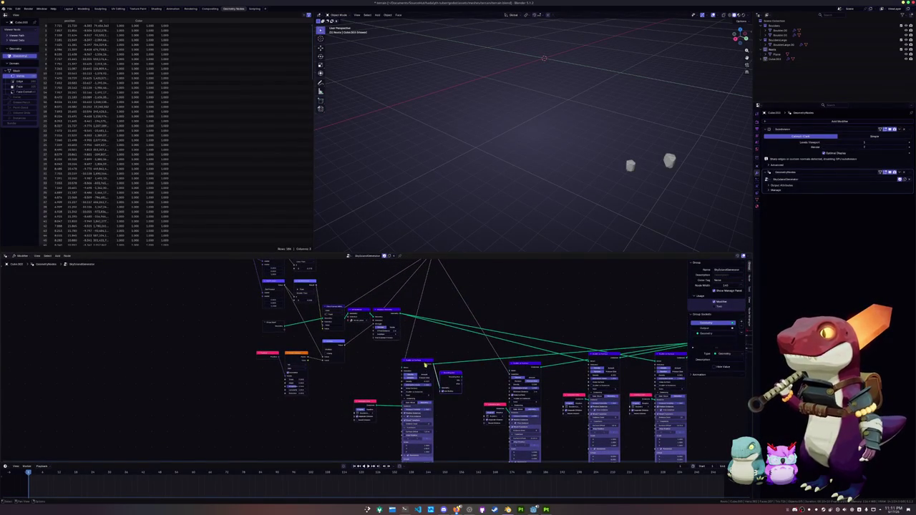
left_click_drag(449, 375, 444, 373)
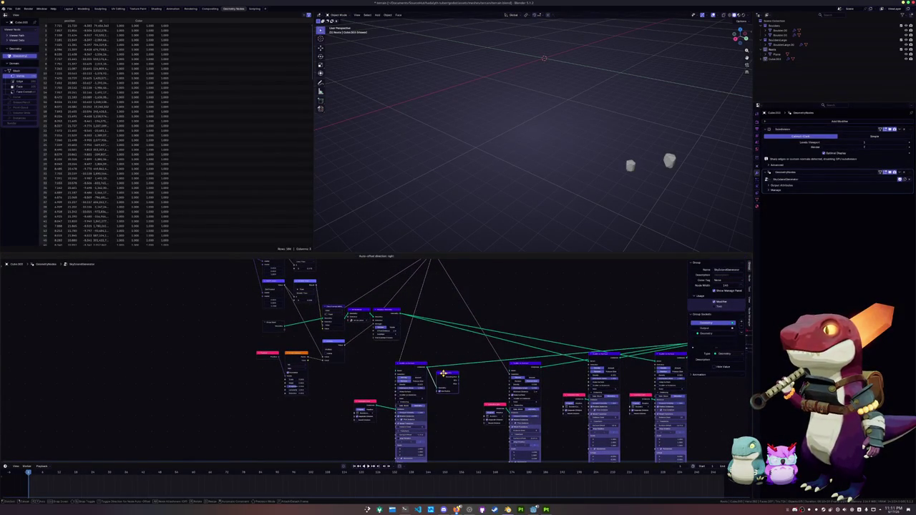
left_click_drag(444, 373, 440, 374)
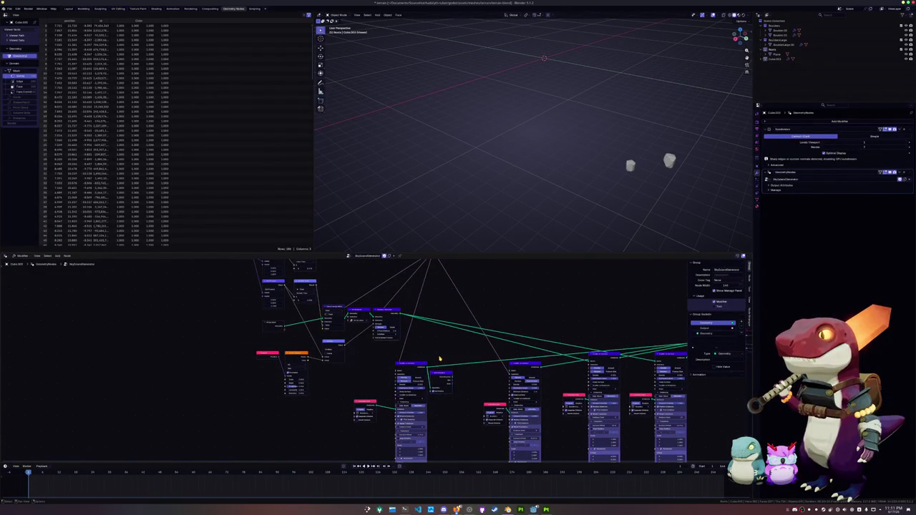
Step: Attach a Mesh Boolean node to the Displace Geometry output
scroll(415, 306, "up", 3)
mouse_move(396, 325)
left_mouse_down()
mouse_move(427, 313)
mouse_move(454, 320)
left_mouse_up()
type("bool")
key("Return")
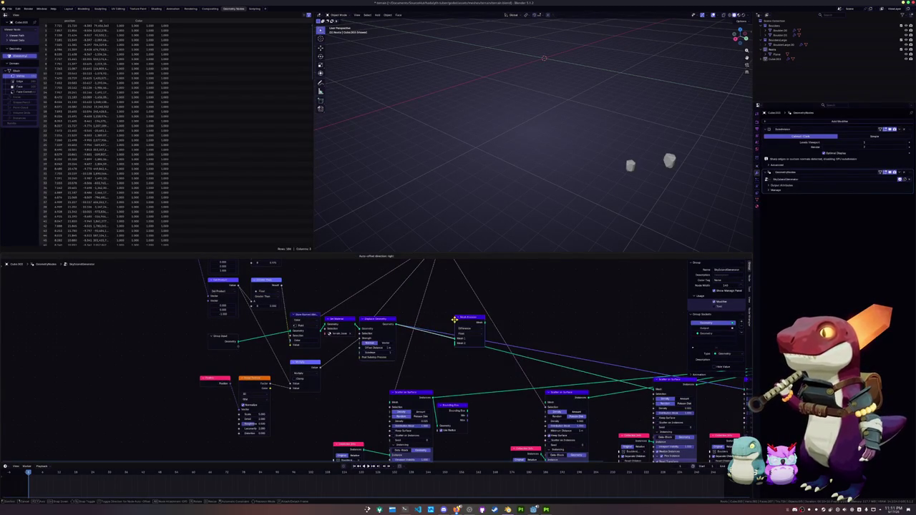
Step: Place a Mesh Boolean node, link the lower node into it, and preview its result
left_click(519, 303)
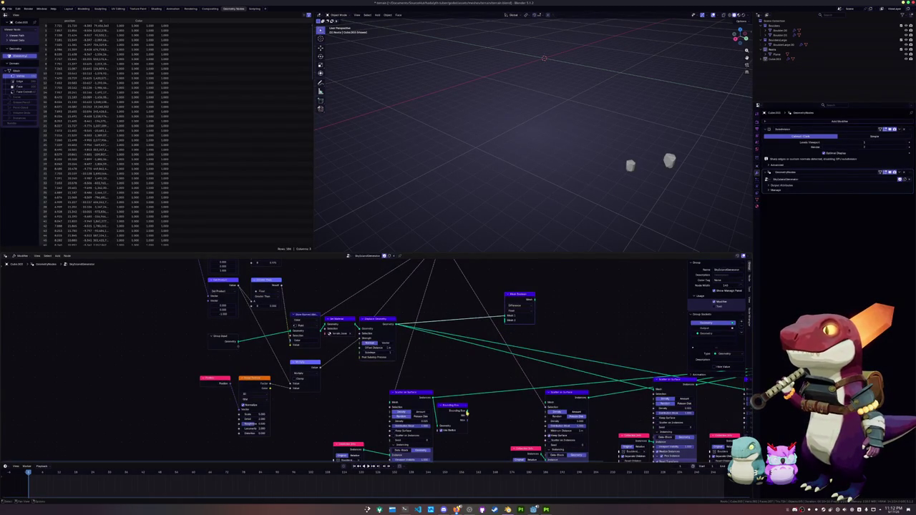
left_click_drag(467, 412, 504, 320)
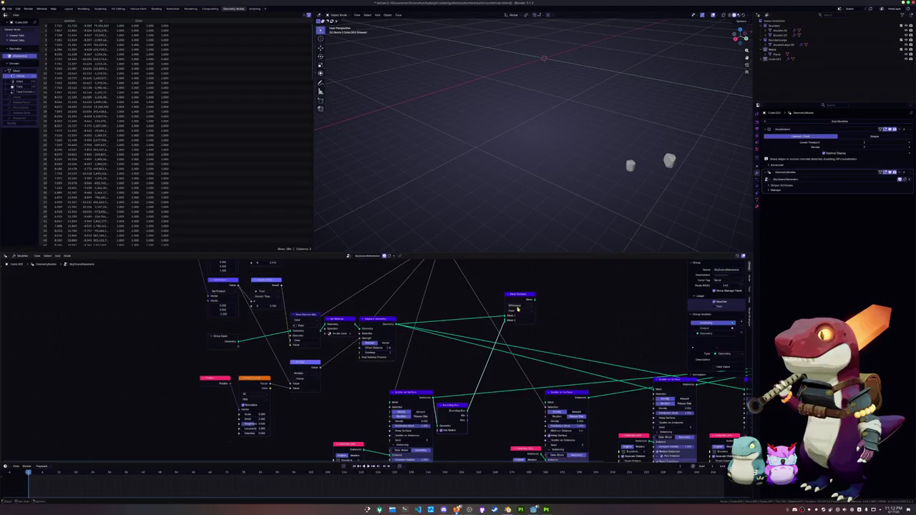
left_click(518, 294, "ctrl+shift")
middle_click_drag(537, 172, 541, 184)
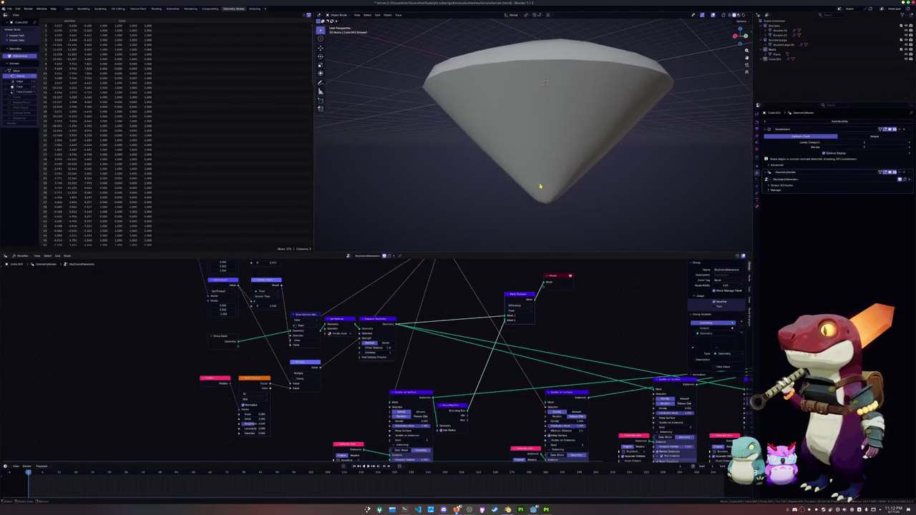
middle_click_drag(519, 343, 518, 329)
scroll(459, 381, "down", 1, "shift")
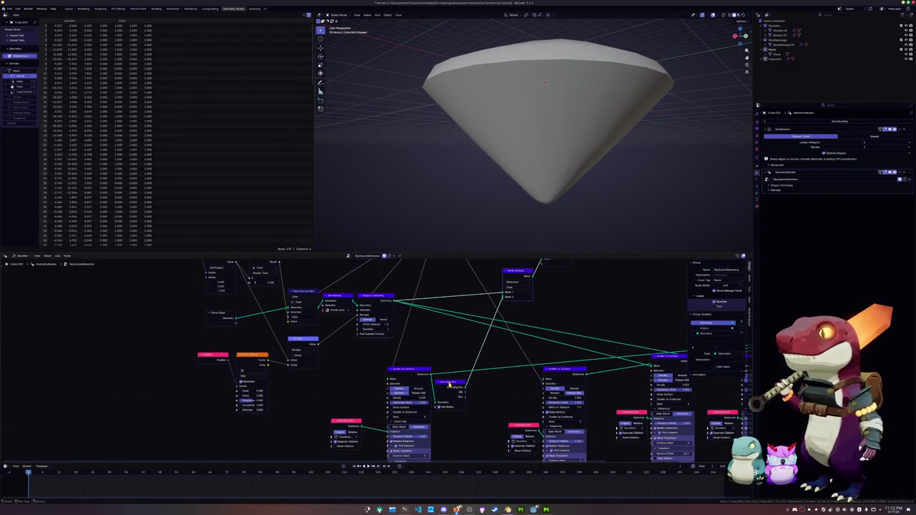
Step: Dissolve the Bounding Box node and insert a Realize Instances node after Scatter on Surface
left_click(462, 386)
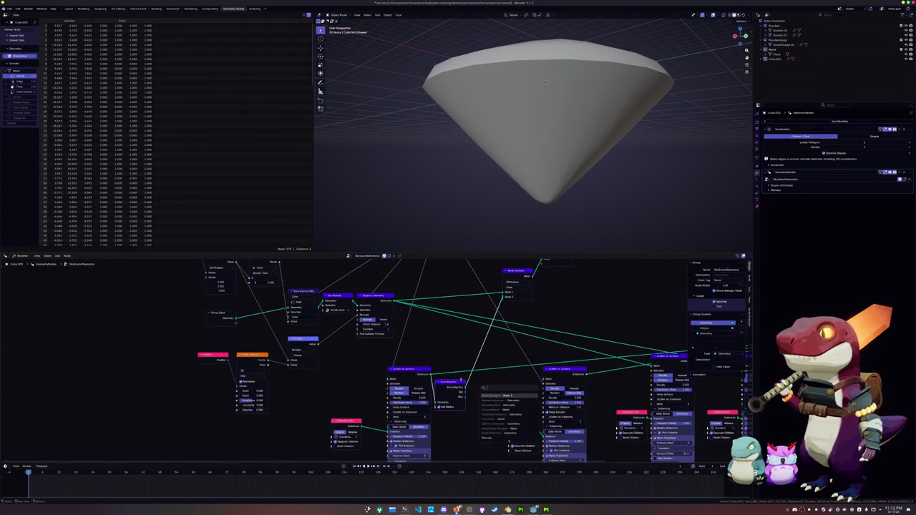
key("x")
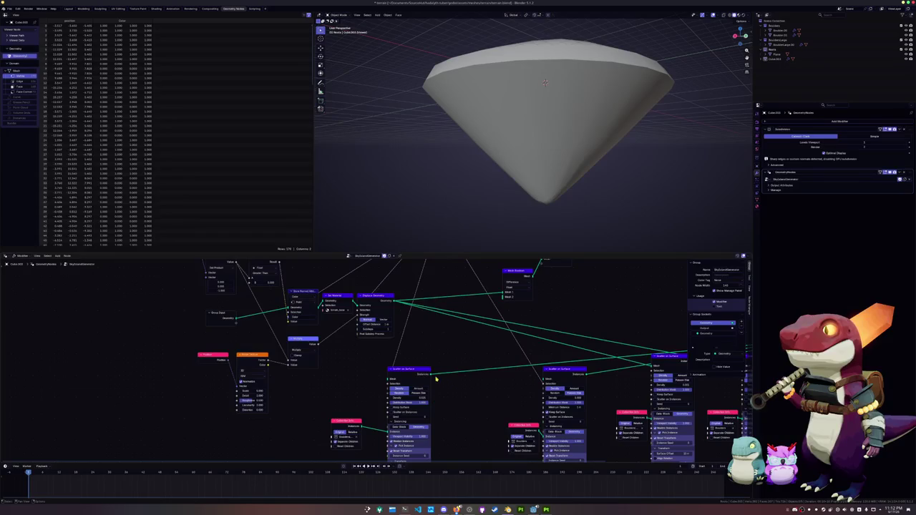
left_click_drag(429, 374, 506, 303)
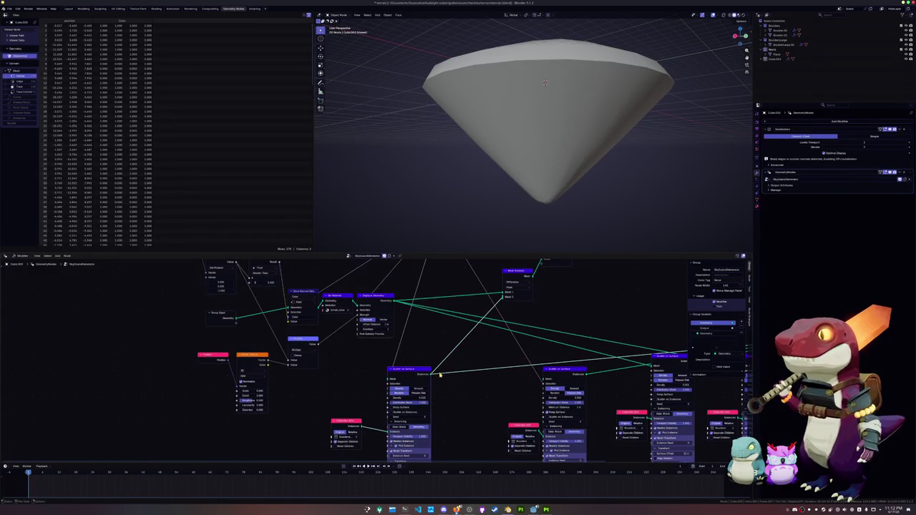
left_click_drag(431, 373, 464, 396)
type("realize")
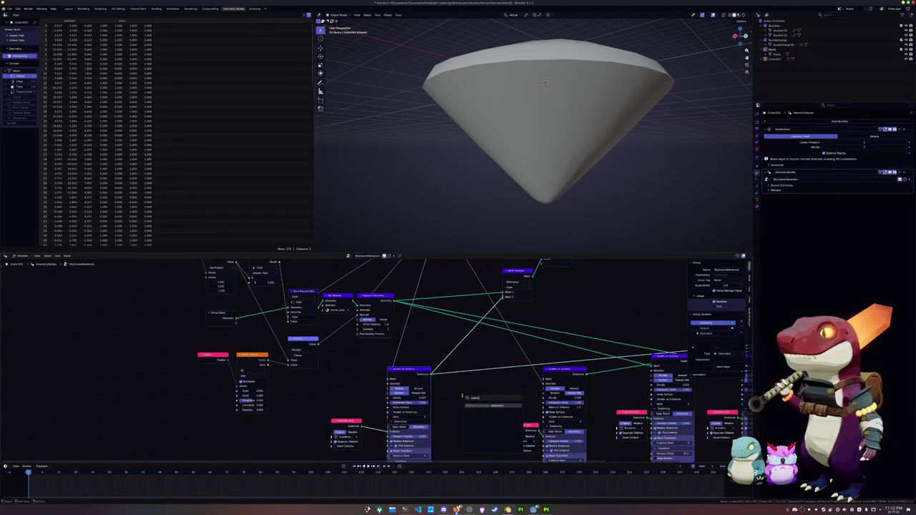
key("Return")
left_click(458, 395)
Step: Select the Mesh Boolean node, undoing an accidental deletion of it
middle_click_drag(412, 432, 417, 387)
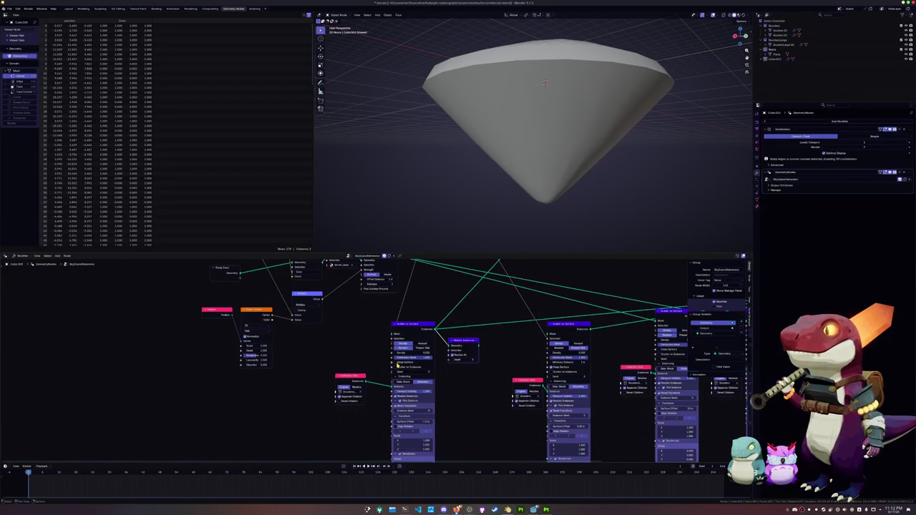
middle_click_drag(473, 337, 448, 363)
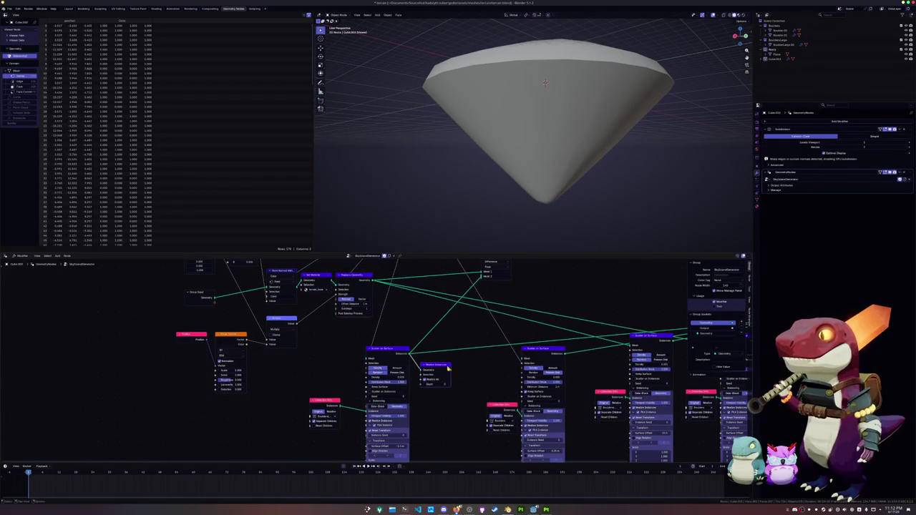
middle_click_drag(500, 256, 485, 284)
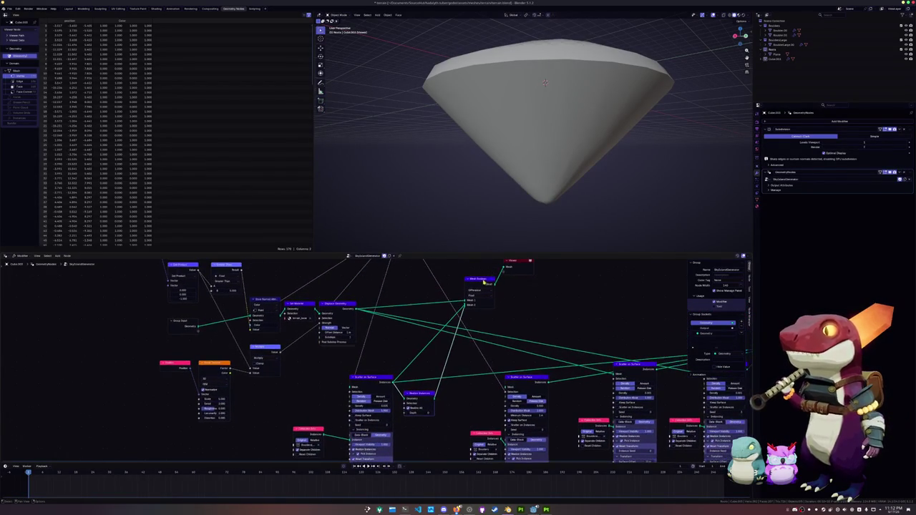
left_click(461, 306)
key("x")
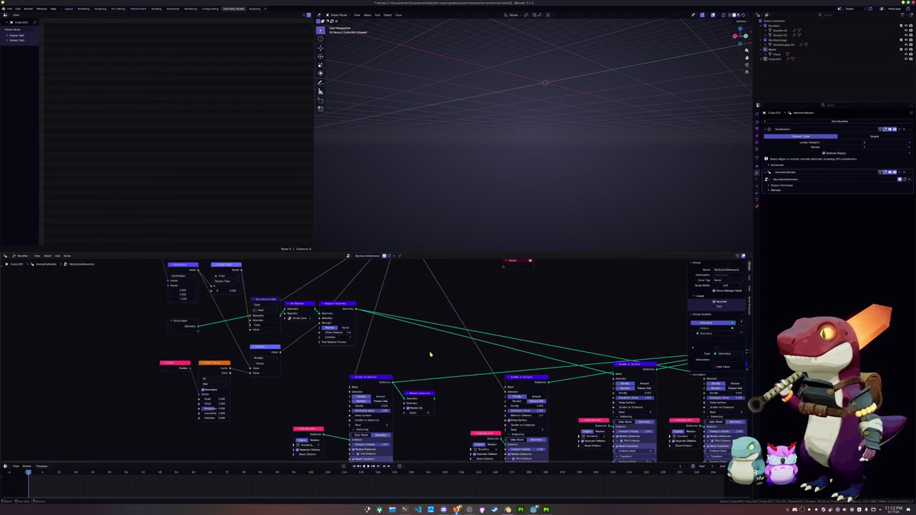
key("ctrl+z")
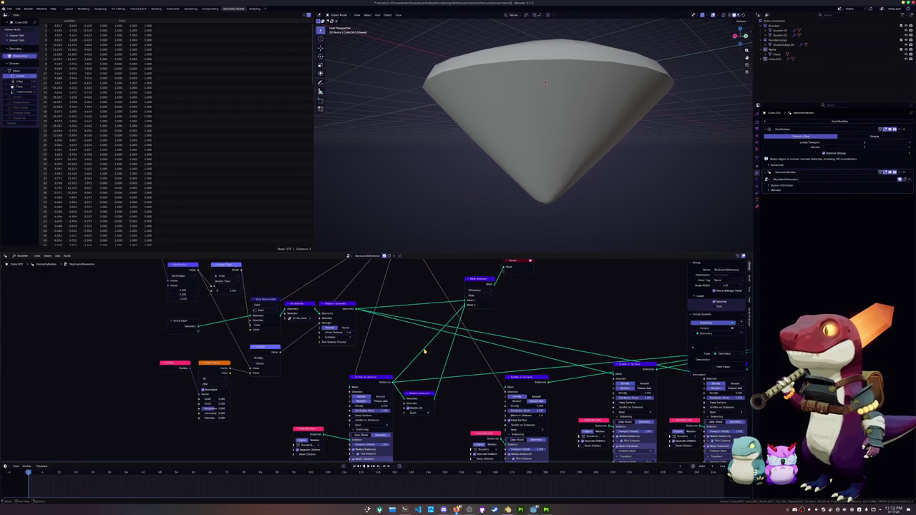
left_click(466, 306)
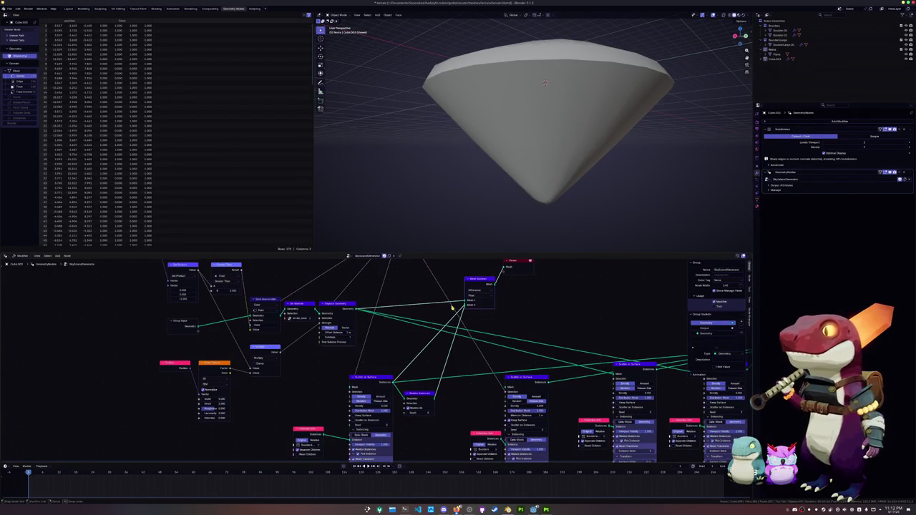
Step: Bring up the Mesh Boolean node's solver choices
scroll(472, 307, "up", 2)
scroll(475, 308, "up", 2)
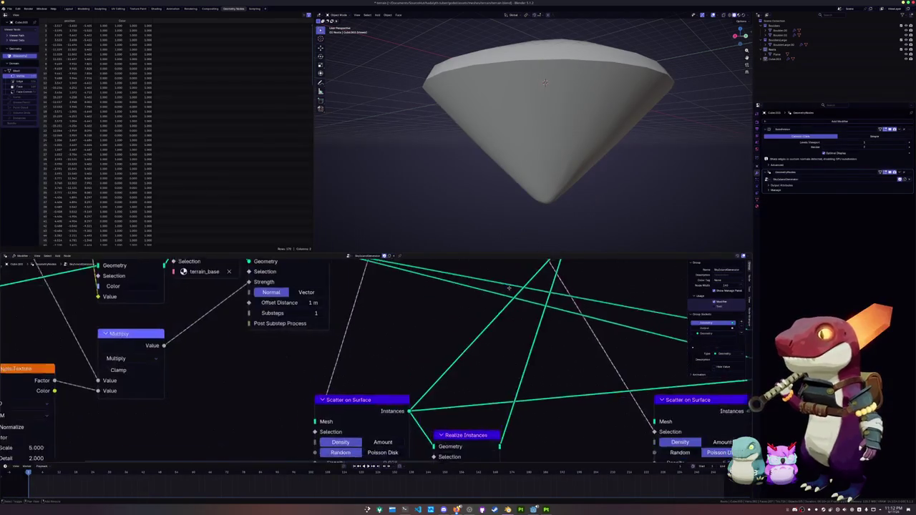
scroll(474, 322, "up", 1)
left_click(495, 312)
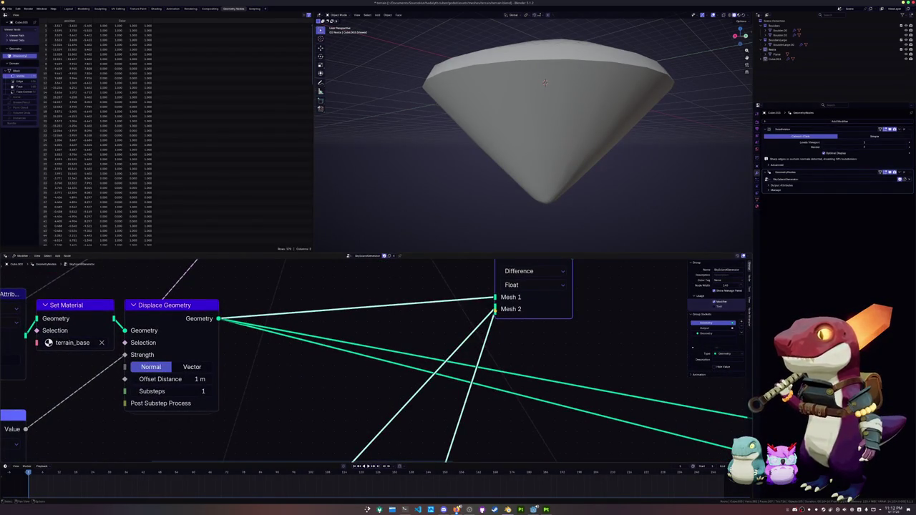
scroll(468, 318, "down", 1)
scroll(466, 319, "down", 2)
left_click(464, 320)
left_click(463, 321)
left_click(462, 321)
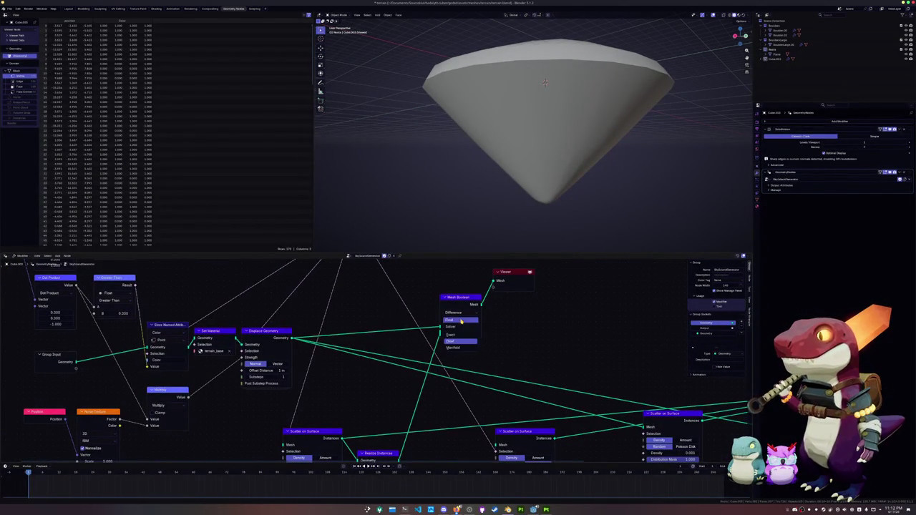
Step: Set the Mesh Boolean solver to Exact and drop the Intersecting Edges preview link
left_click(453, 335)
left_click(456, 308, "ctrl+shift")
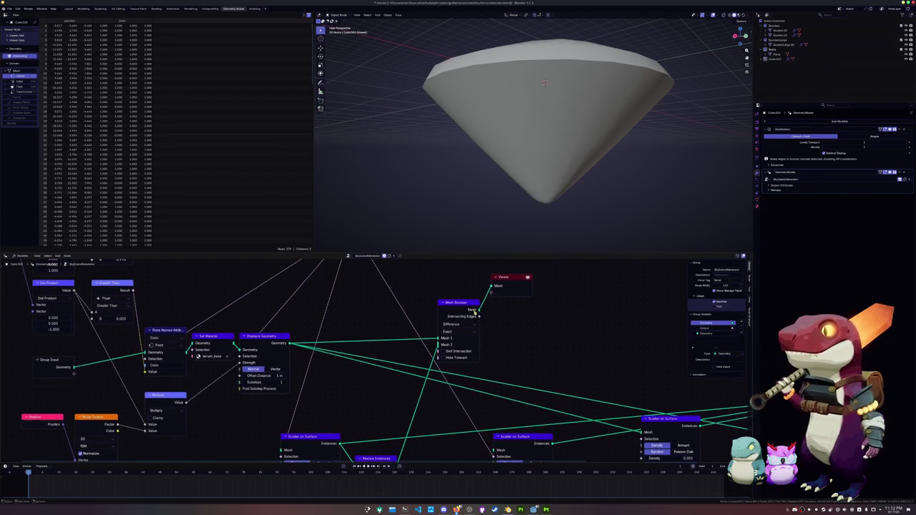
left_click_drag(491, 299, 487, 320)
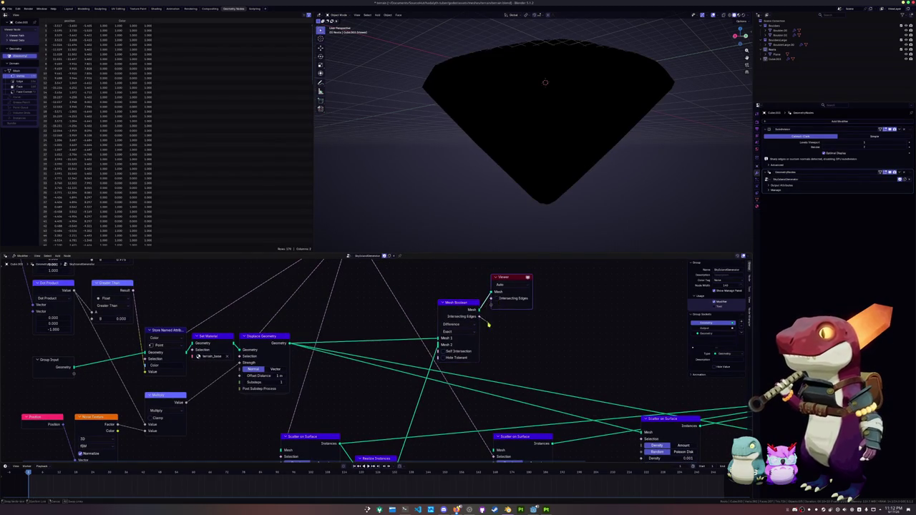
left_click_drag(508, 278, 523, 310)
Step: Preview the Scatter on Surface output, with the Viewer node placed beside the scatter
middle_click_drag(523, 310, 510, 316)
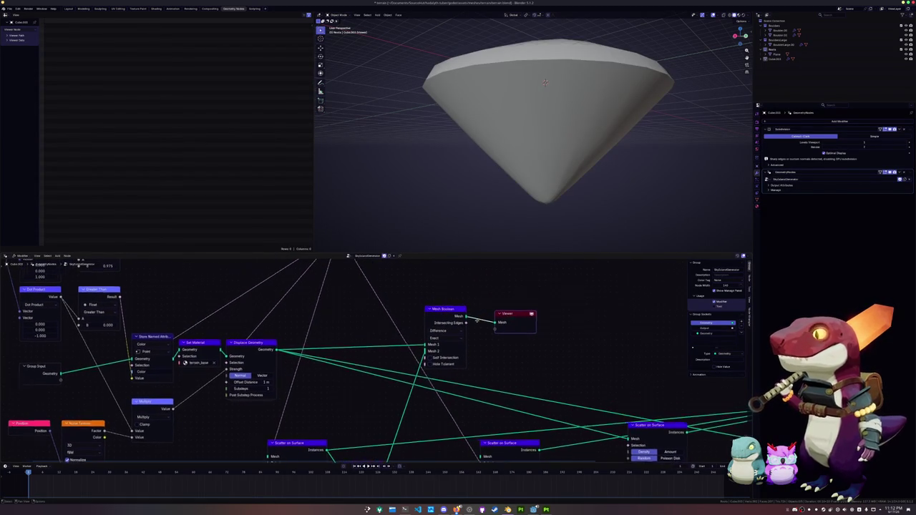
scroll(511, 172, "down", 2)
middle_click_drag(511, 171, 488, 176)
scroll(487, 176, "down", 1)
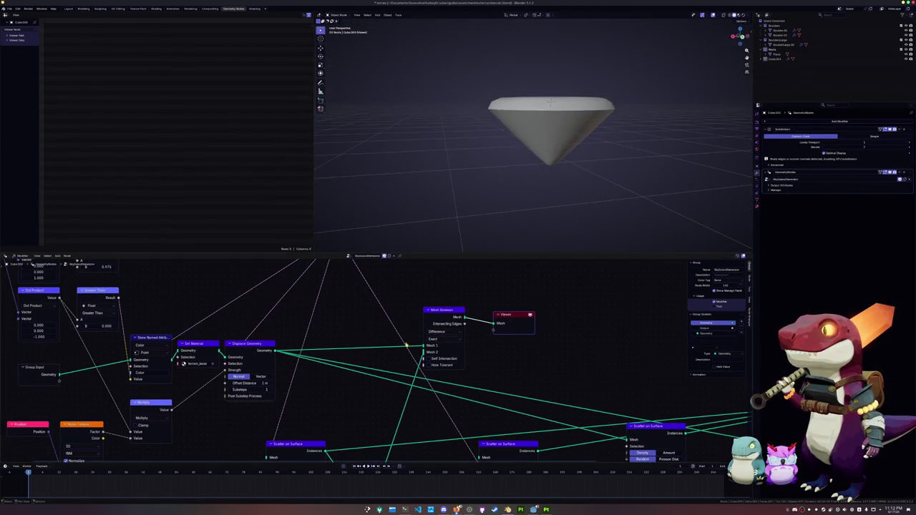
middle_click_drag(429, 337, 435, 325)
scroll(416, 321, "down", 1)
scroll(394, 363, "down", 1)
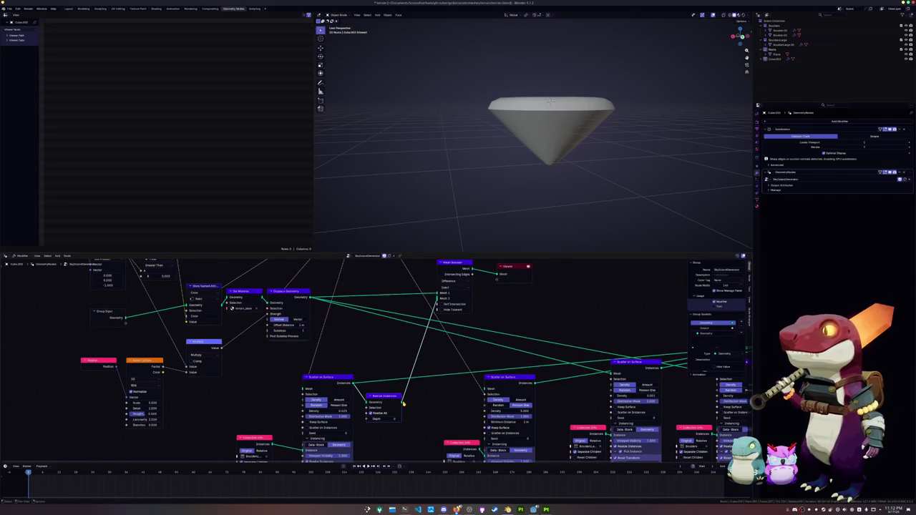
scroll(408, 405, "up", 1, "shift")
scroll(415, 405, "down", 1)
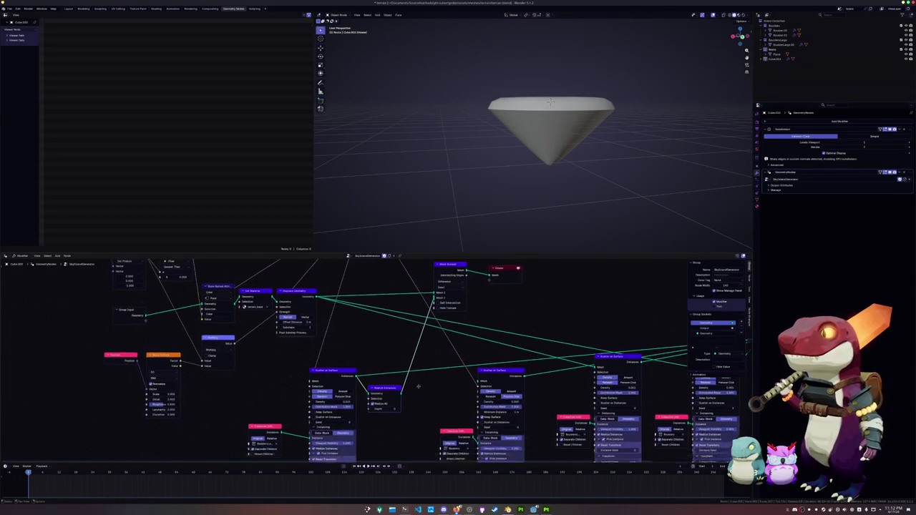
scroll(362, 376, "down", 4, "shift")
left_click(346, 359, "ctrl+shift")
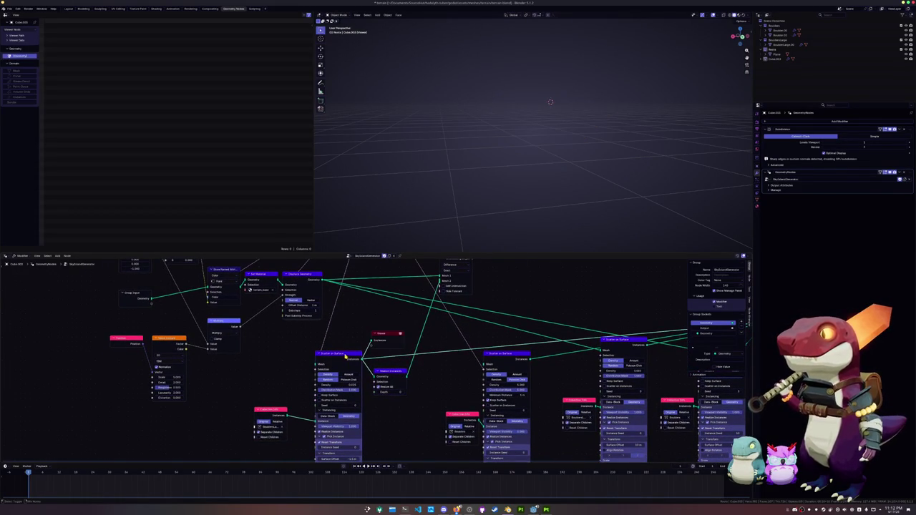
scroll(344, 358, "up", 3)
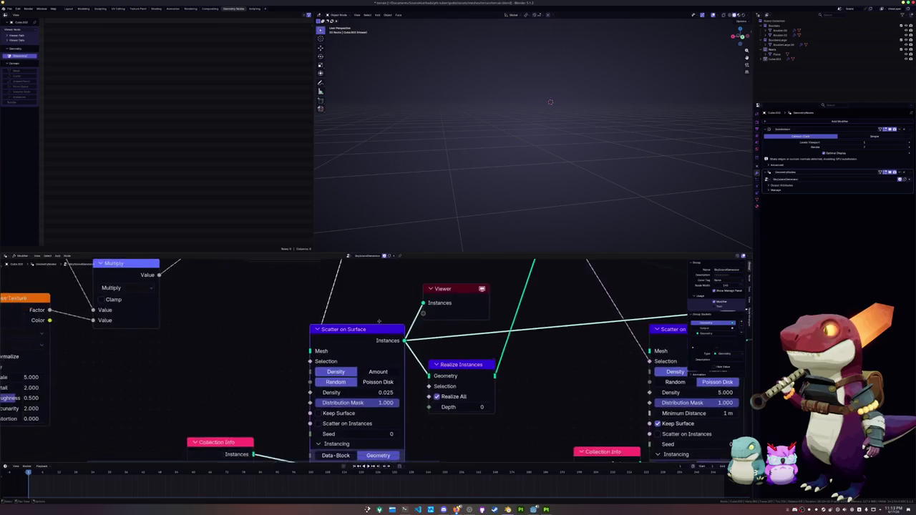
left_click_drag(370, 329, 475, 298)
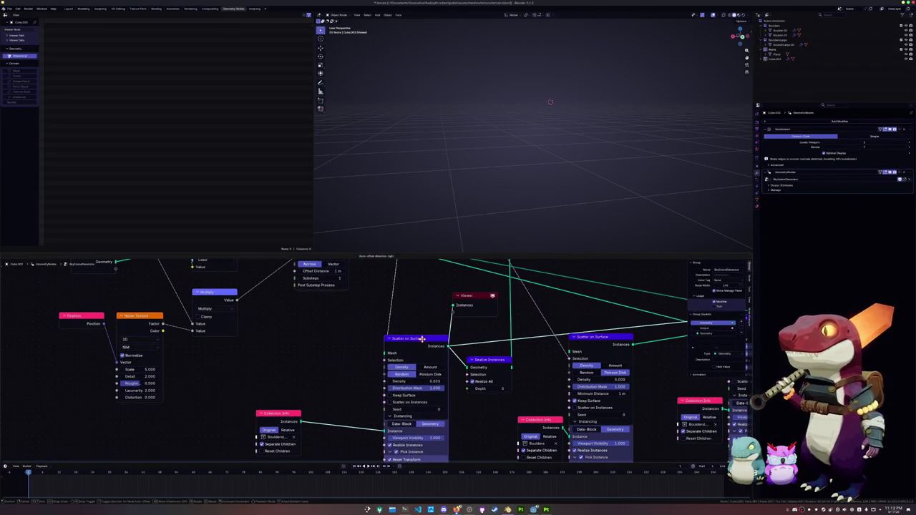
Step: Connect Displace Geometry to the first Scatter on Surface's Mesh input and preview its rocks
scroll(420, 330, "down", 1)
mouse_move(420, 331)
middle_mouse_down()
mouse_move(431, 408)
mouse_move(423, 366)
middle_mouse_up()
scroll(431, 408, "down", 1)
mouse_move(424, 366)
left_mouse_down()
mouse_move(447, 367)
mouse_move(430, 367)
left_mouse_up()
left_click_drag(382, 299, 408, 377)
left_click(430, 367, "ctrl+shift")
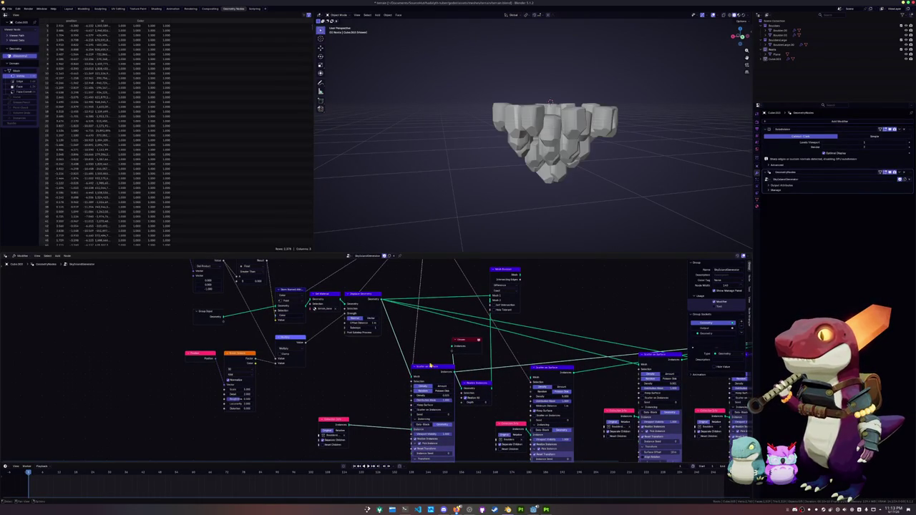
Step: Preview the realized rocks, then the Mesh Boolean output, which comes out empty
middle_click_drag(520, 294, 488, 321)
left_click(478, 290, "ctrl+shift")
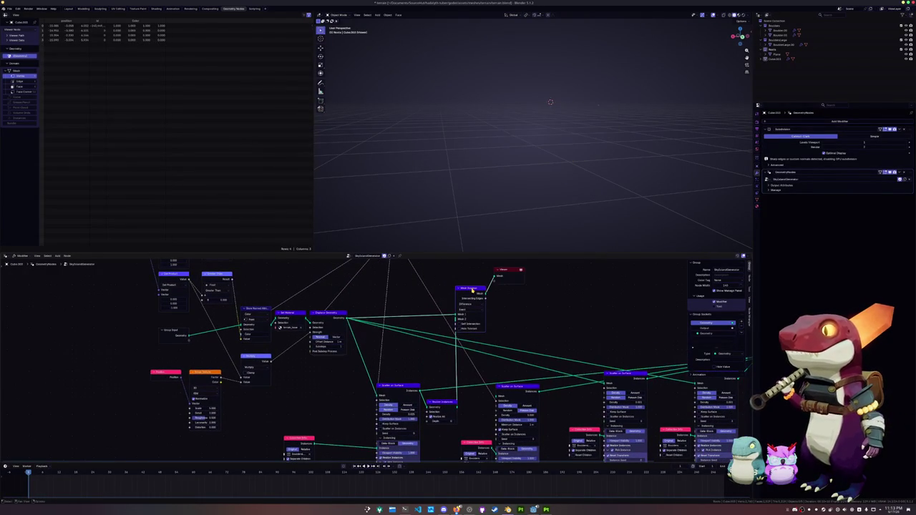
left_click_drag(483, 289, 520, 290)
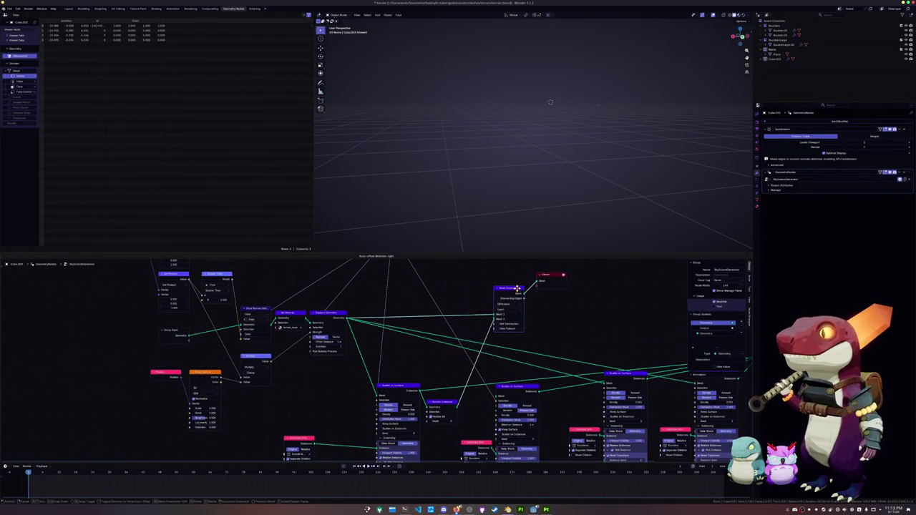
scroll(376, 362, "up", 1)
left_click(451, 409, "ctrl+shift")
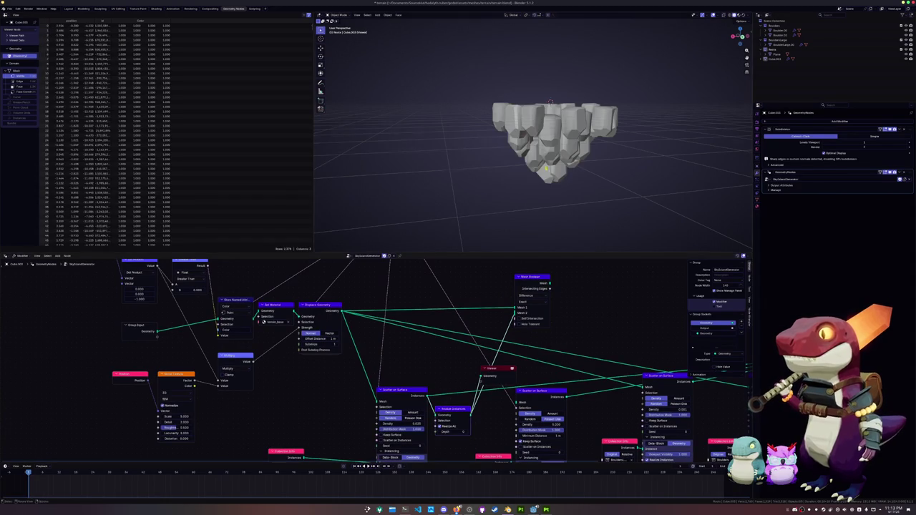
middle_click_drag(529, 215, 554, 207)
scroll(546, 273, "up", 1)
left_click(555, 268, "ctrl+shift")
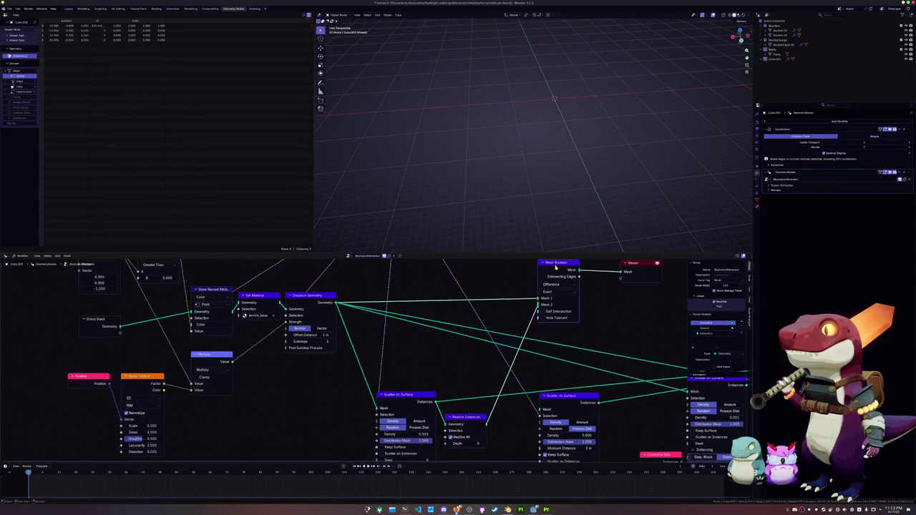
Step: Switch the boolean solver to Float and the operation to Union to merge the rocks
scroll(520, 289, "right", 3)
left_click(506, 313)
left_click(509, 310)
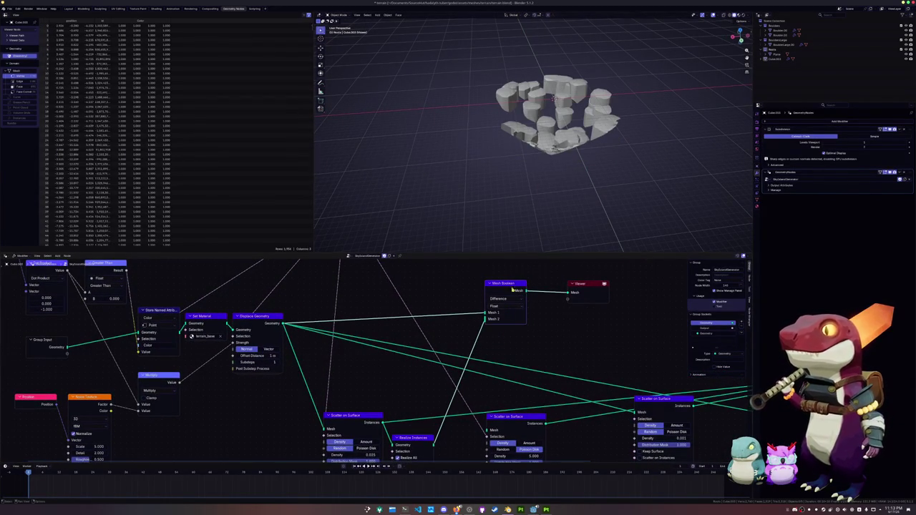
middle_click_drag(530, 208, 530, 193)
left_click(499, 300)
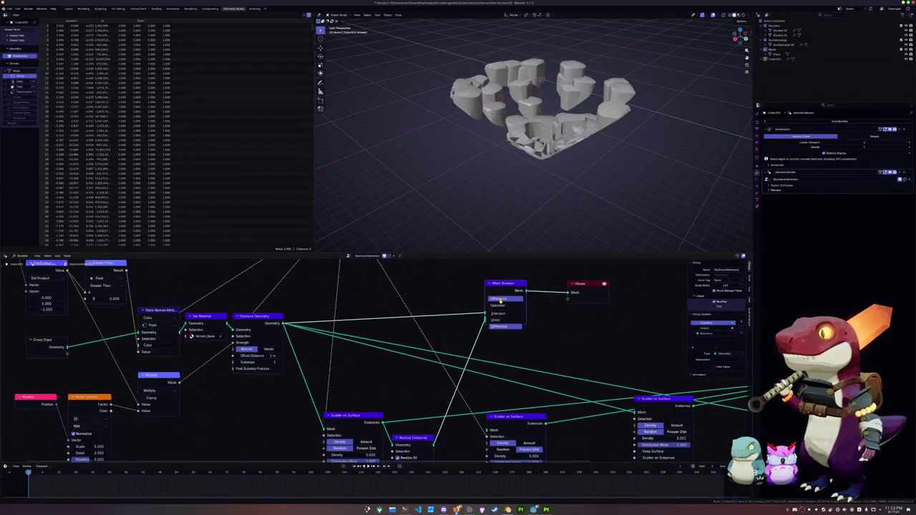
left_click(499, 320)
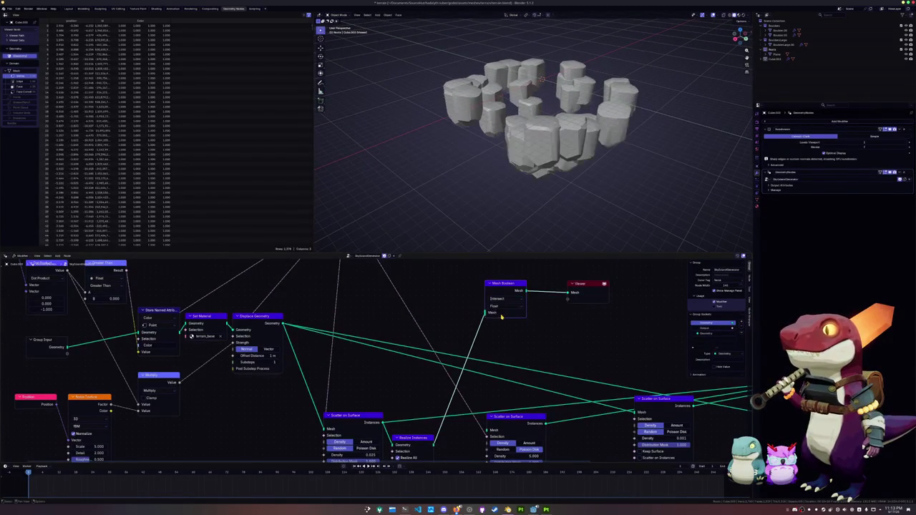
middle_click_drag(514, 211, 501, 229)
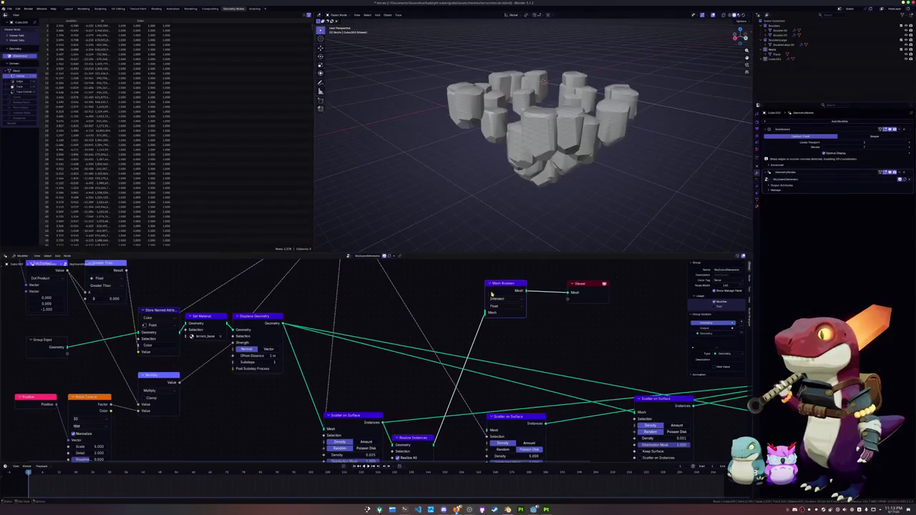
Step: Link the displaced cone into the boolean and try Exact and Manifold solvers, ending on Exact
left_click_drag(289, 323, 484, 313)
middle_click_drag(494, 165, 506, 193)
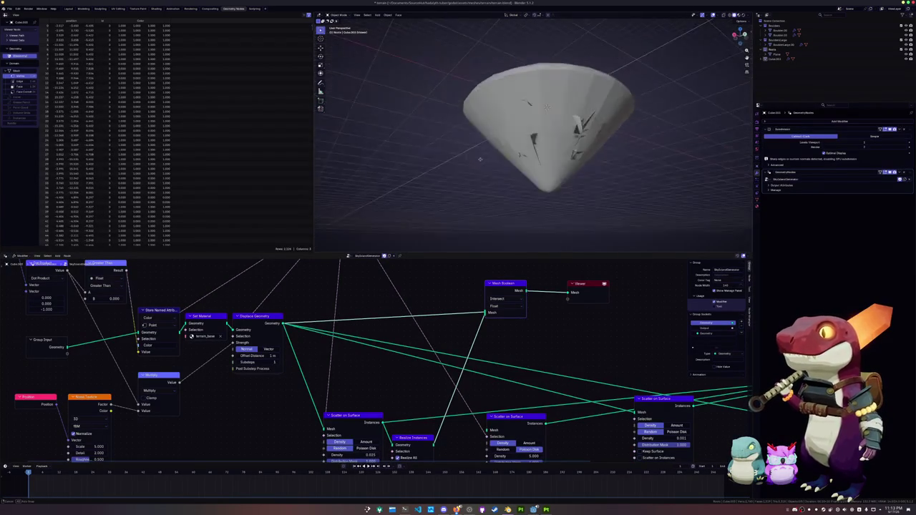
scroll(506, 193, "up", 3)
left_click(501, 305)
left_click(501, 298)
left_click(501, 312)
left_click(496, 342)
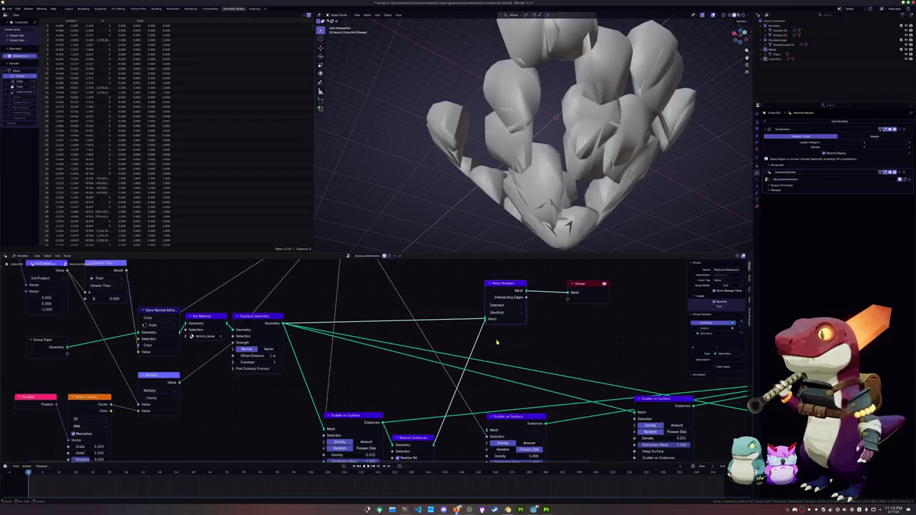
middle_click_drag(516, 233, 527, 241)
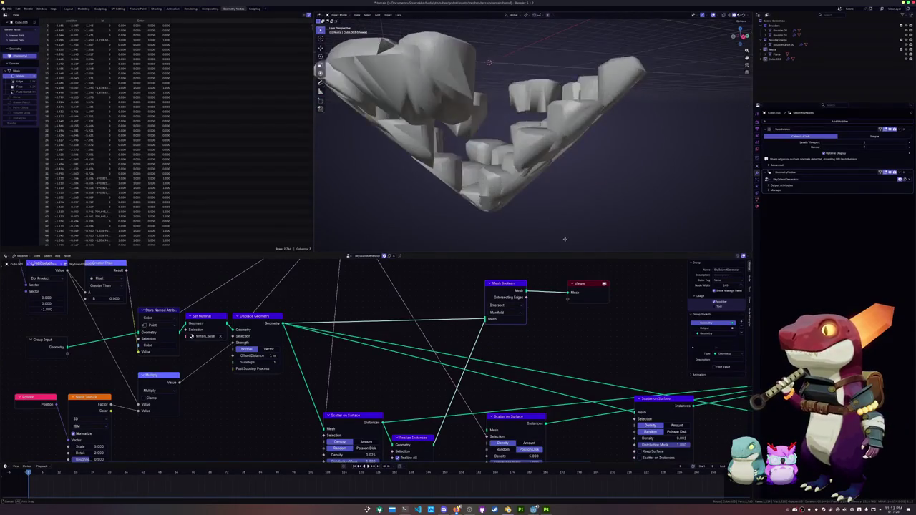
left_click(505, 312)
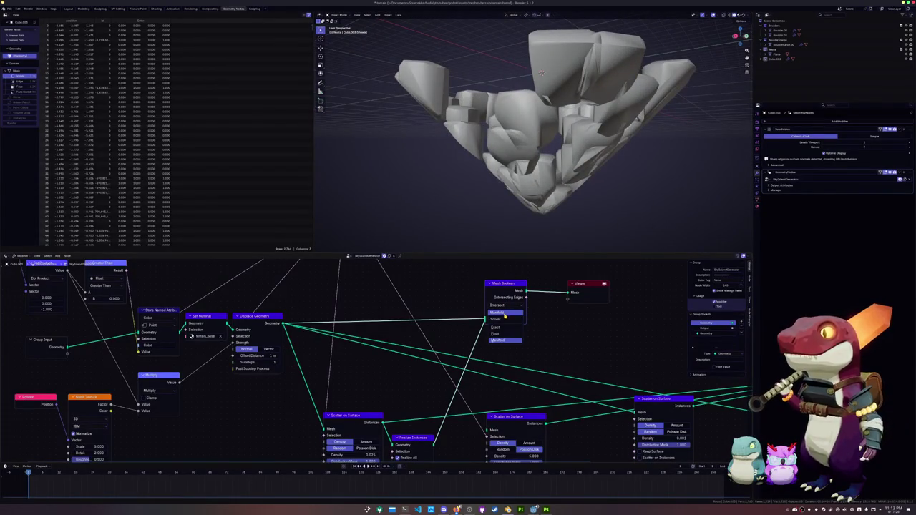
left_click(495, 327)
Step: Set the boolean operation to Difference and test the Manifold solver on the carved rocks
left_click(498, 305)
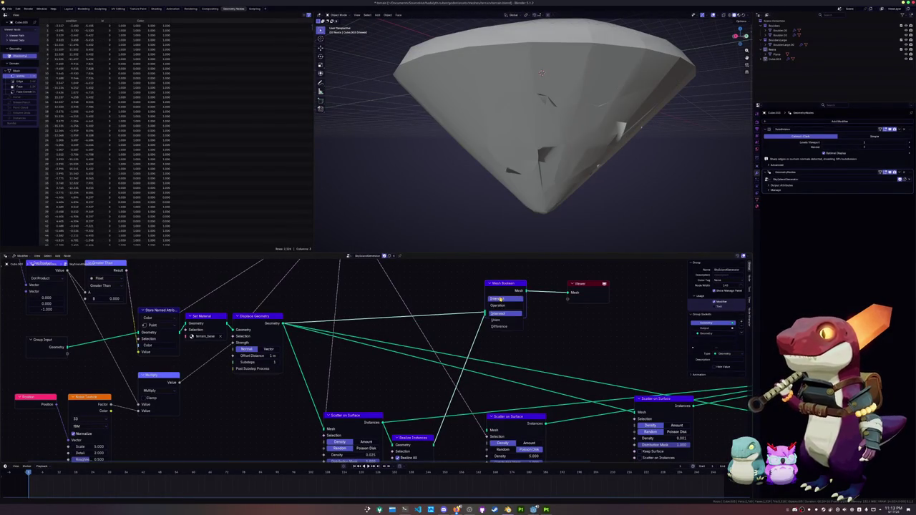
left_click(499, 326)
middle_click_drag(512, 231, 515, 222)
left_click(505, 307)
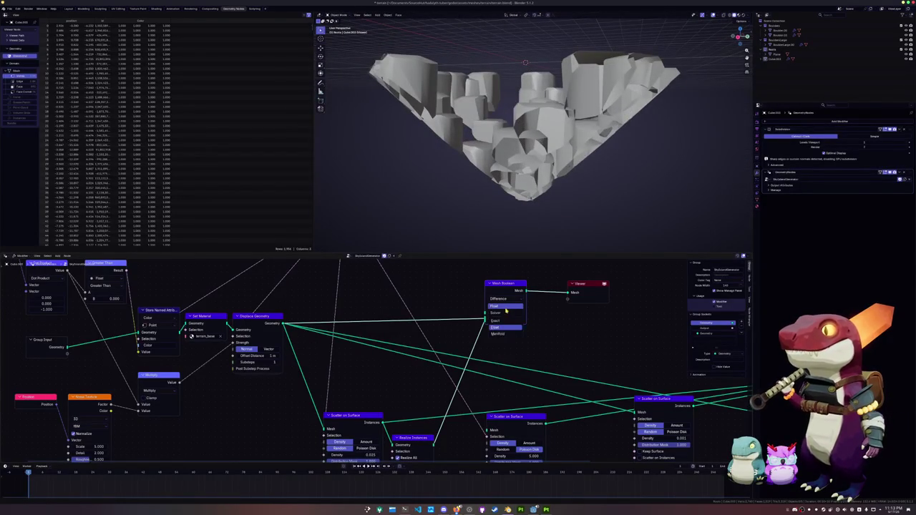
left_click(505, 333)
mouse_move(540, 198)
middle_mouse_down()
mouse_move(518, 98)
mouse_move(562, 130)
mouse_move(463, 189)
mouse_move(525, 205)
mouse_move(533, 218)
middle_mouse_up()
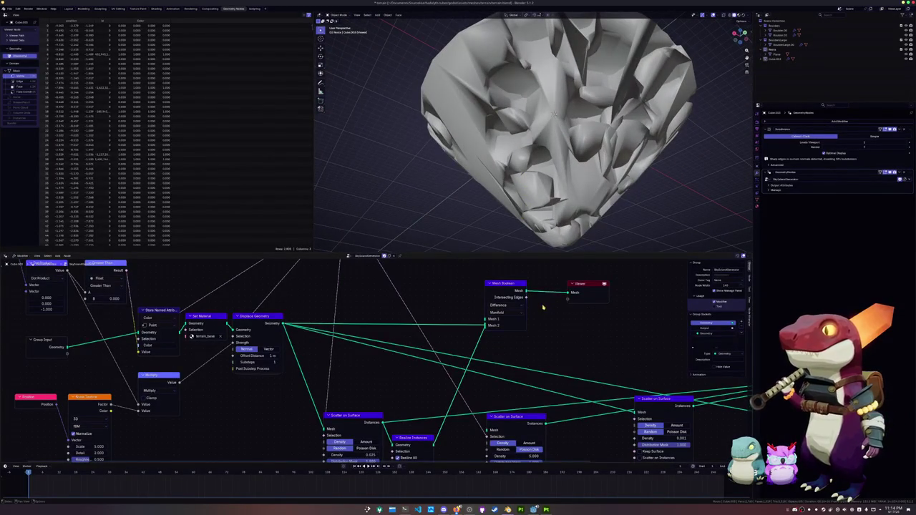
Step: Feed the scattered rocks into Mesh 2 and set the solver back to Exact
scroll(543, 307, "down", 2)
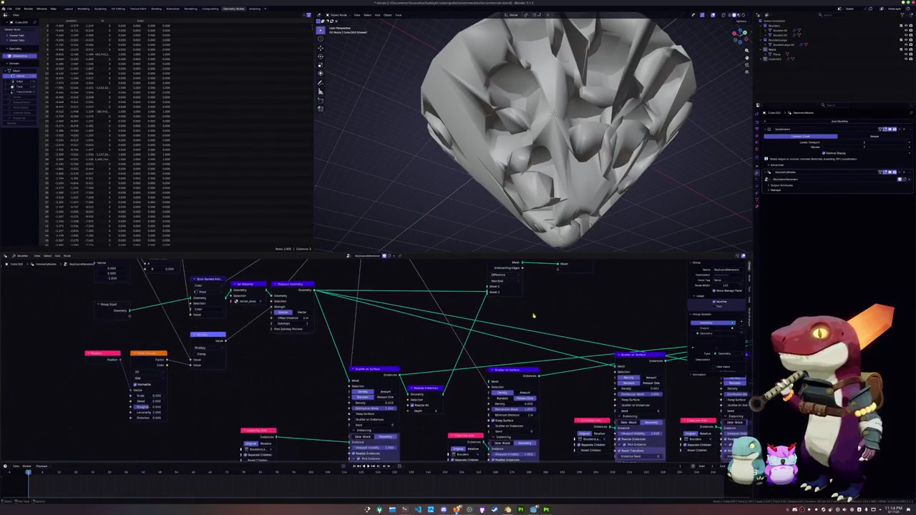
left_click_drag(400, 375, 488, 293)
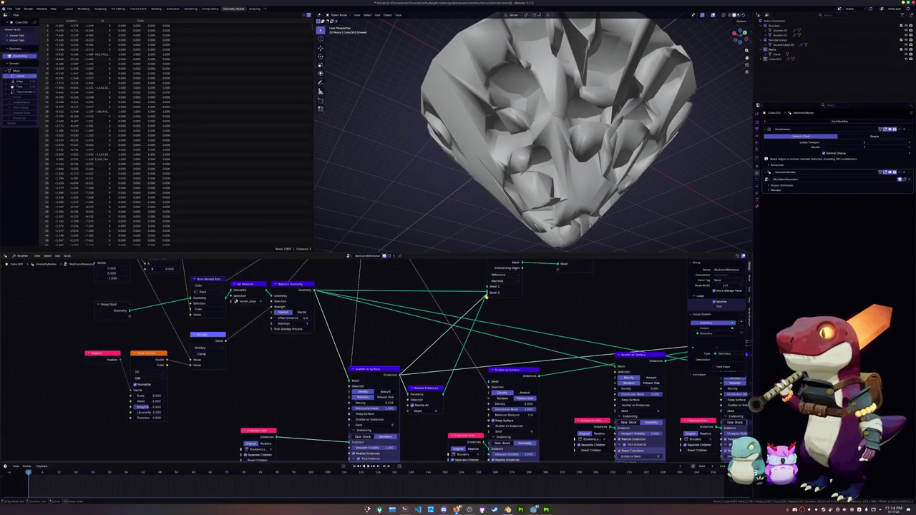
left_click_drag(451, 375, 438, 385)
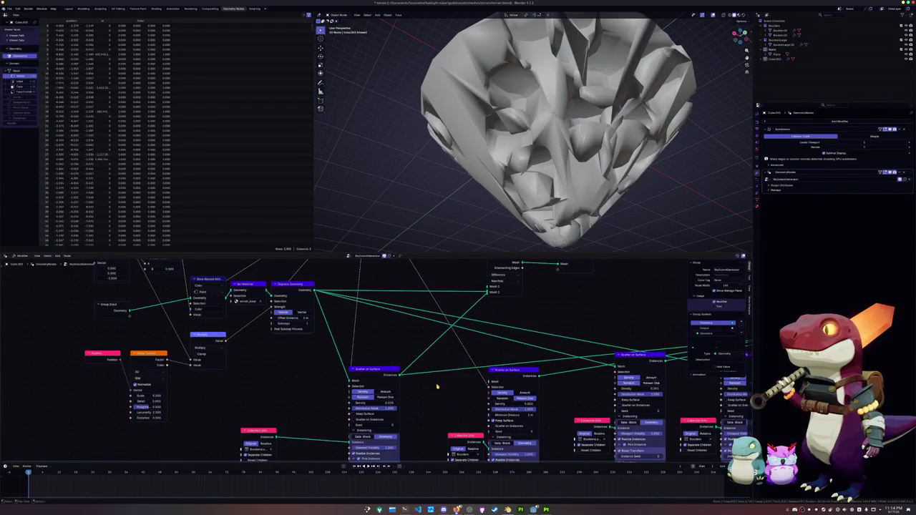
middle_click_drag(526, 239, 526, 249)
left_click(504, 283)
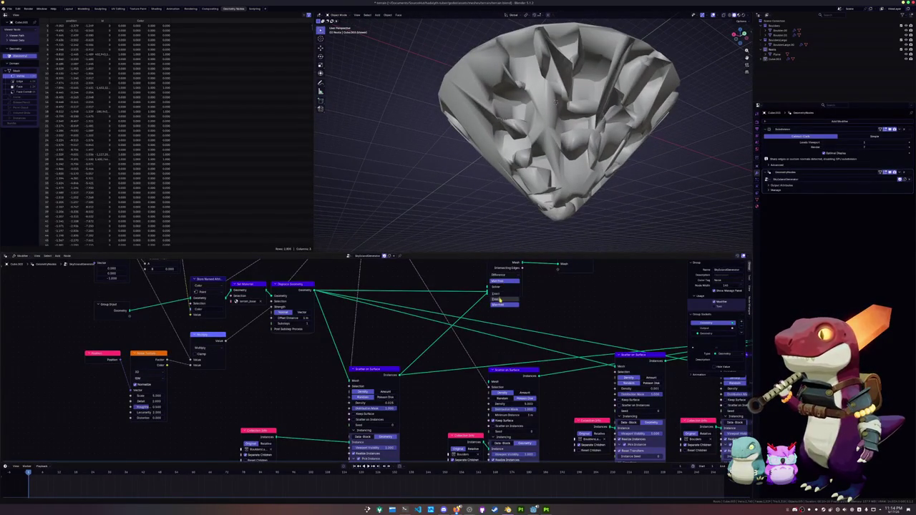
middle_click_drag(498, 300, 483, 321)
left_click(492, 299)
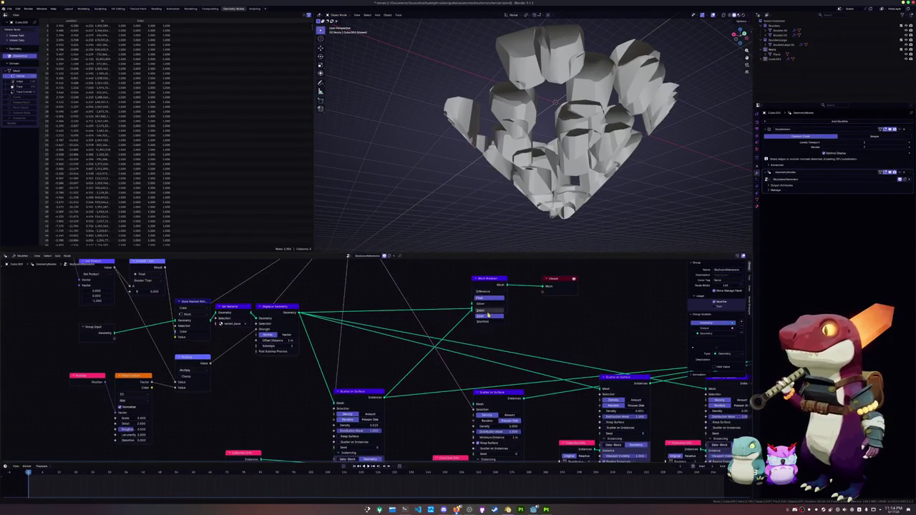
left_click(490, 311)
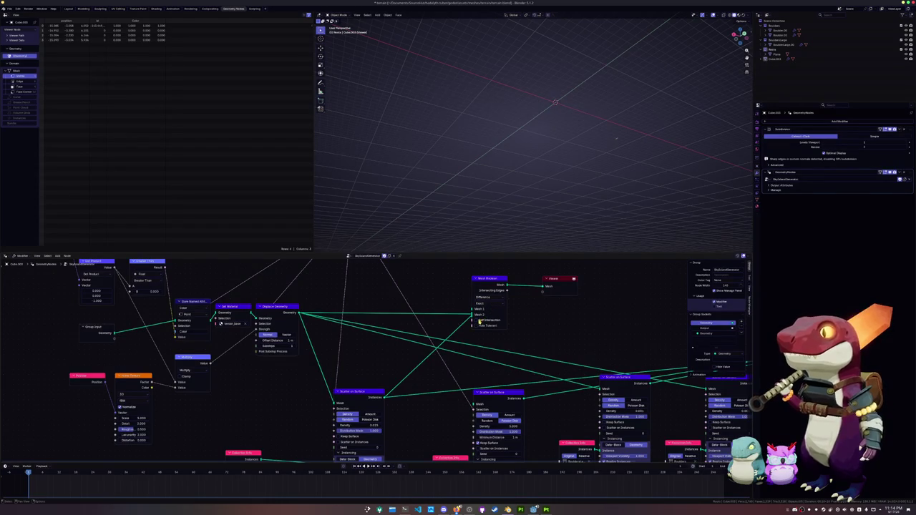
Step: Enable Self Intersection on the Mesh Boolean and inspect the carved mesh
left_click(479, 320)
mouse_move(494, 179)
middle_mouse_down()
mouse_move(372, 186)
mouse_move(419, 192)
mouse_move(401, 192)
middle_mouse_up()
middle_click_drag(420, 223, 422, 229)
scroll(433, 344, "down", 2)
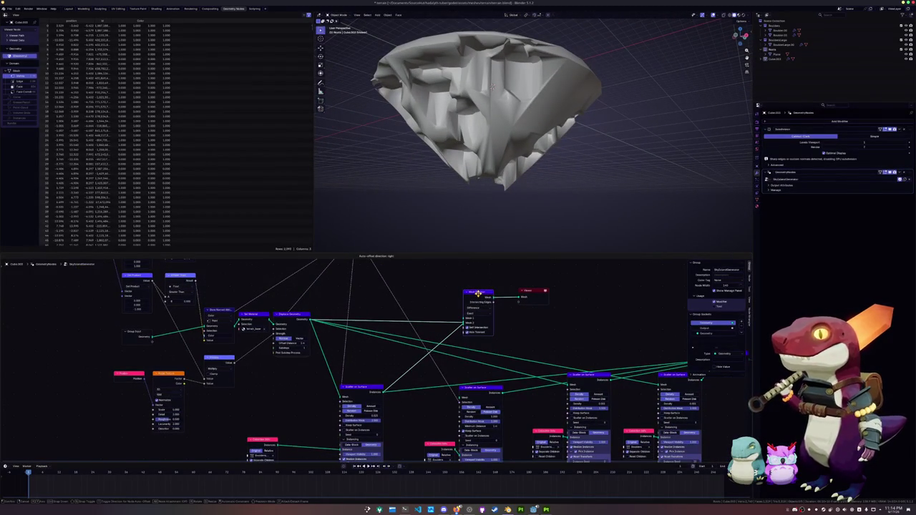
scroll(475, 296, "up", 1)
middle_click_drag(337, 334, 402, 344)
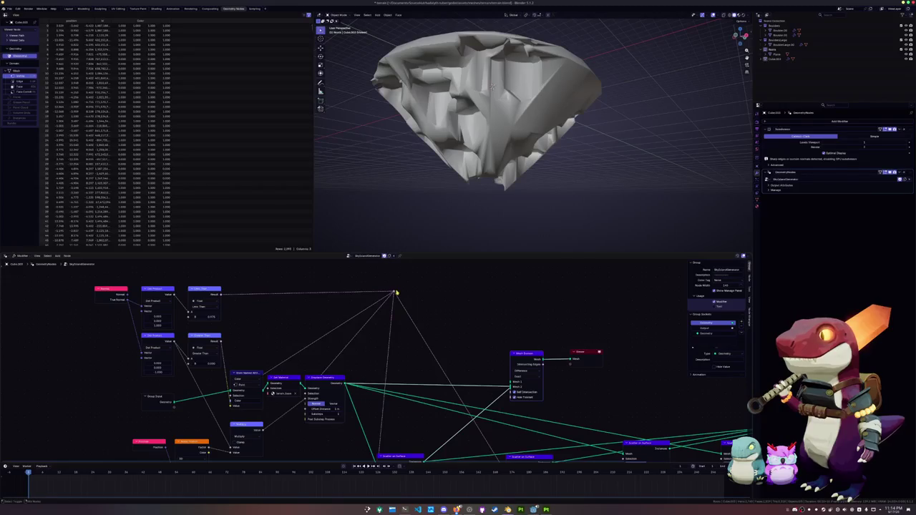
middle_click_drag(444, 201, 453, 211)
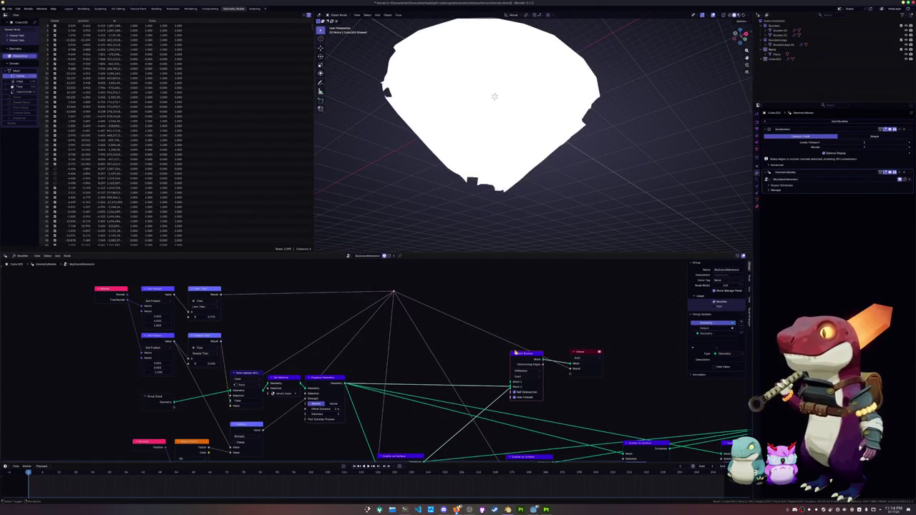
Step: Preview the Intersecting Edges field on the mesh, then delete the Mesh Boolean node
left_click(523, 354, "ctrl+shift")
mouse_move(489, 252)
middle_mouse_down()
mouse_move(373, 227)
mouse_move(350, 239)
mouse_move(406, 202)
mouse_move(336, 206)
middle_mouse_up()
mouse_move(494, 143)
middle_mouse_down()
mouse_move(472, 164)
mouse_move(501, 143)
middle_mouse_up()
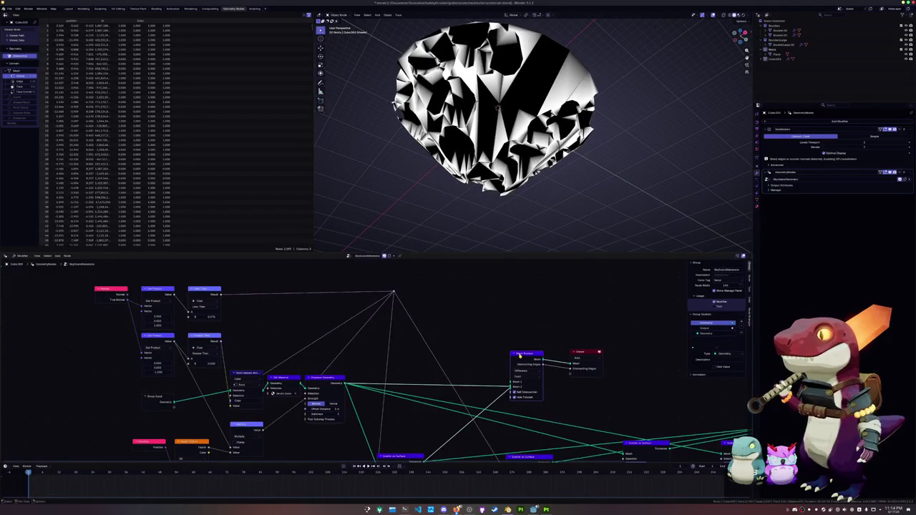
key("x")
scroll(430, 365, "down", 3, "shift")
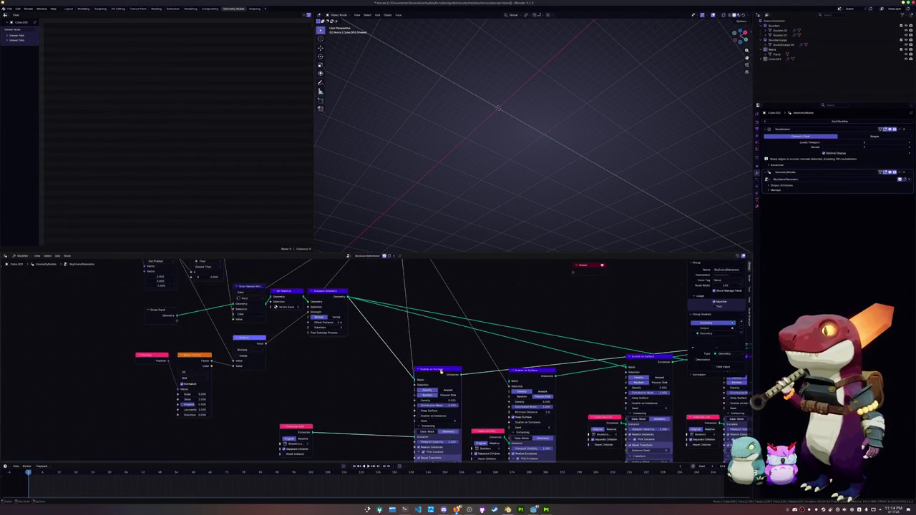
Step: Undo six times past the Mesh Boolean, Viewer and scatter relinking, then recentre the node graph
key("ctrl+z")
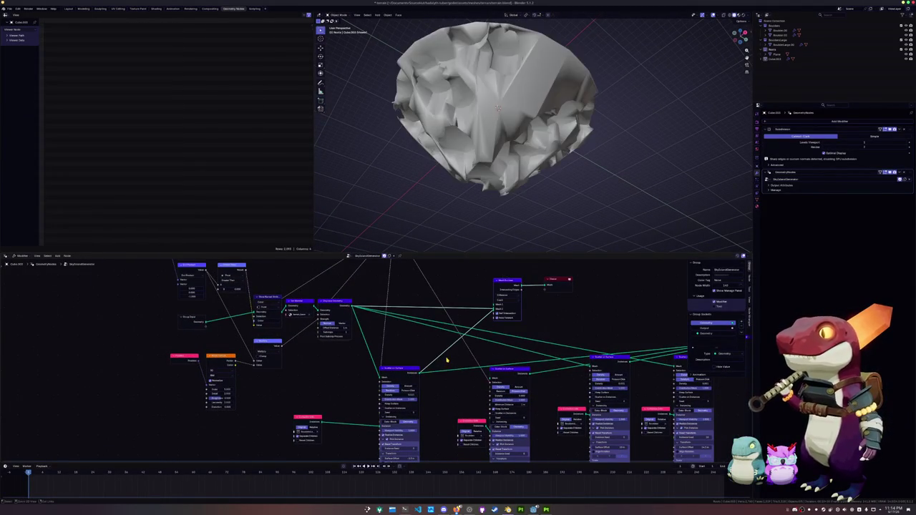
key("ctrl+z")
key("ctrl+z")
key("ctrl+z")
key("ctrl+z")
key("ctrl+z")
key("ctrl+z")
key("ctrl+z")
key("ctrl+z")
key("ctrl+z")
key("ctrl+z")
key("ctrl+z")
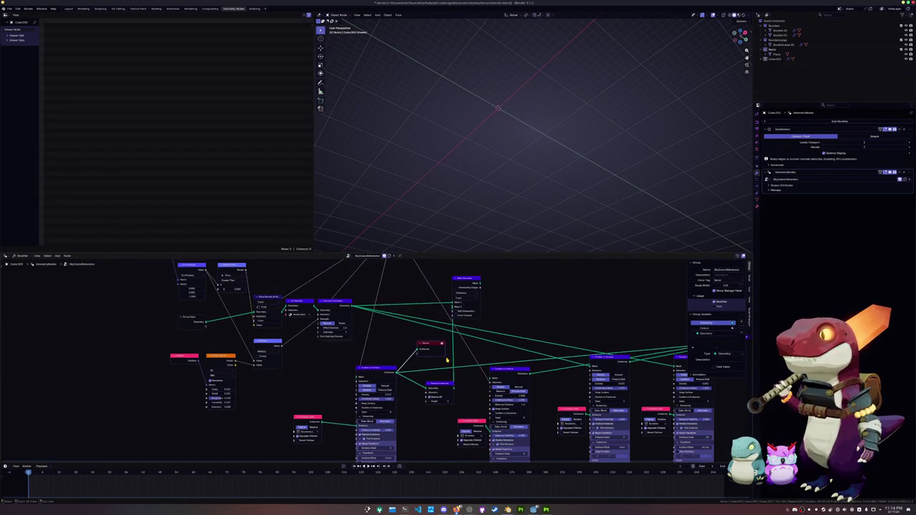
key("ctrl+z")
key("ctrl+z")
key("ctrl+z")
key("ctrl+z")
key("ctrl+z")
key("ctrl+z")
key("ctrl+z")
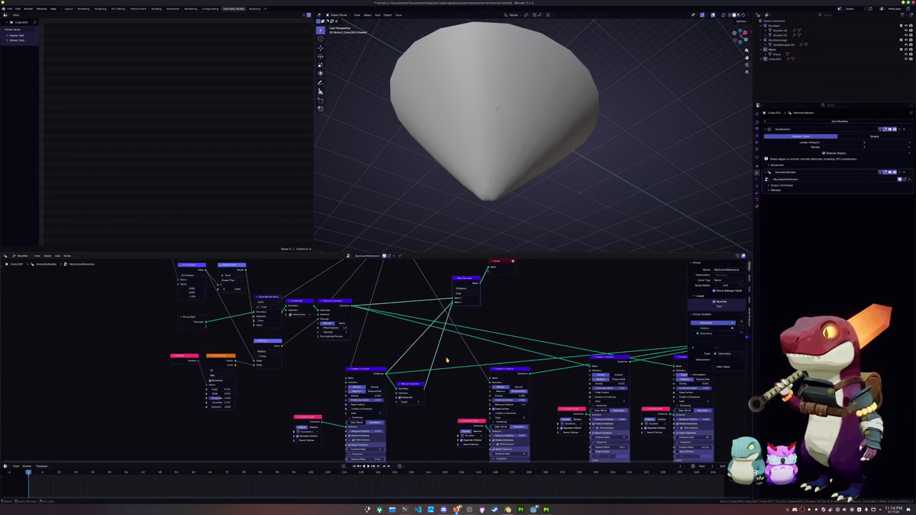
key("ctrl+z")
key("ctrl+z")
key("ctrl+z")
key("ctrl+z")
key("ctrl+z")
key("ctrl+z")
key("ctrl+z")
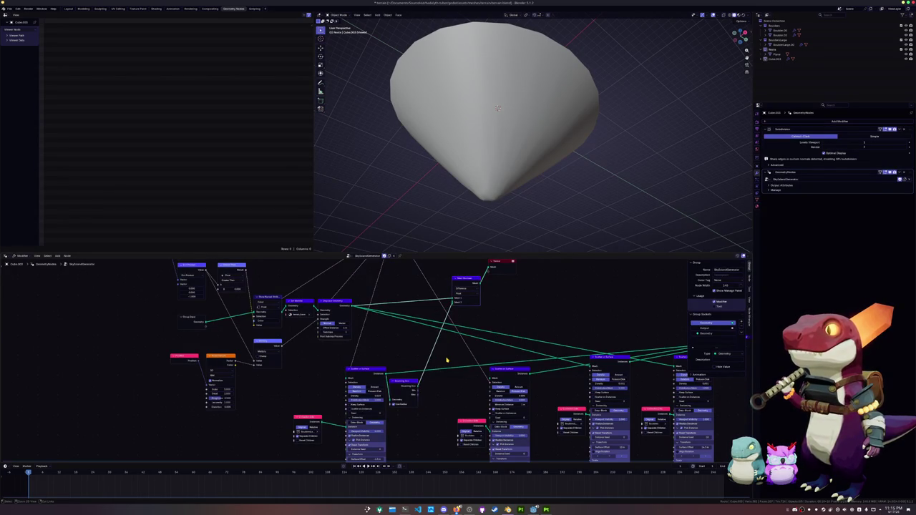
key("ctrl+z")
key("ctrl+z")
key("ctrl+z")
key("ctrl+z")
key("ctrl+z")
key("ctrl+z")
key("ctrl+z")
key("ctrl+z")
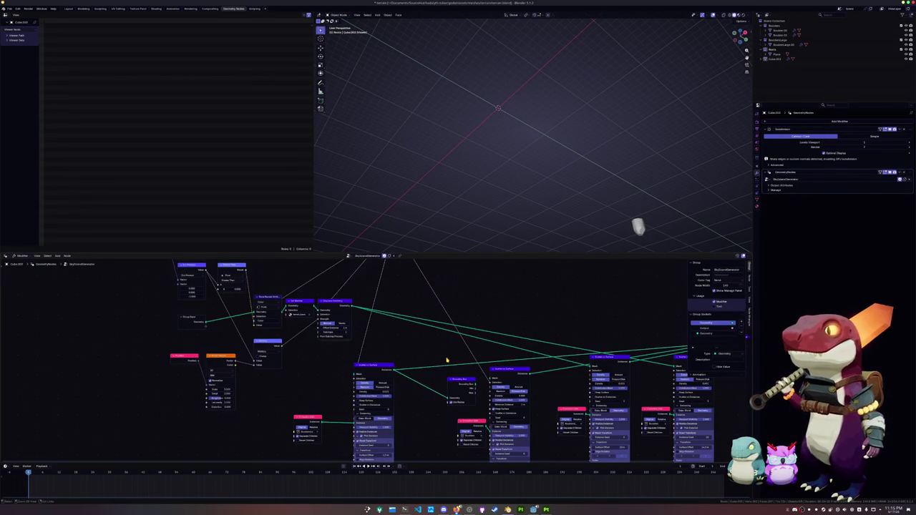
key("ctrl+z")
key("ctrl+z")
key("ctrl+z")
key("ctrl+z")
key("ctrl+z")
key("ctrl+z")
key("ctrl+z")
key("ctrl+z")
key("ctrl+z")
key("ctrl+z")
key("ctrl+z")
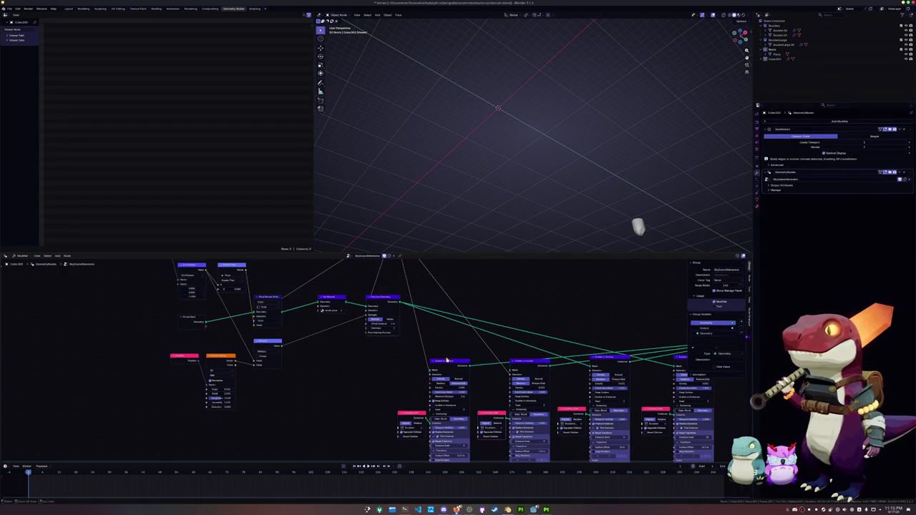
mouse_move(522, 317)
middle_mouse_down()
mouse_move(429, 360)
mouse_move(409, 348)
mouse_move(474, 337)
middle_mouse_up()
scroll(475, 336, "down", 1)
scroll(464, 310, "down", 1)
scroll(475, 319, "down", 1)
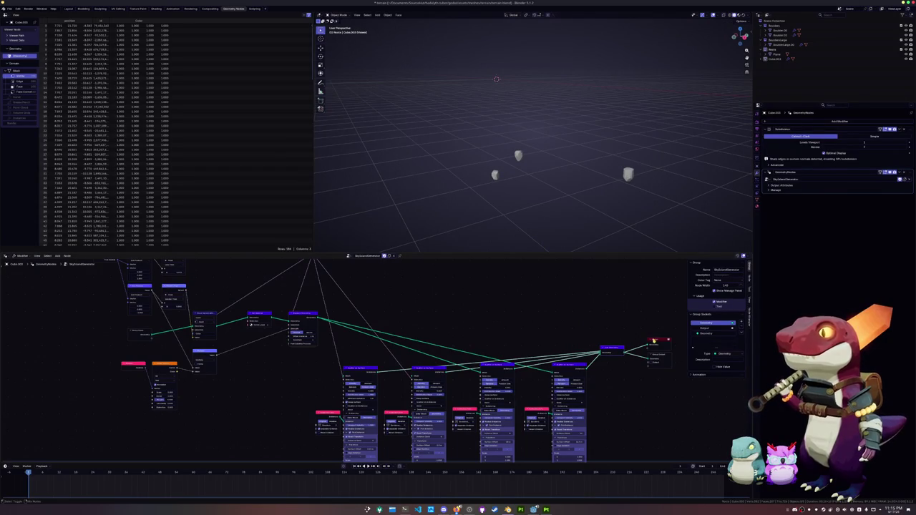
middle_click_drag(319, 325, 381, 334)
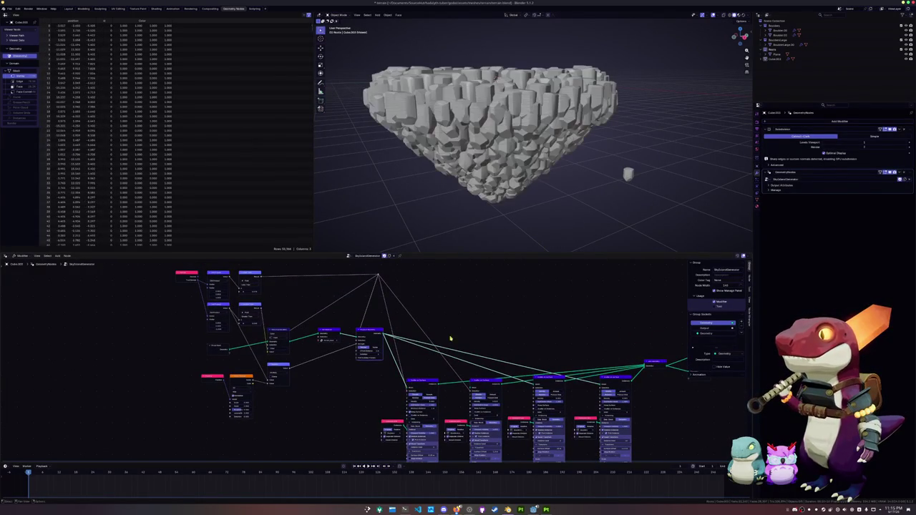
Step: Select the rocky island, switch to the Layout workspace and enter Edit Mode on its mesh
left_click(483, 181)
mouse_move(484, 181)
middle_mouse_down()
mouse_move(493, 203)
mouse_move(445, 169)
mouse_move(465, 179)
middle_mouse_up()
scroll(493, 202, "down", 3)
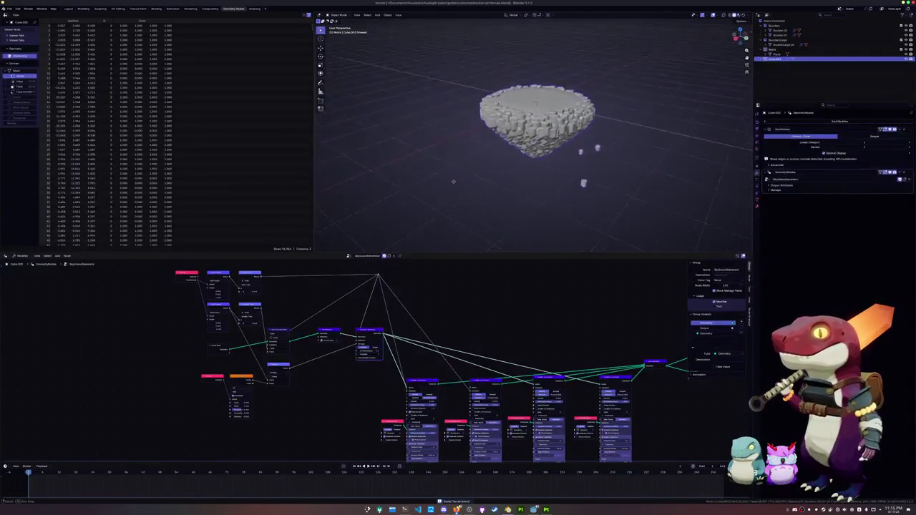
scroll(470, 179, "up", 2)
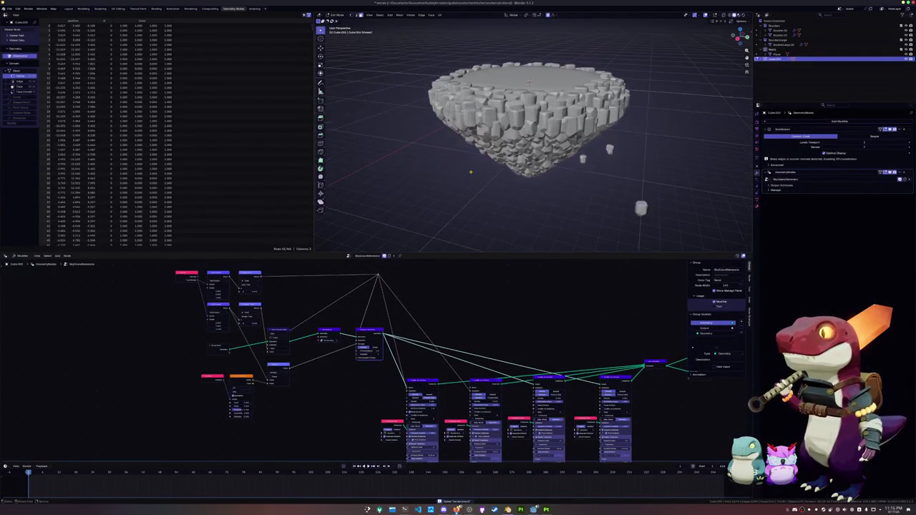
key("Tab")
mouse_move(471, 166)
middle_mouse_down()
mouse_move(470, 191)
mouse_move(461, 178)
middle_mouse_up()
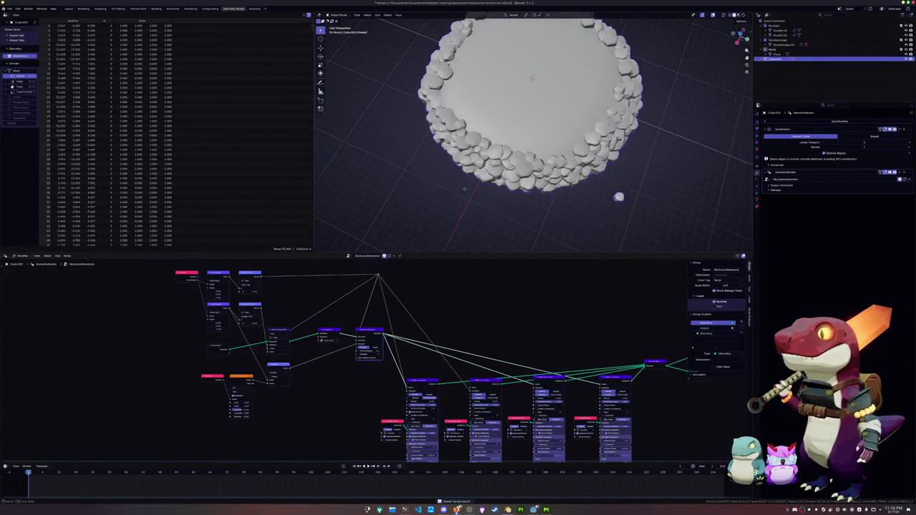
key("Tab")
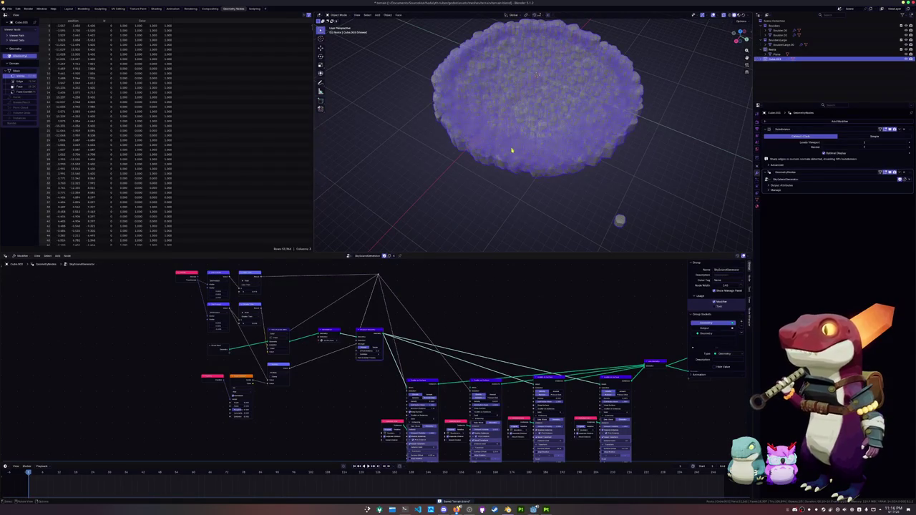
left_click(70, 8)
key("Tab")
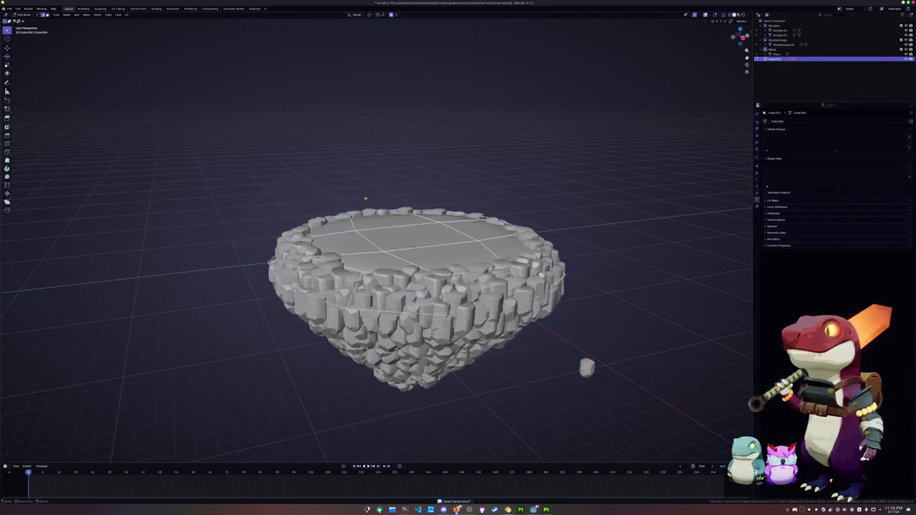
Step: Crease the selected edge loop around the island's side with Shift+E
left_click(411, 315, "alt")
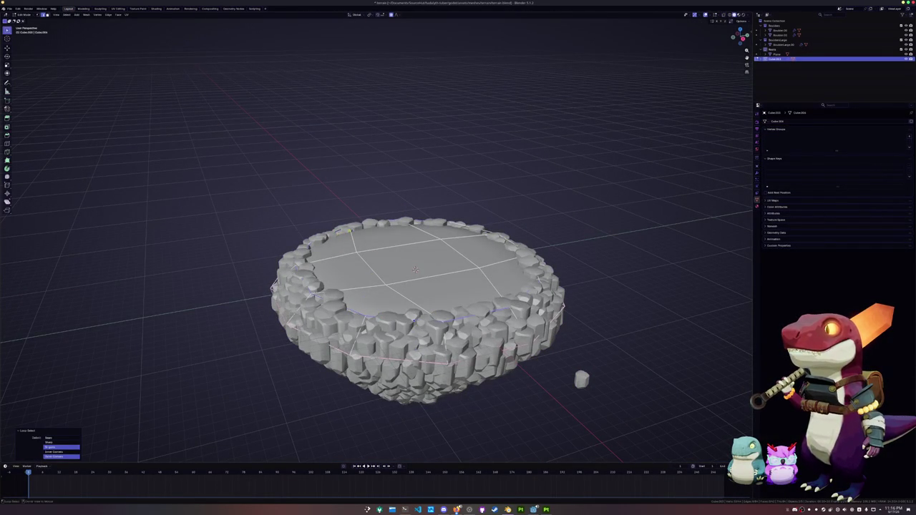
middle_click_drag(423, 286, 422, 258)
middle_click_drag(587, 277, 567, 240, "shift")
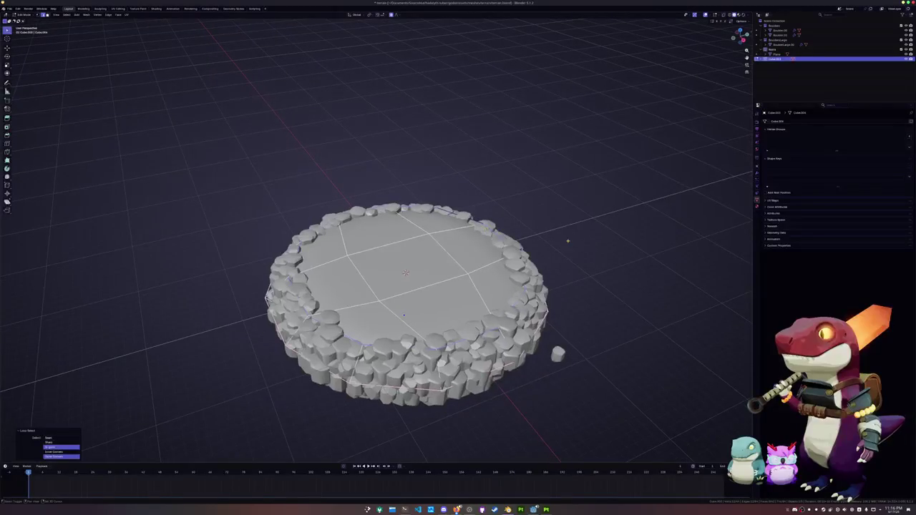
key("shift+e")
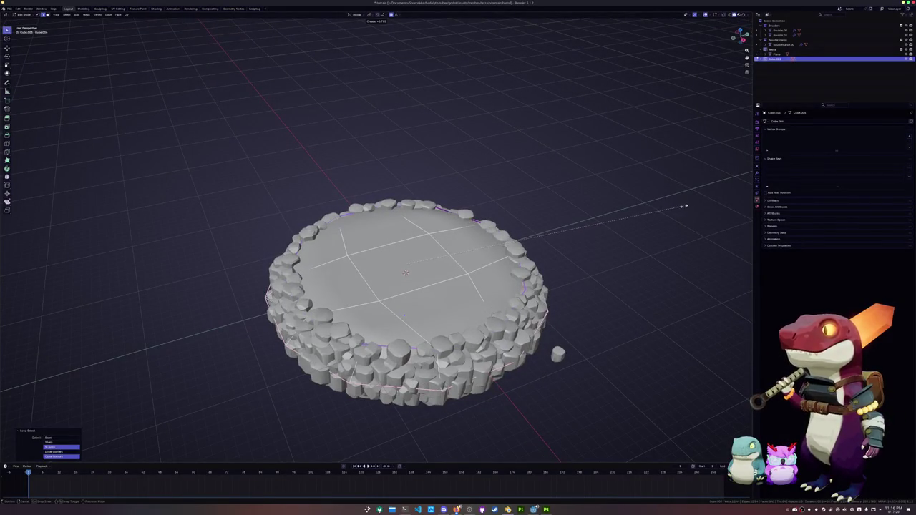
left_click(580, 237)
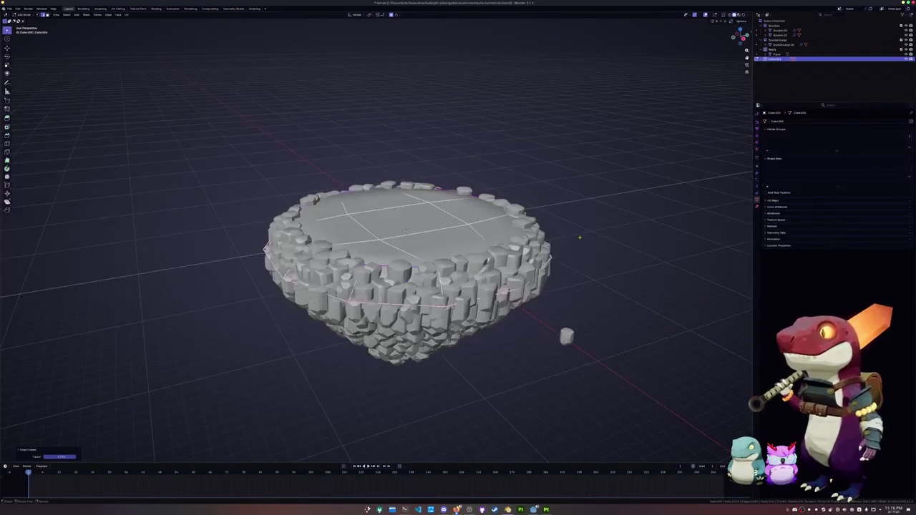
scroll(580, 237, "up", 2)
mouse_move(629, 233)
middle_mouse_down()
mouse_move(601, 207)
mouse_move(601, 236)
middle_mouse_up()
key("Tab")
key("Tab")
middle_click_drag(375, 169, 375, 197)
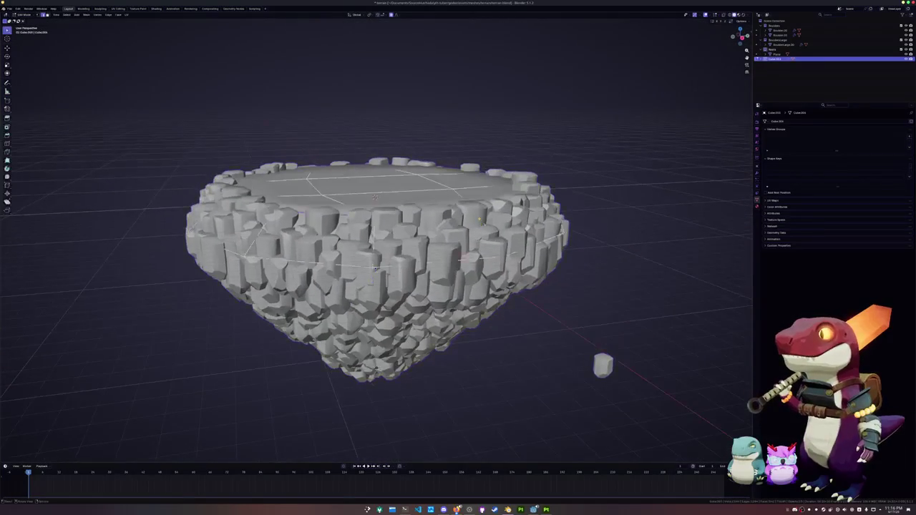
key("Tab")
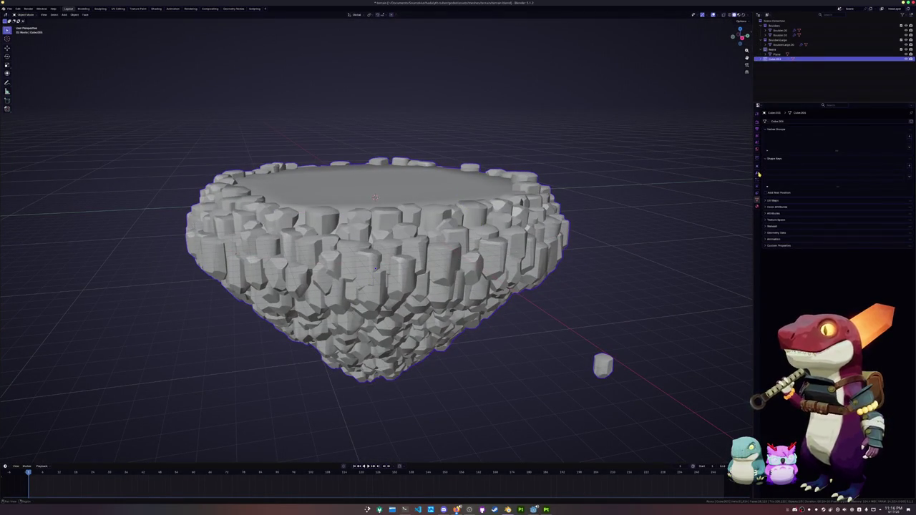
Step: Add a Smooth by Angle modifier to the island from the Modifiers tab
left_click(758, 174)
left_click(786, 123)
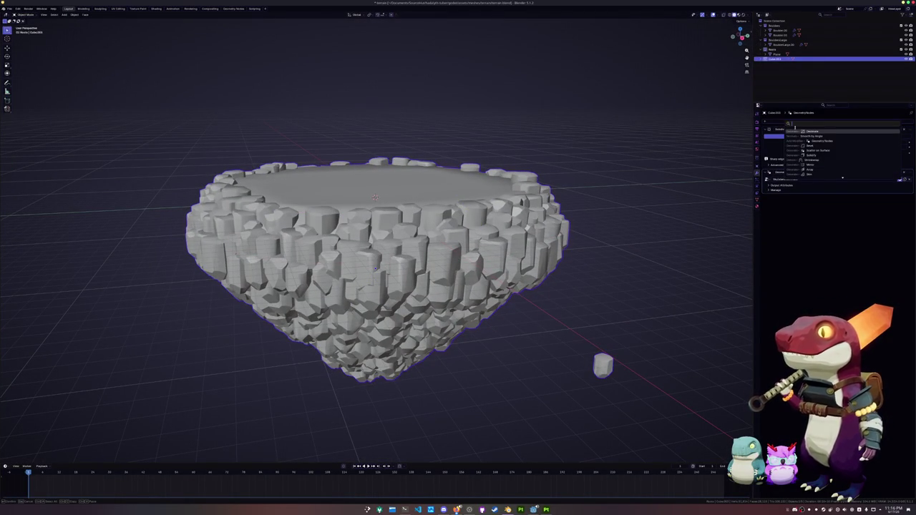
left_click(811, 135)
scroll(372, 272, "up", 5)
mouse_move(372, 272)
middle_mouse_down()
mouse_move(341, 368)
mouse_move(368, 321)
middle_mouse_up()
scroll(341, 368, "down", 3)
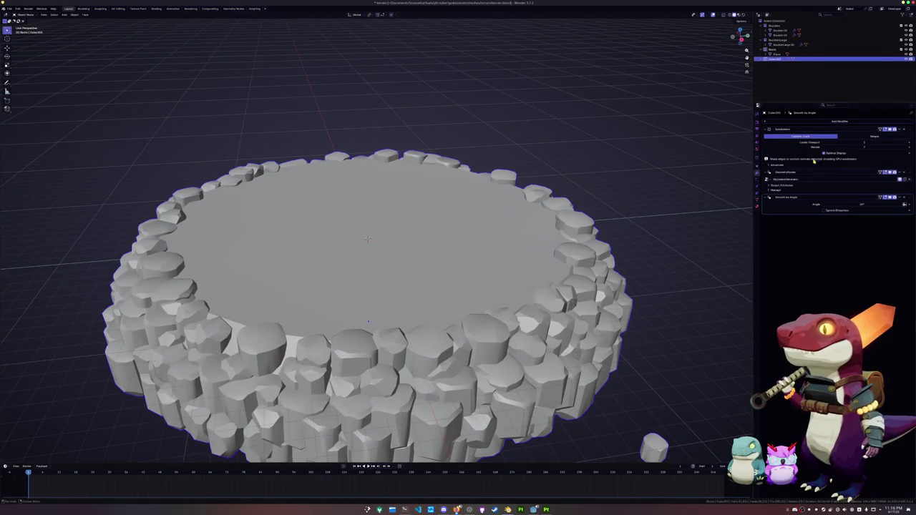
key("Tab")
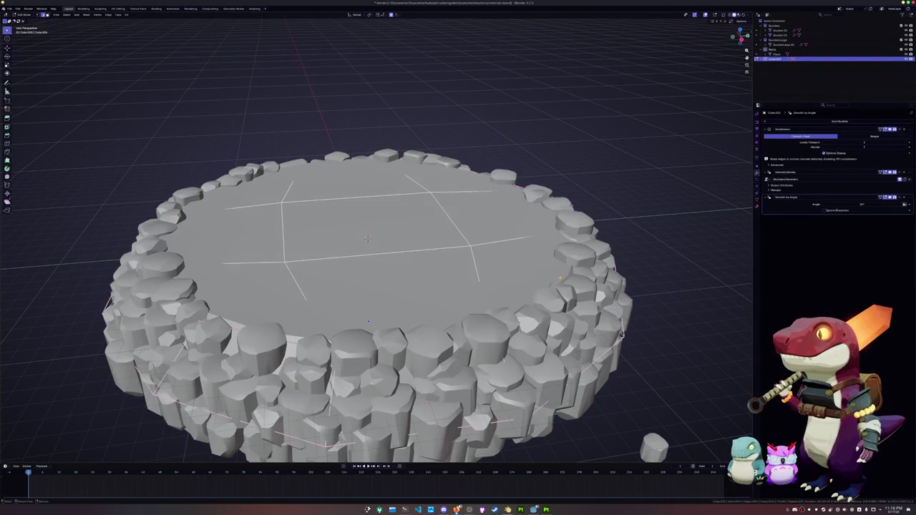
Step: Select the top rim edge loop in X-ray and bevel it to widen the rim
key("alt+z")
left_click(563, 288, "alt+shift")
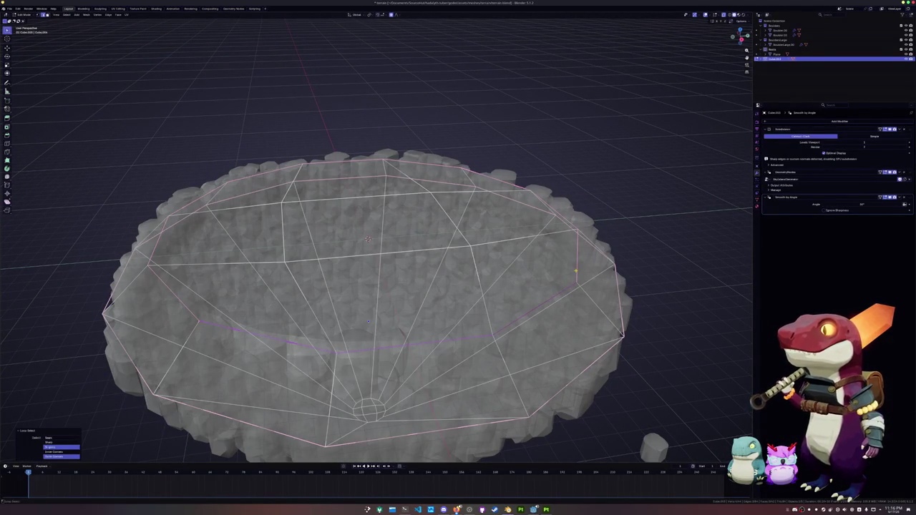
middle_click_drag(575, 271, 525, 244)
left_click(289, 197, "alt+shift")
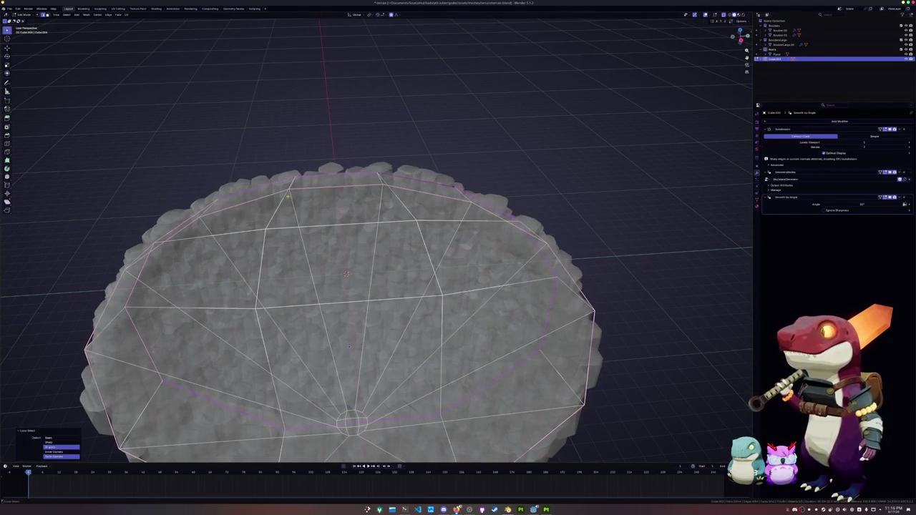
middle_click_drag(349, 346, 393, 290)
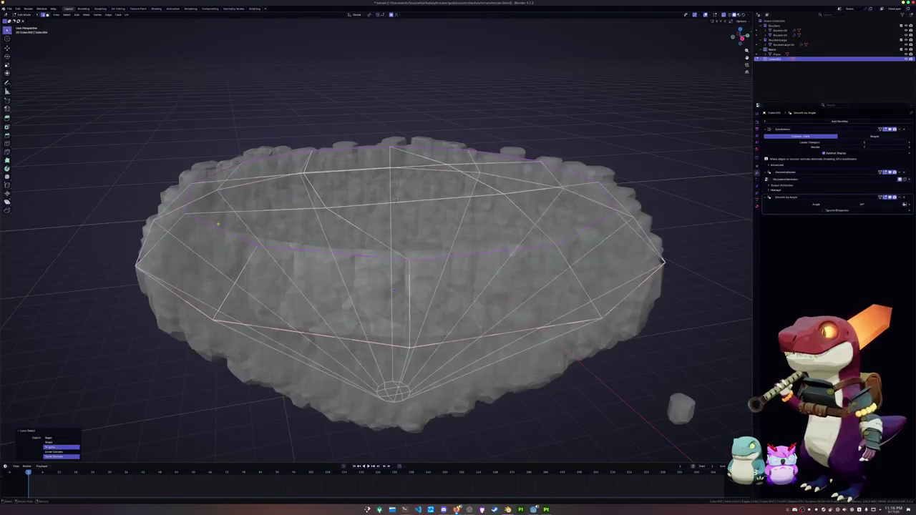
key("alt+z")
key("ctrl+b")
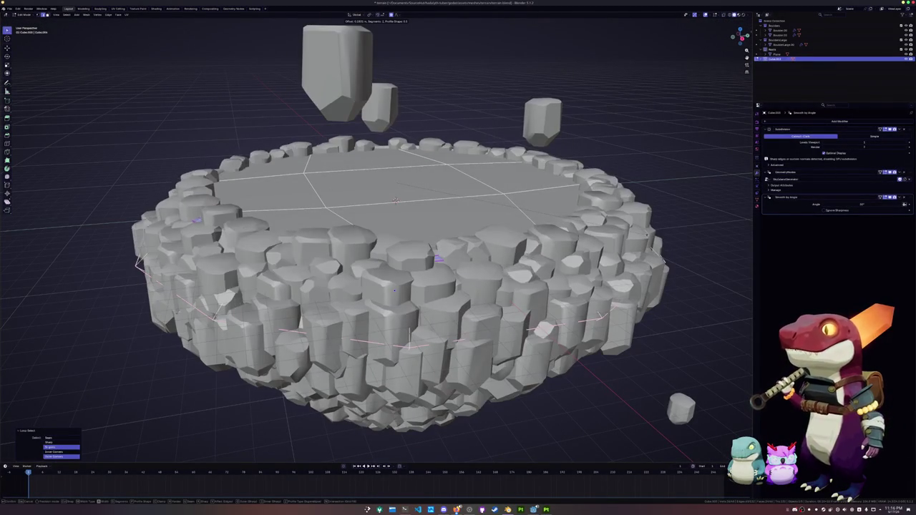
left_click(404, 261)
Step: Inspect the beveled rim in object mode, then go back into edit mode
key("Tab")
mouse_move(404, 261)
middle_mouse_down()
mouse_move(512, 264)
mouse_move(458, 206)
mouse_move(567, 183)
mouse_move(629, 156)
mouse_move(572, 190)
mouse_move(706, 174)
middle_mouse_up()
key("Tab")
key("Tab")
scroll(608, 165, "up", 3)
key("Tab")
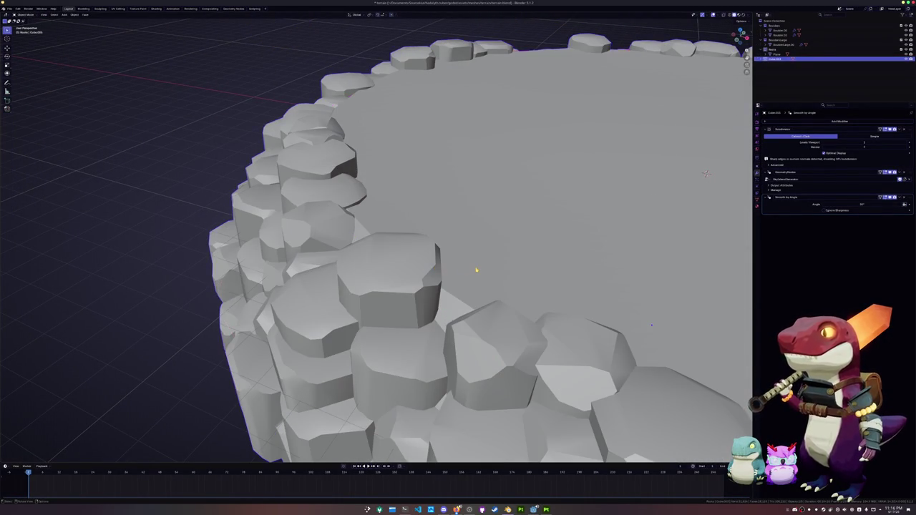
scroll(554, 203, "down", 5)
Step: Select the flat top faces of the island, undoing an accidental extrusion
key("alt+z")
key("alt+z")
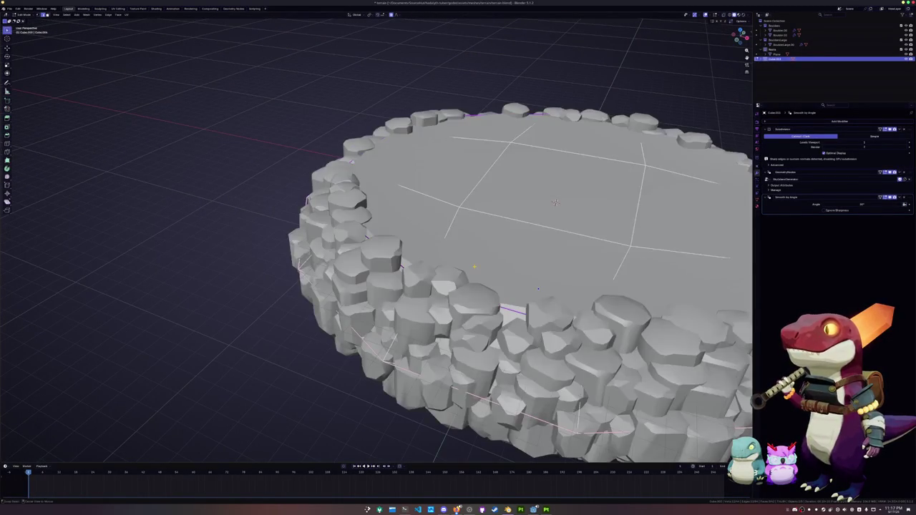
middle_click_drag(554, 204, 408, 221)
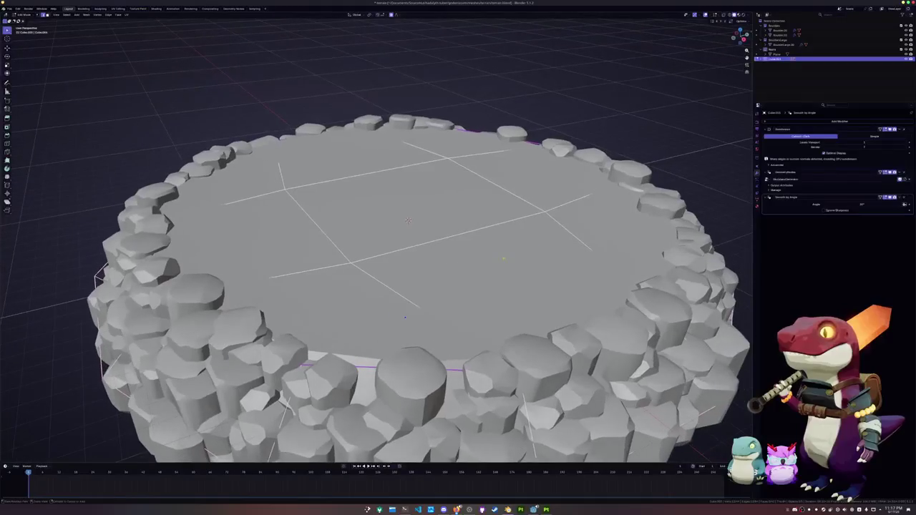
scroll(408, 220, "up", 3)
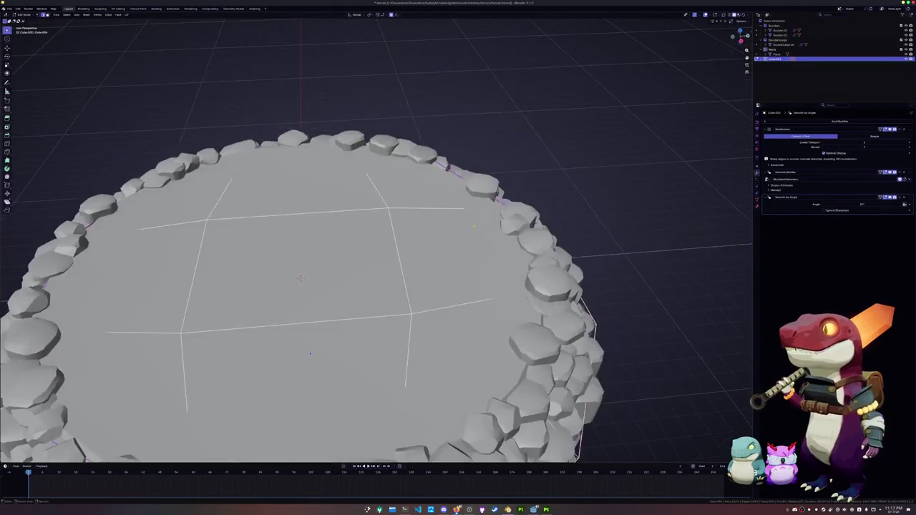
left_click(432, 257)
key("e")
key("ctrl+z")
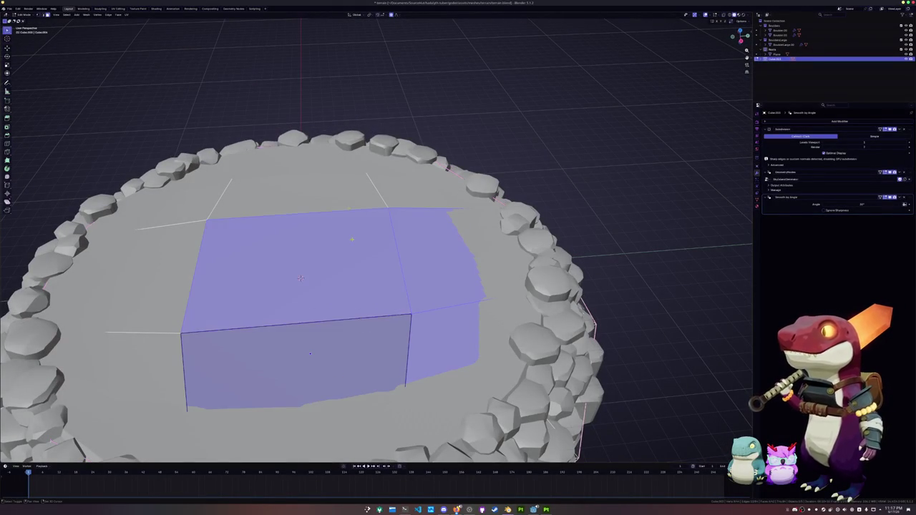
key("ctrl+z")
key("ctrl+z")
Step: Inset the selected top faces of the island
scroll(300, 278, "down", 2)
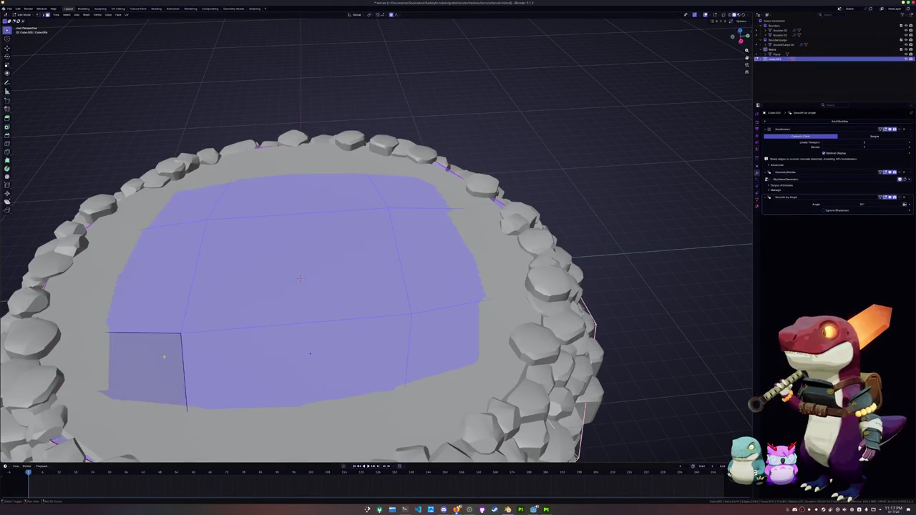
middle_click_drag(301, 278, 363, 220)
key("alt+z")
key("alt+z")
key("alt+z")
key("alt+z")
key("s")
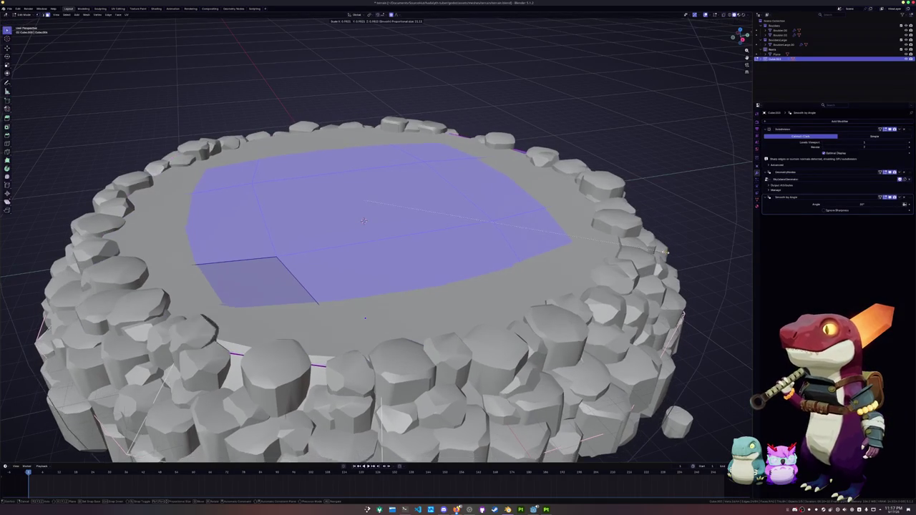
scroll(364, 221, "up", 5)
scroll(364, 221, "up", 5)
key("Escape")
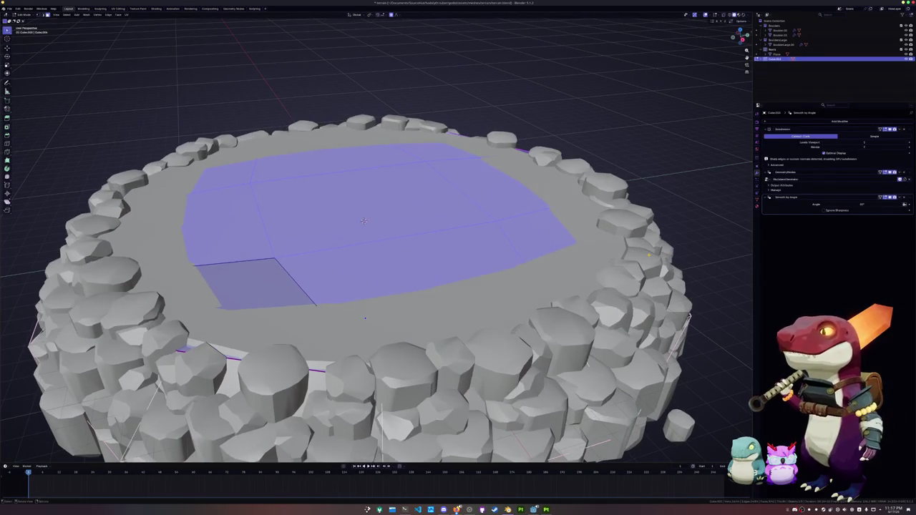
key("s")
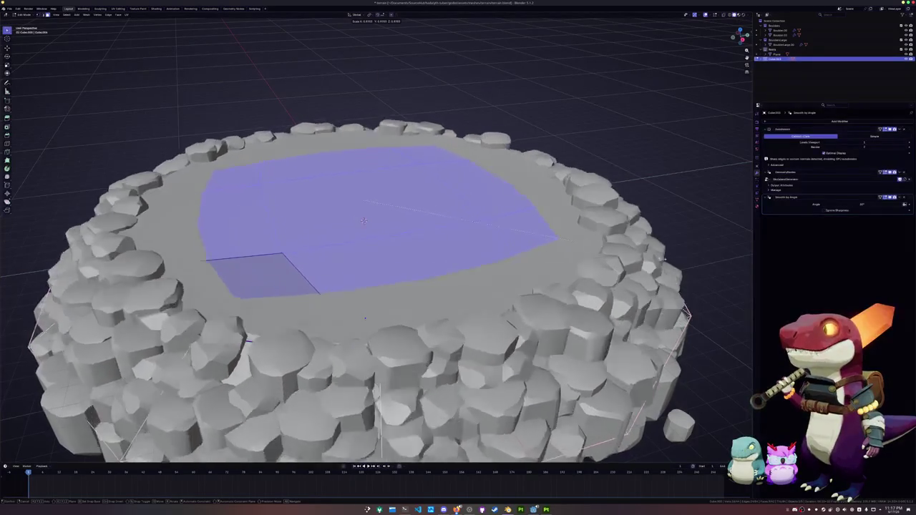
key("Escape")
key("i")
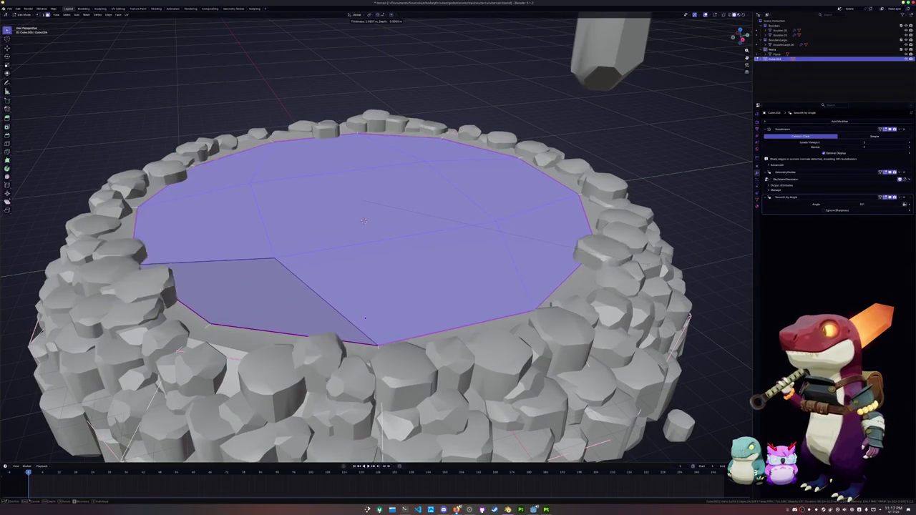
left_click(364, 220)
Step: Crease the edge loop around the inset top
key("alt+z")
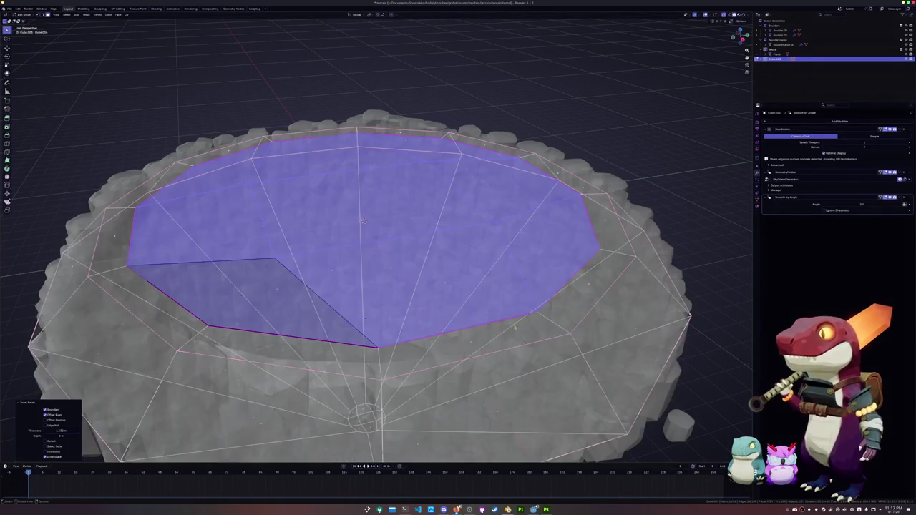
left_click(364, 220, "alt")
key("shift+e")
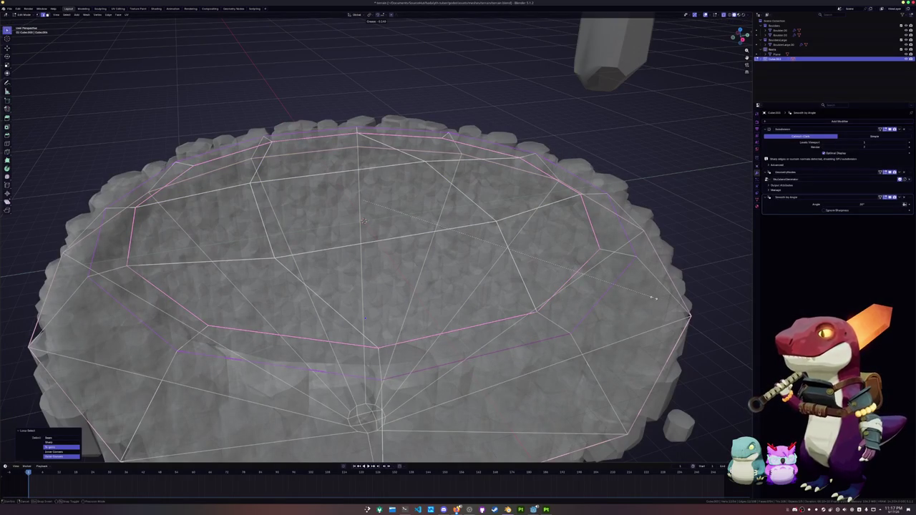
left_click(653, 298)
key("Tab")
key("alt+z")
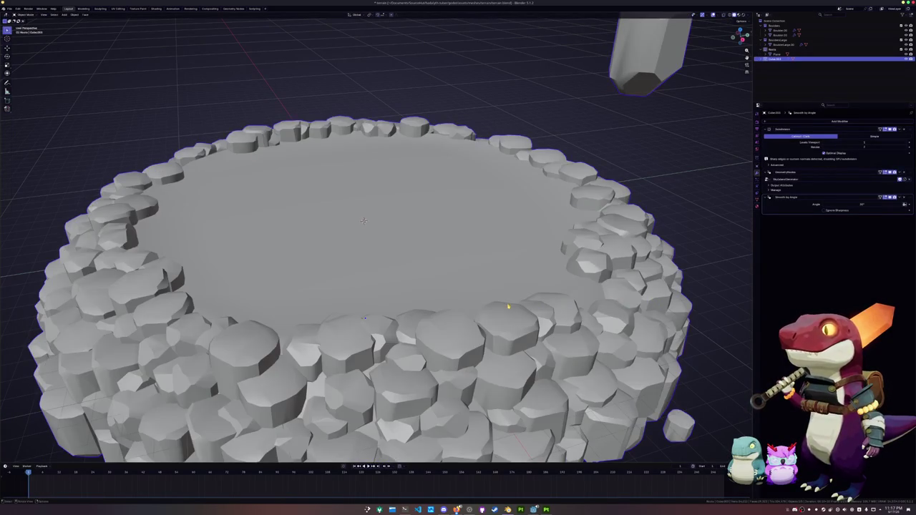
Step: Mark the lower edge loop of the rock base rim as sharp
key("Tab")
key("alt+z")
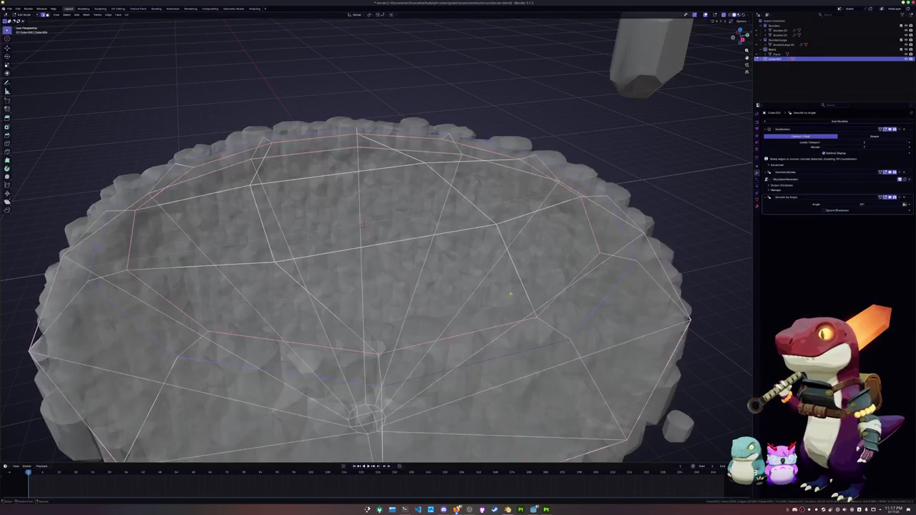
left_click(564, 289, "alt")
middle_click_drag(430, 250, 444, 300)
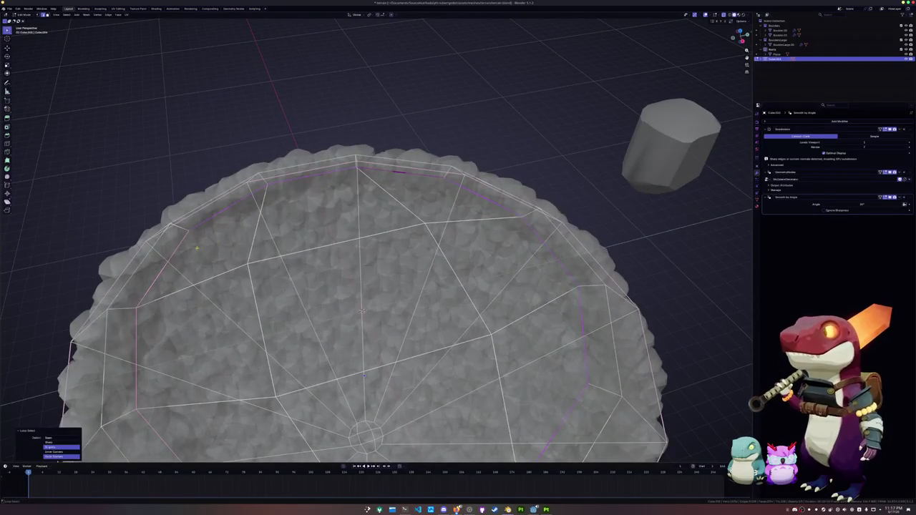
middle_click_drag(168, 261, 329, 251)
key("alt+z")
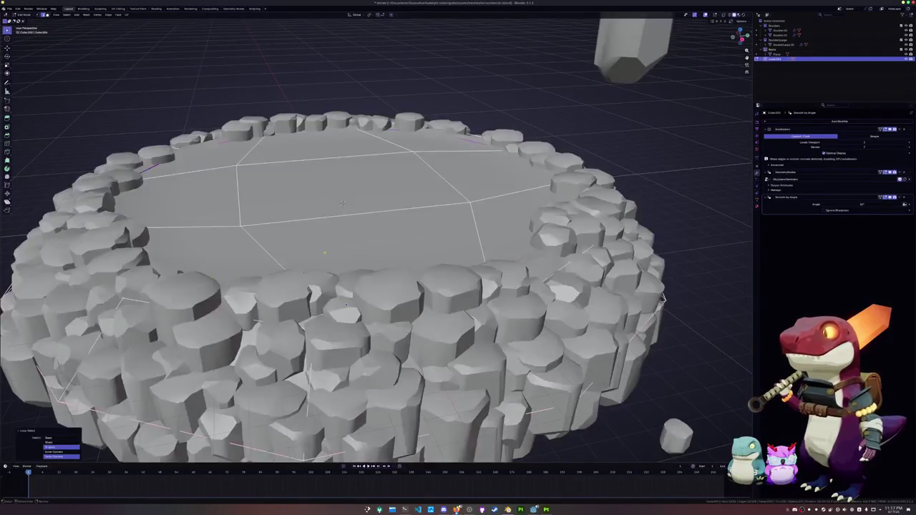
right_click(329, 251)
left_click(329, 344)
key("Tab")
Step: Select the large top face of the base, then return to object mode
mouse_move(343, 203)
middle_mouse_down()
mouse_move(316, 237)
mouse_move(228, 168)
middle_mouse_up()
key("Tab")
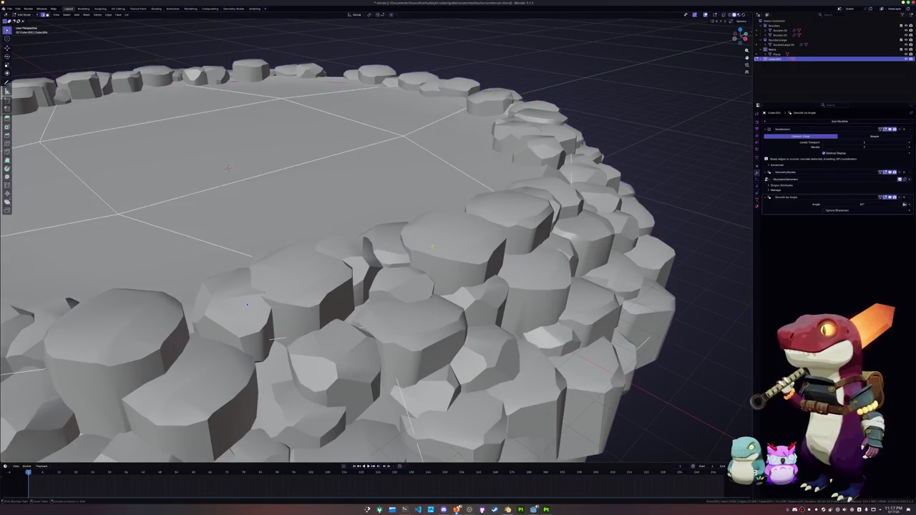
left_click(228, 168)
key("Tab")
scroll(228, 168, "down", 5)
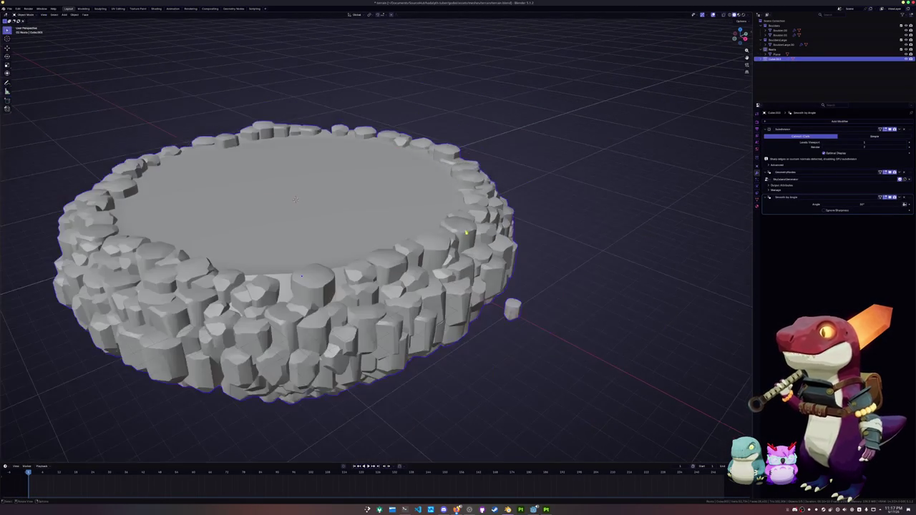
Step: Adjust viewport shading and extend the face selection to the lower ring
middle_click_drag(228, 168, 456, 232)
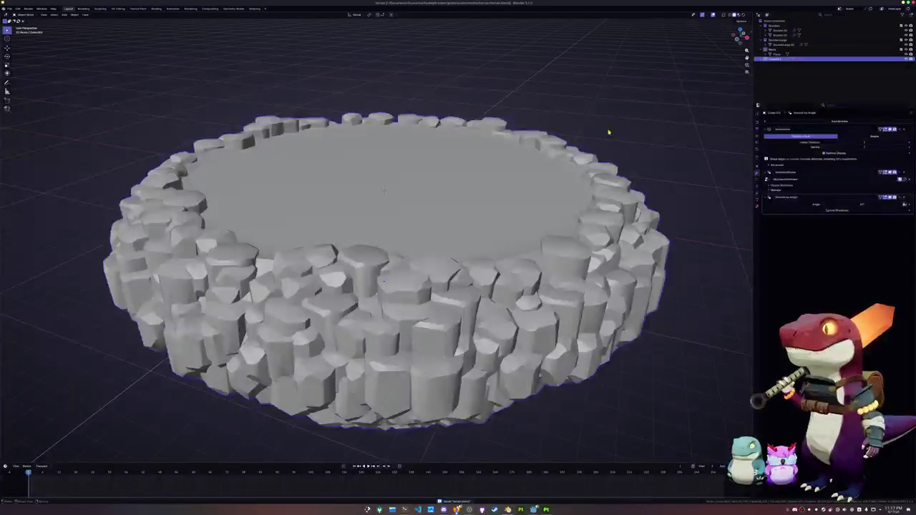
left_click(749, 15)
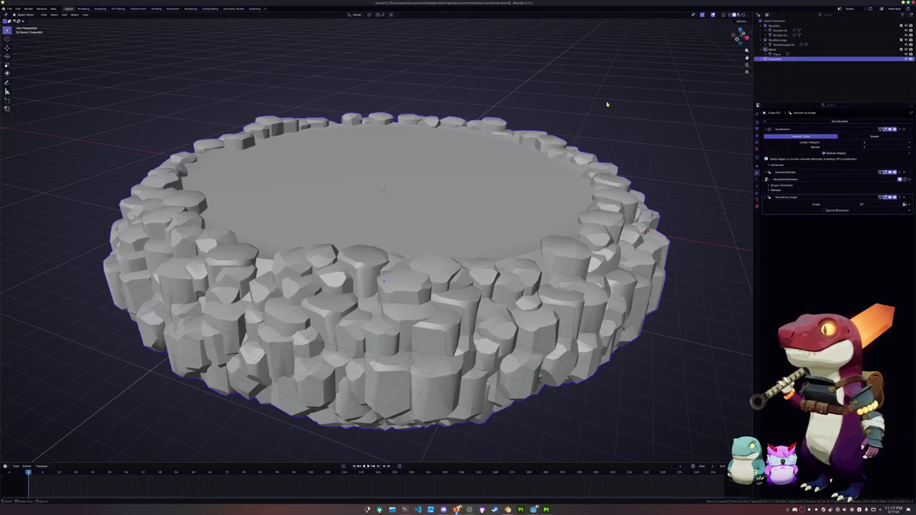
key("Tab")
key("Tab")
middle_click_drag(538, 250, 536, 255)
key("Tab")
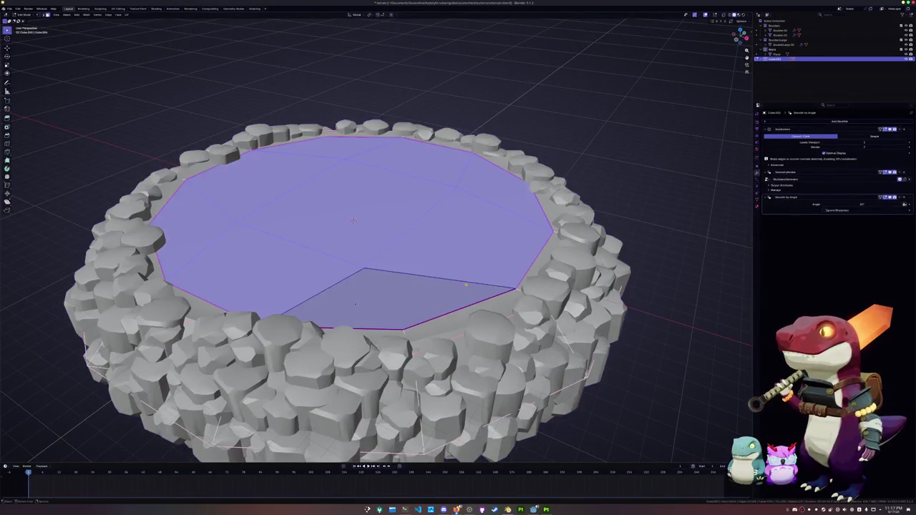
key("ctrl+l")
right_click(497, 324)
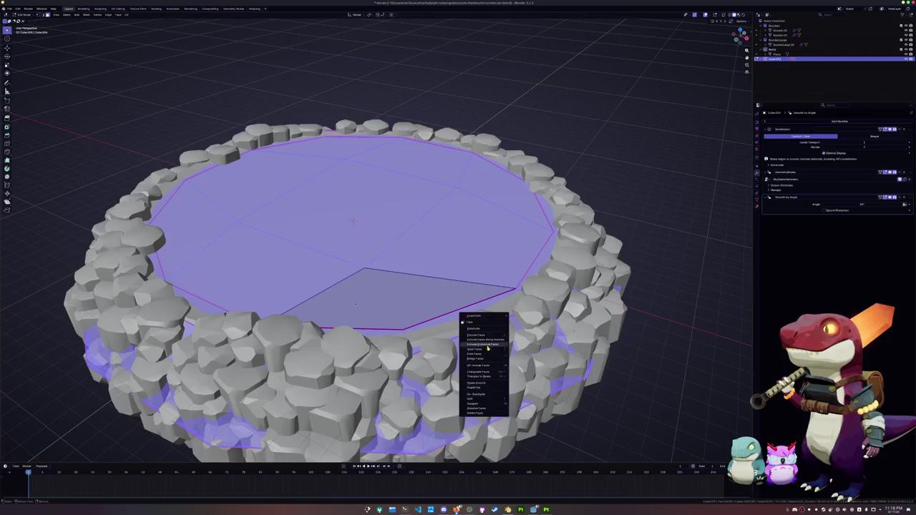
key("Tab")
mouse_move(623, 324)
middle_mouse_down()
mouse_move(573, 299)
mouse_move(332, 306)
mouse_move(344, 267)
mouse_move(444, 269)
middle_mouse_up()
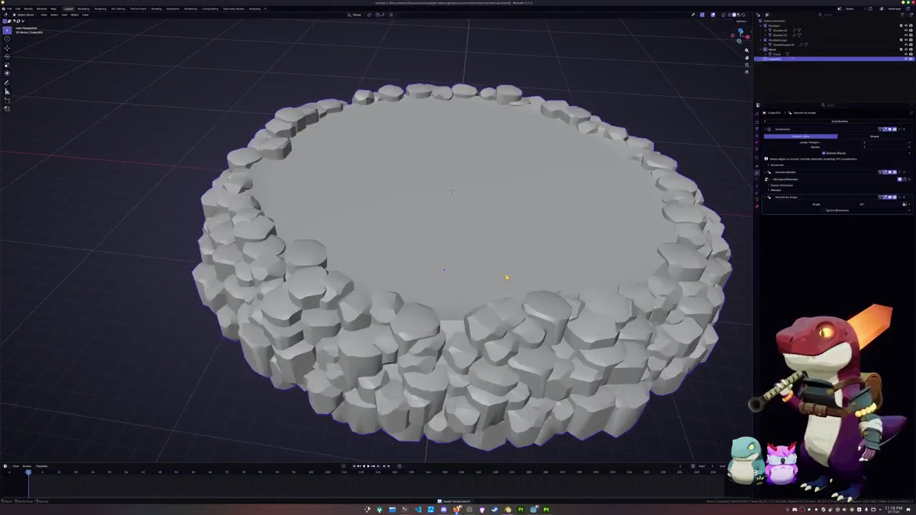
Step: Select the rim edge loop and compare shading between edit and object mode
key("Tab")
key("a")
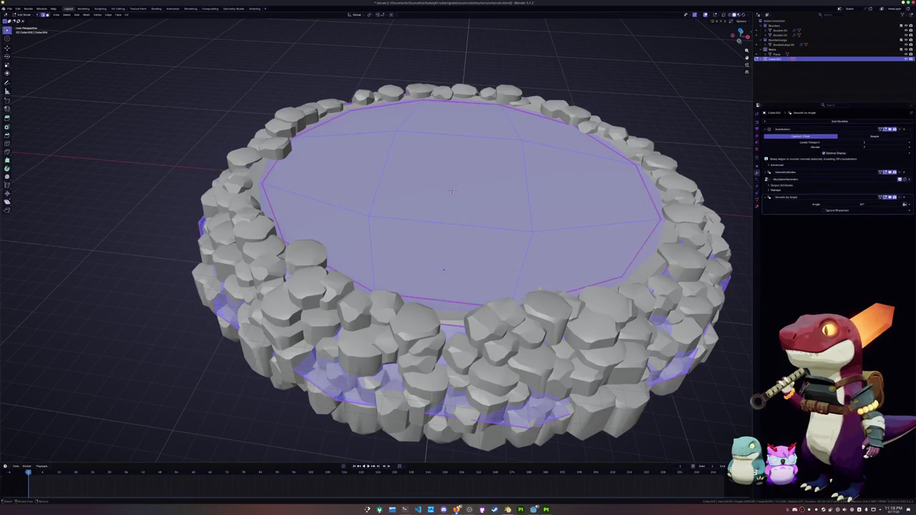
left_click(648, 240, "alt")
middle_click_drag(444, 270, 391, 272)
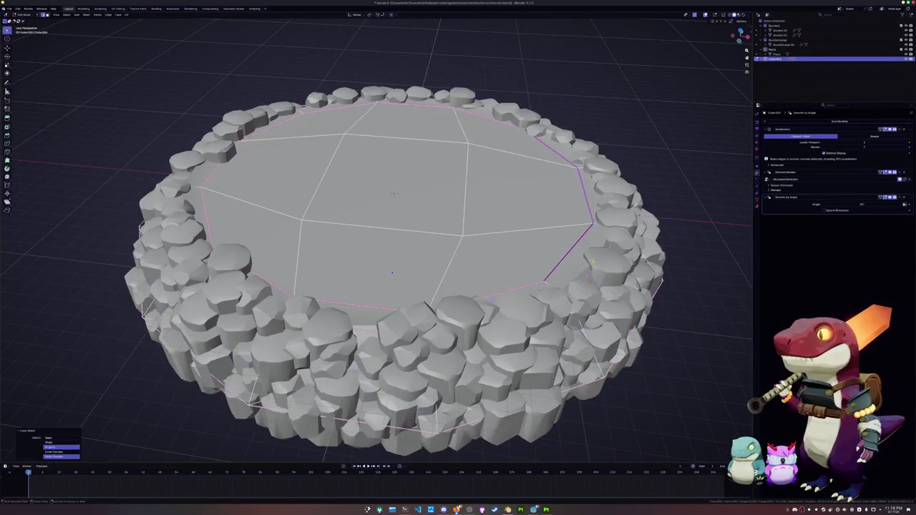
key("a")
key("Tab")
key("Tab")
key("Tab")
key("Tab")
key("Tab")
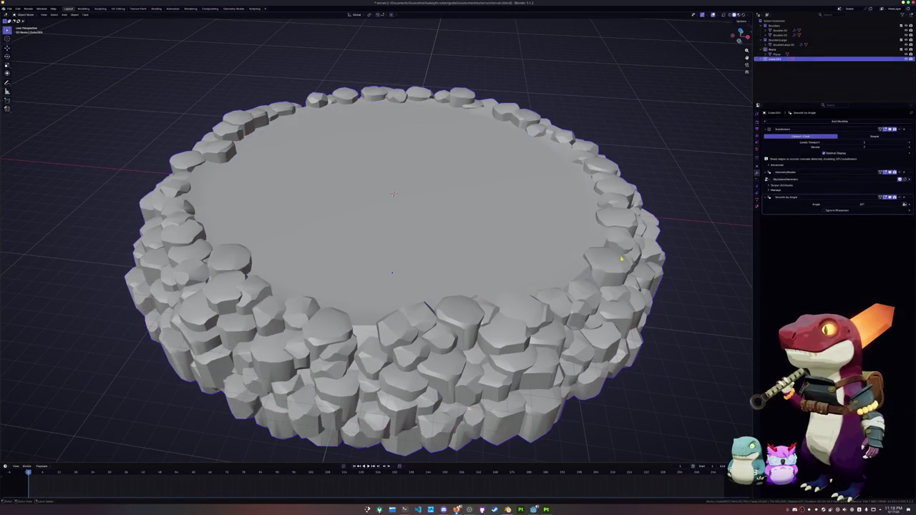
key("Tab")
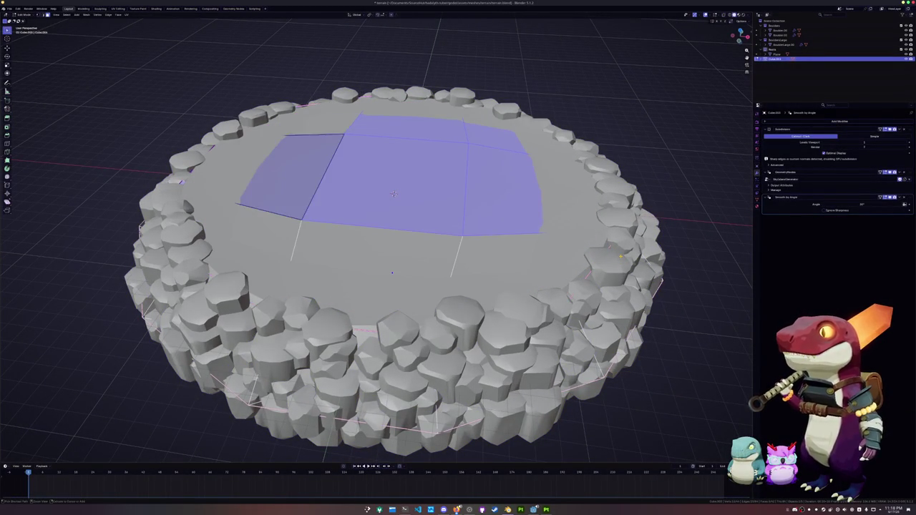
key("alt+a")
key("Tab")
key("Tab")
key("Tab")
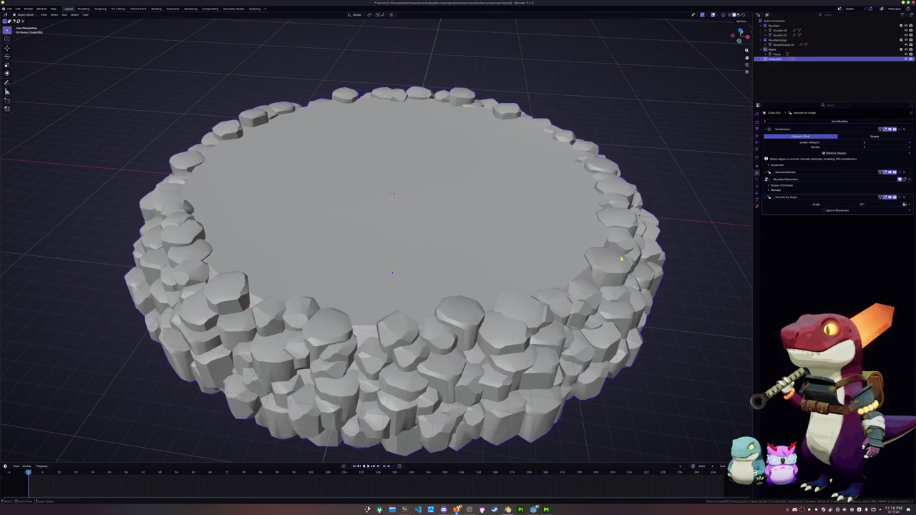
key("ctrl+x")
key("Tab")
Step: Select the faces across the platform top, then return to object mode
middle_click_drag(393, 301, 404, 214)
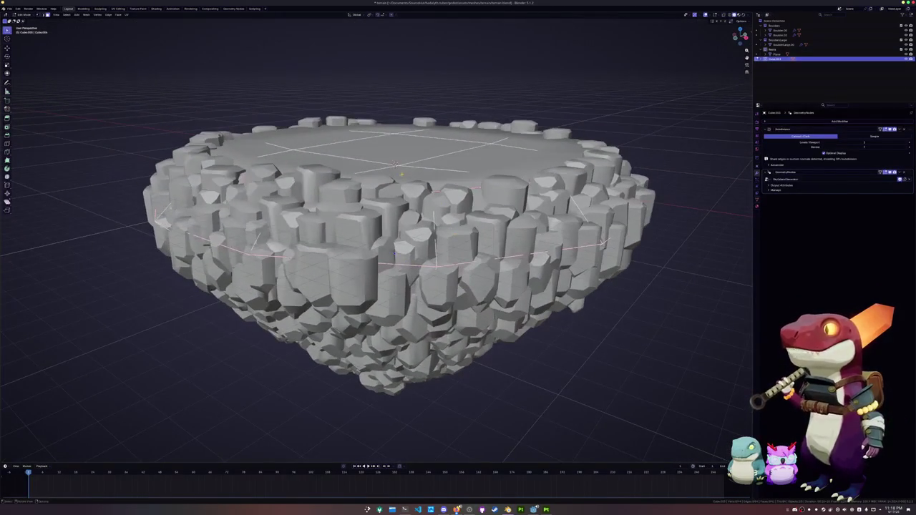
left_click_drag(401, 174, 299, 136)
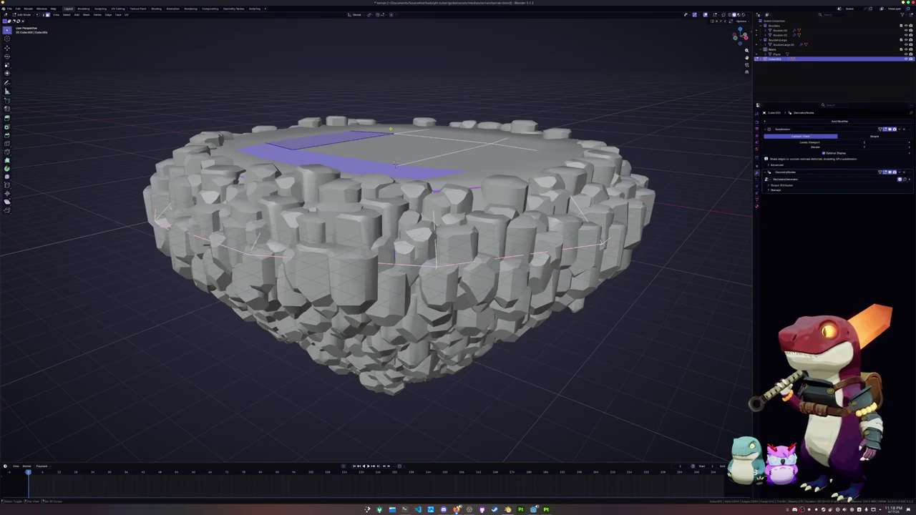
left_click_drag(396, 164, 379, 179)
middle_click_drag(379, 179, 370, 200)
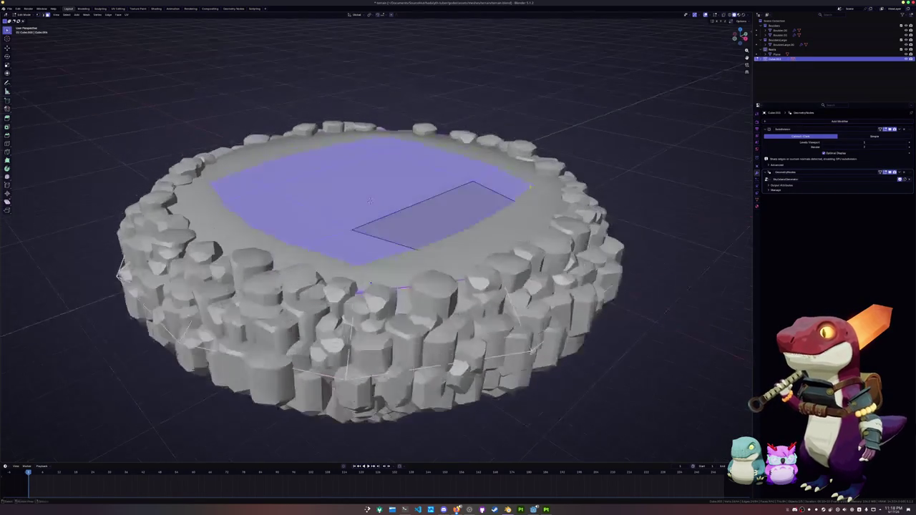
key("e")
right_click(370, 200)
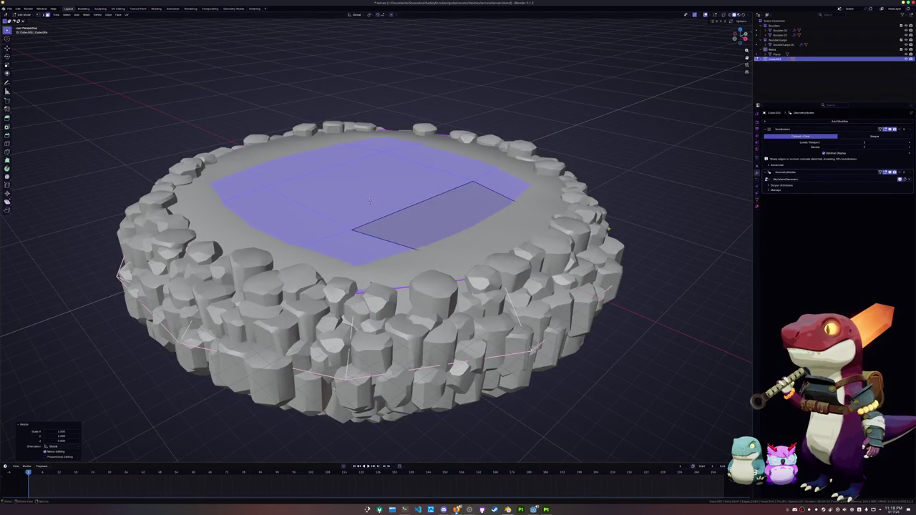
left_click(370, 200, "alt")
key("Tab")
Step: Apply Shade Auto Smooth to the rock base and inspect the columns
right_click(501, 209)
left_click(501, 220)
mouse_move(504, 246)
middle_mouse_down()
mouse_move(499, 192)
mouse_move(444, 193)
mouse_move(392, 211)
mouse_move(476, 215)
mouse_move(466, 200)
middle_mouse_up()
scroll(498, 189, "up", 5)
scroll(499, 188, "down", 4)
scroll(411, 191, "up", 4)
scroll(458, 210, "up", 2)
scroll(482, 210, "down", 5)
scroll(459, 226, "down", 3)
Step: Delete the Smooth by Angle modifier and begin renaming the object with F2
middle_click_drag(624, 213, 781, 205)
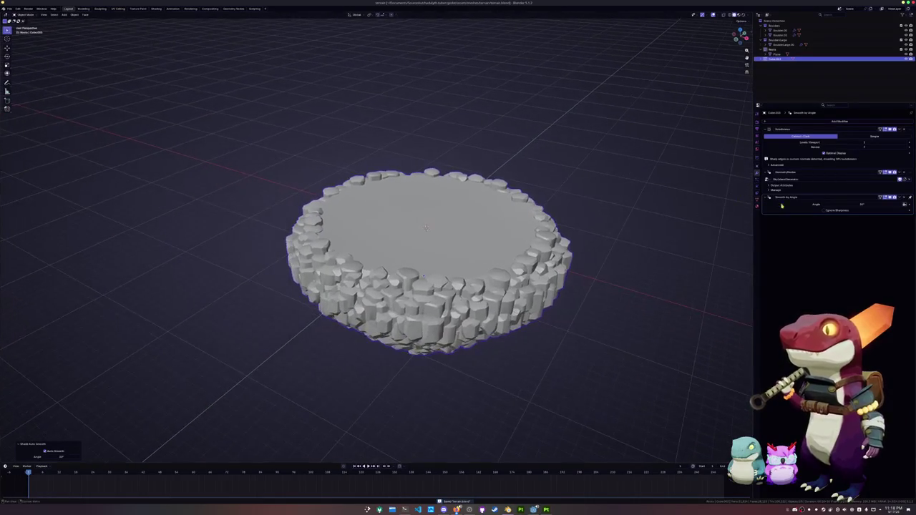
left_click(904, 197)
mouse_move(423, 275)
middle_mouse_down()
mouse_move(427, 240)
mouse_move(428, 279)
middle_mouse_up()
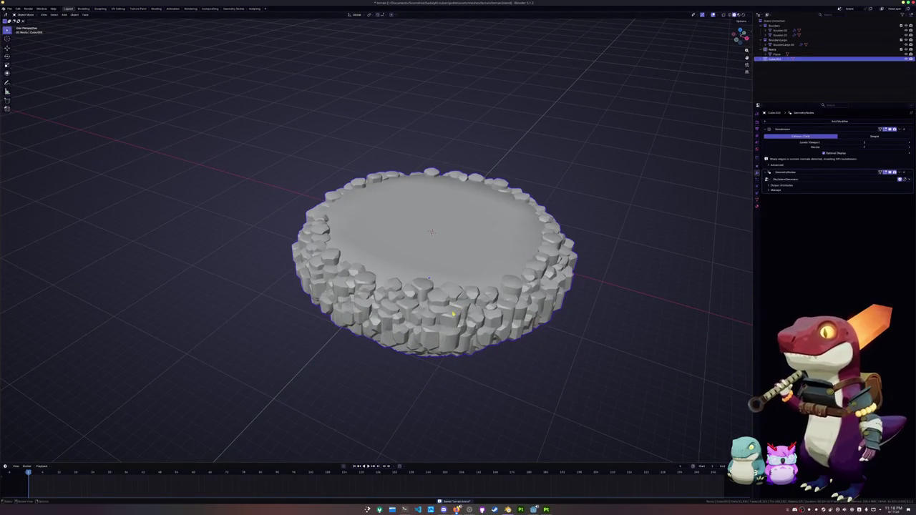
key("F2")
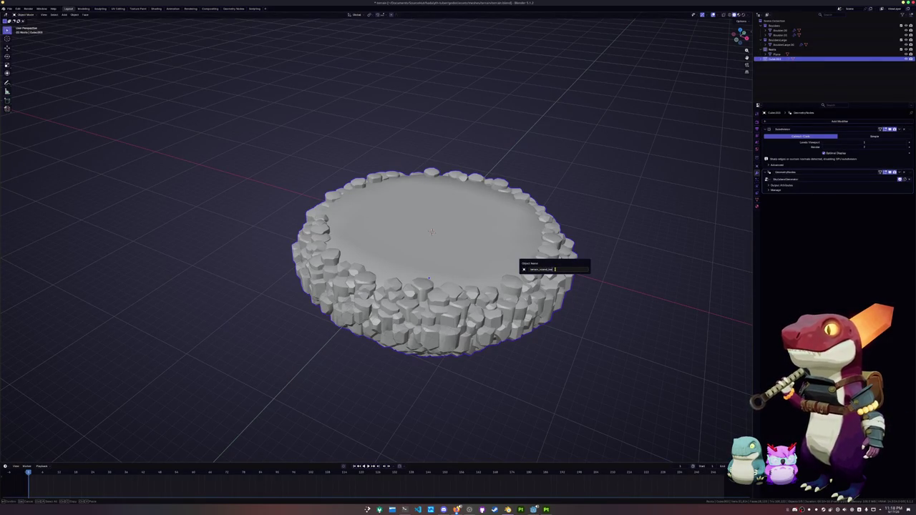
Step: Confirm the new object name and check the material slot list
key("Return")
left_click(757, 207)
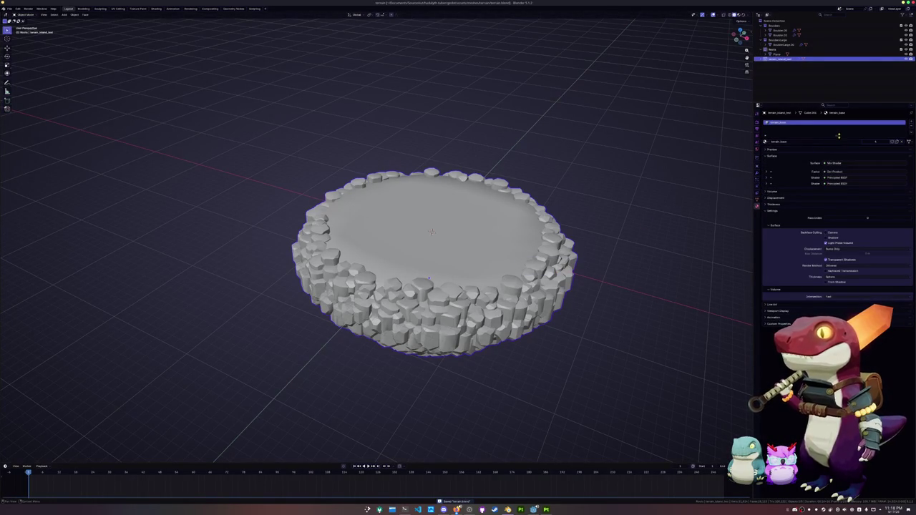
left_click_drag(839, 135, 833, 182)
left_click(757, 174)
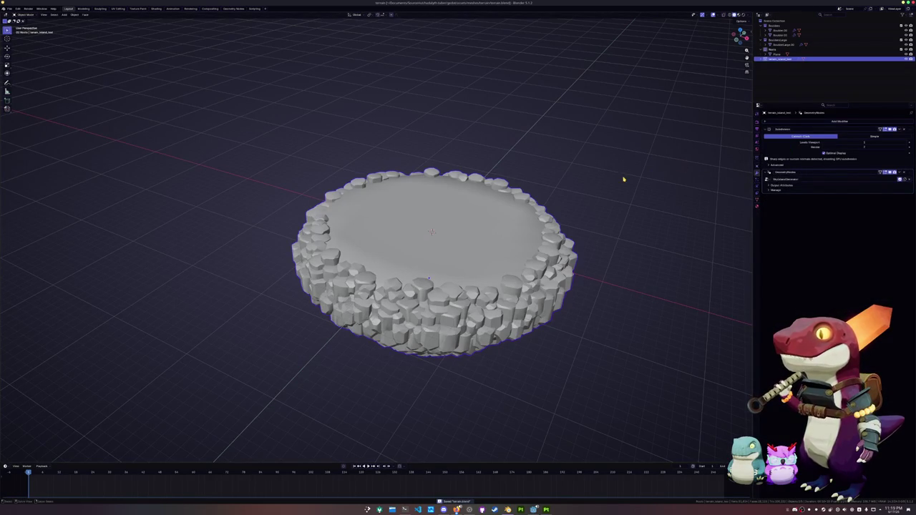
Step: Scale up the island mesh in edit mode and apply the object's scale
mouse_move(494, 159)
middle_mouse_down()
mouse_move(372, 164)
mouse_move(429, 189)
middle_mouse_up()
key("Tab")
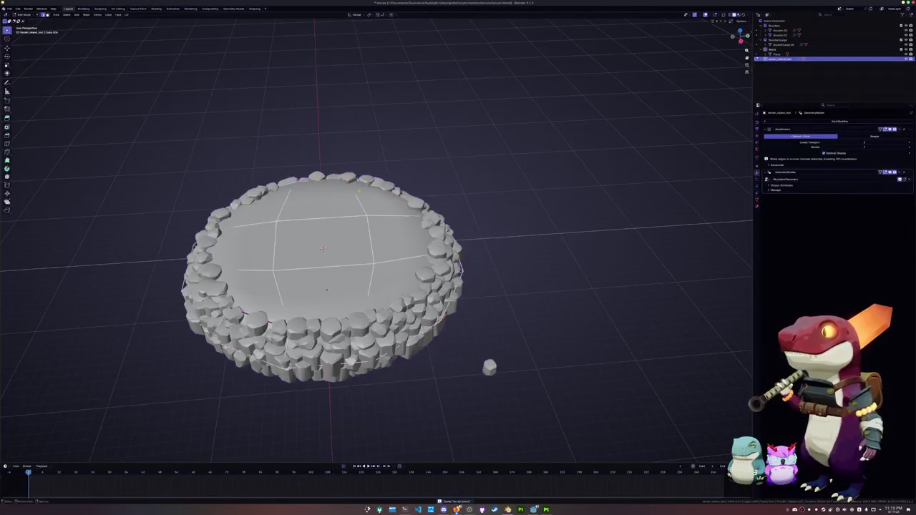
key("s")
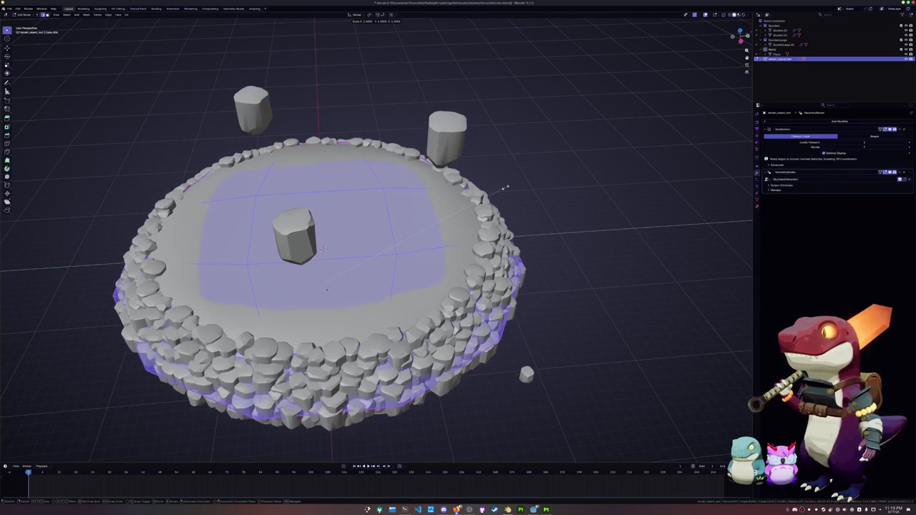
left_click(495, 188)
scroll(494, 194, "down", 3)
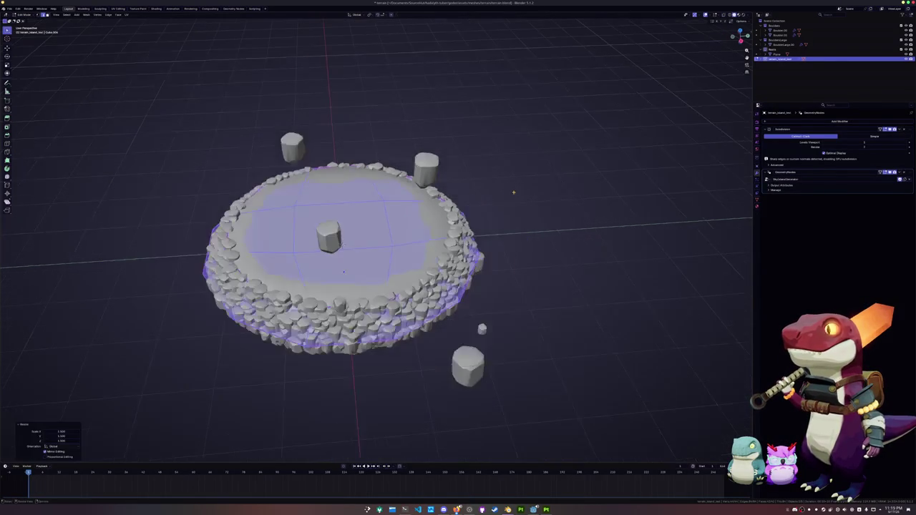
key("Tab")
mouse_move(494, 197)
middle_mouse_down()
mouse_move(472, 172)
mouse_move(501, 193)
mouse_move(544, 143)
mouse_move(546, 172)
middle_mouse_up()
key("ctrl+a")
left_click(478, 182)
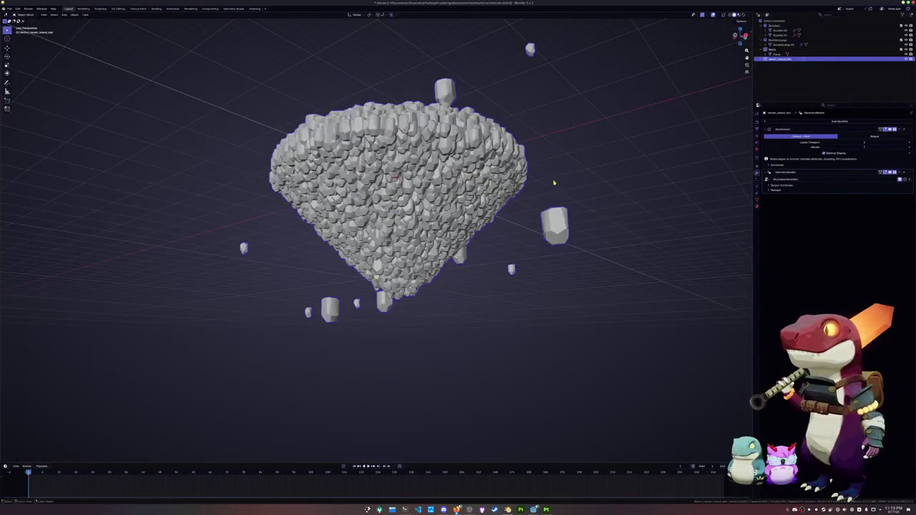
Step: Widen the island mesh without changing its height, then switch to Geometry Nodes
key("Tab")
key("Tab")
key("s")
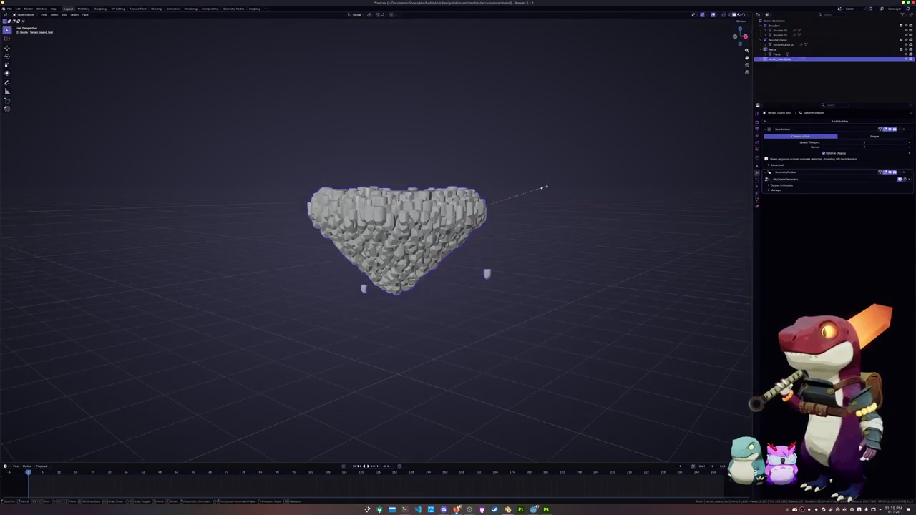
key("shift+z")
key("Escape")
key("Tab")
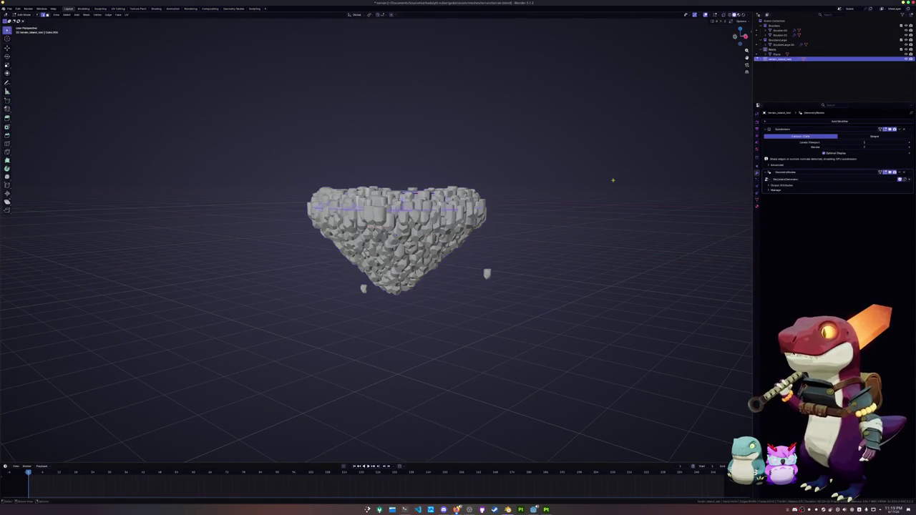
key("s")
key("shift+z")
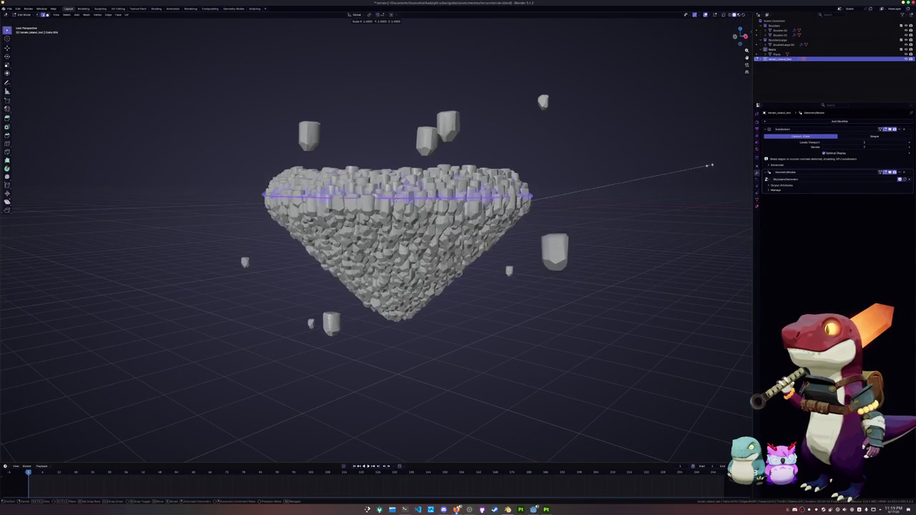
left_click(721, 162)
middle_click_drag(721, 162, 565, 183)
key("Tab")
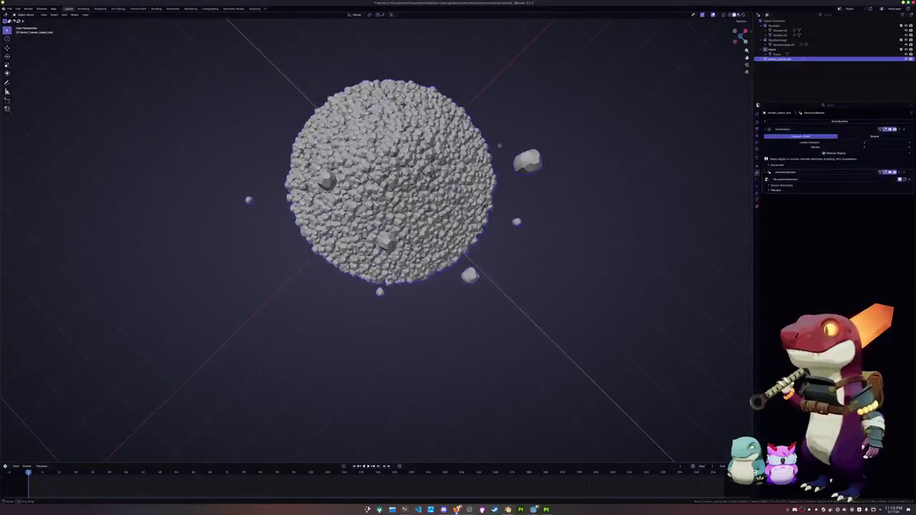
middle_click_drag(503, 197, 504, 198)
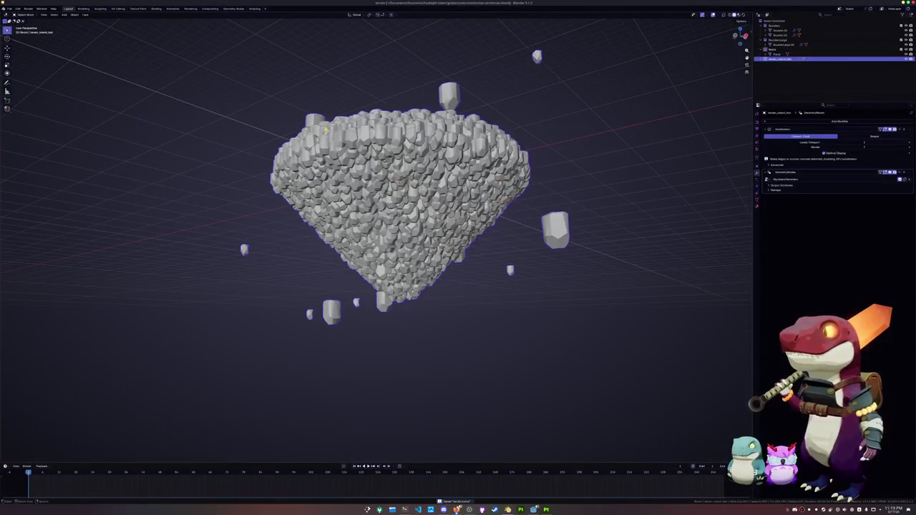
left_click(235, 8)
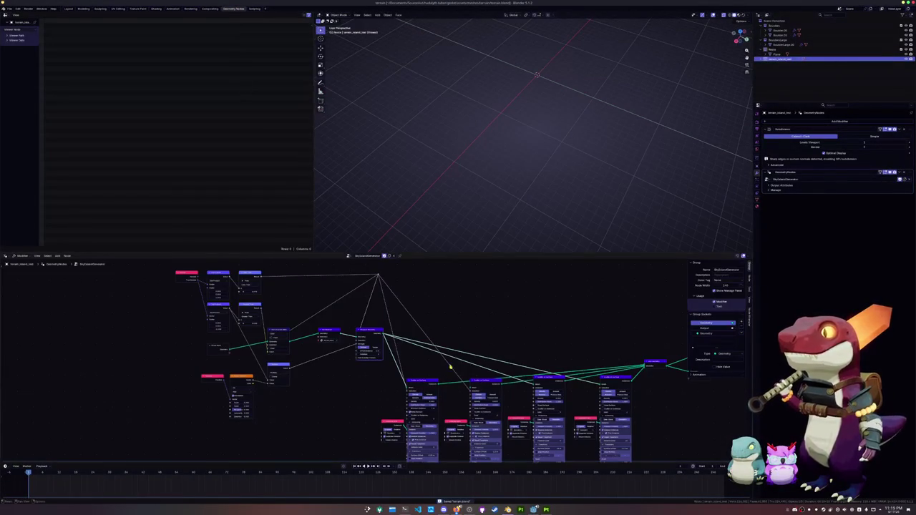
Step: Preview the scattered boulder geometry in the viewport and orbit around it
scroll(450, 367, "up", 2)
scroll(450, 367, "up", 2)
scroll(450, 367, "up", 2)
scroll(450, 367, "up", 1)
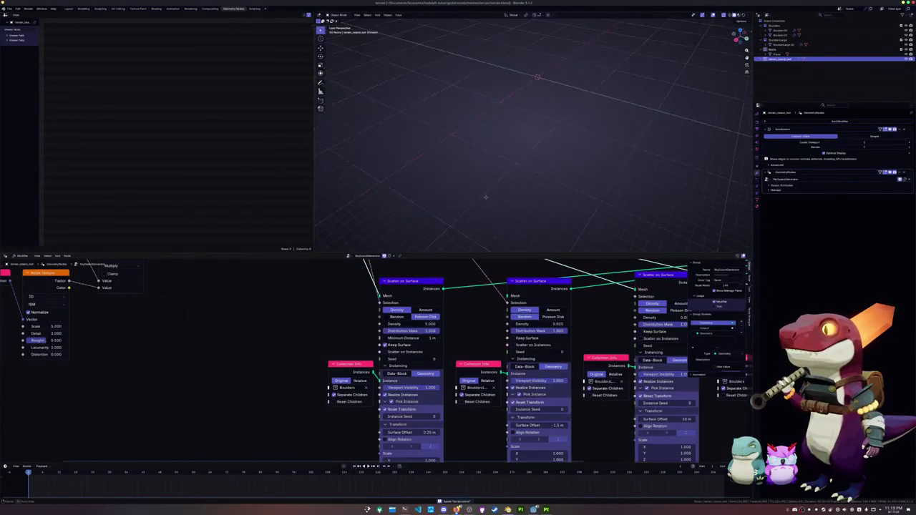
mouse_move(645, 300)
middle_mouse_down()
mouse_move(544, 365)
mouse_move(415, 366)
middle_mouse_up()
left_click(650, 310, "ctrl+shift")
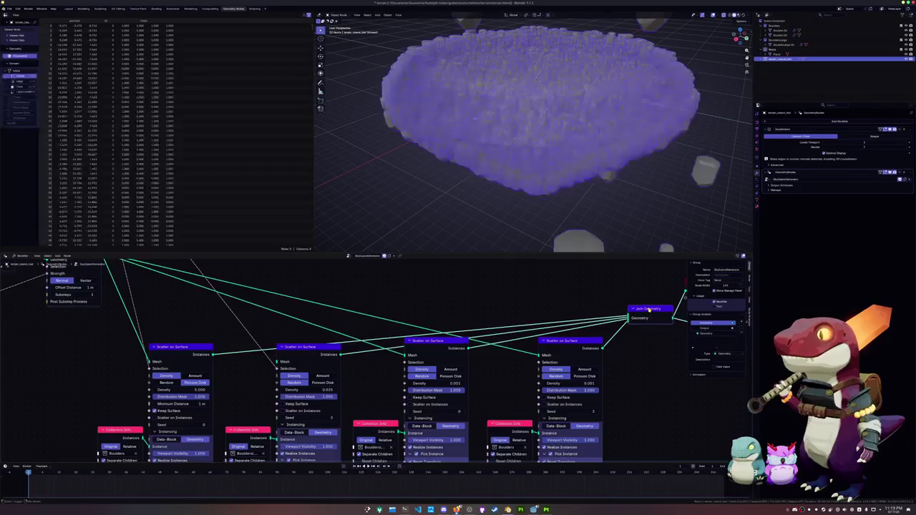
mouse_move(446, 198)
middle_mouse_down()
mouse_move(435, 174)
mouse_move(448, 279)
middle_mouse_up()
Step: Adjust the middle Scatter on Surface density and preview individual scatter layers' rocks
mouse_move(444, 324)
middle_mouse_down()
mouse_move(473, 289)
mouse_move(503, 308)
middle_mouse_up()
left_click_drag(434, 318, 380, 337)
middle_click_drag(324, 315, 314, 351)
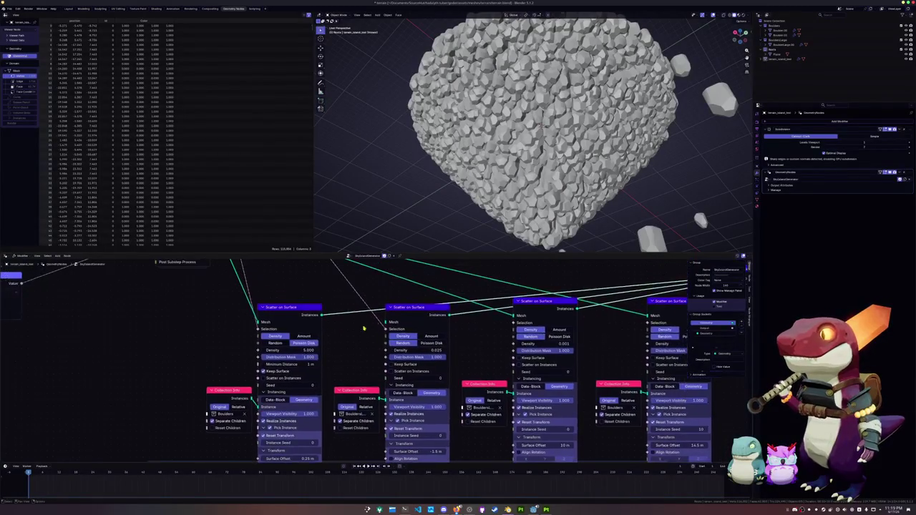
left_click(419, 310, "ctrl+shift")
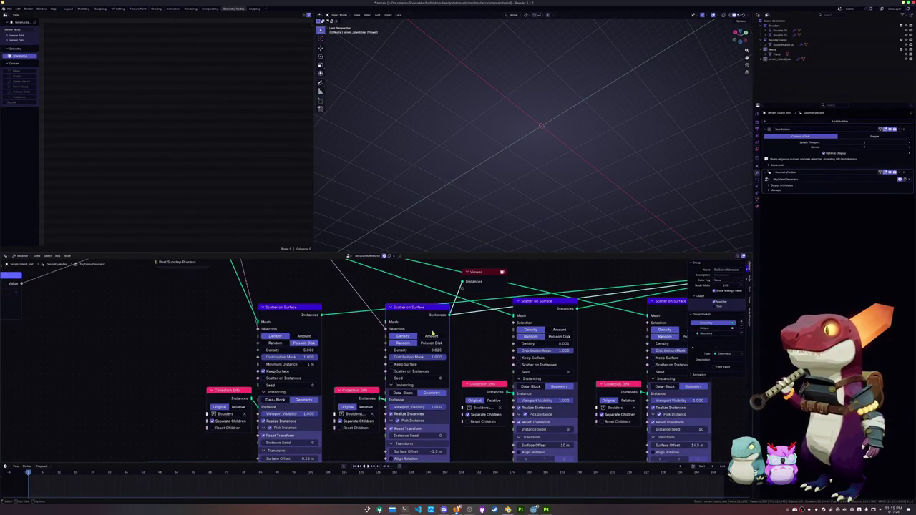
scroll(432, 332, "down", 1)
middle_click_drag(340, 321, 304, 327)
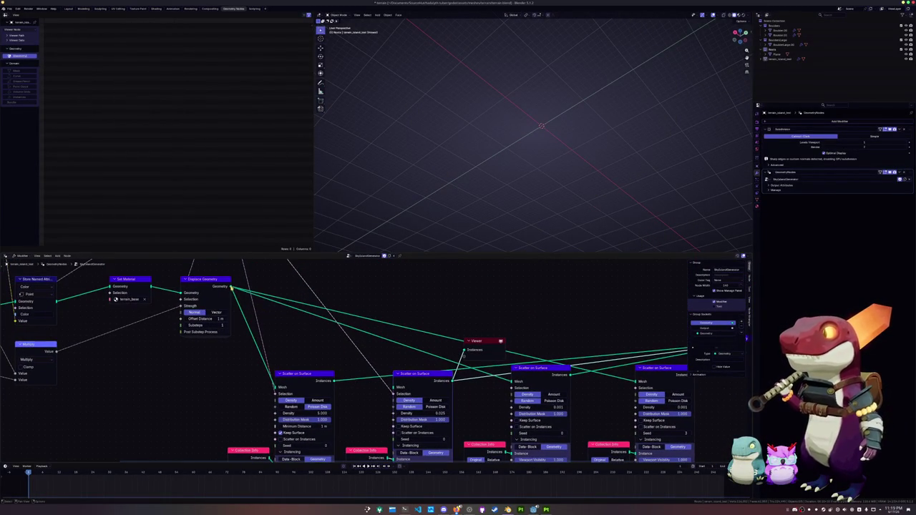
left_click(393, 380, "ctrl+shift")
Step: Preview the full Join Geometry rock pile through a Viewer and orbit around it
middle_click_drag(544, 326, 382, 331)
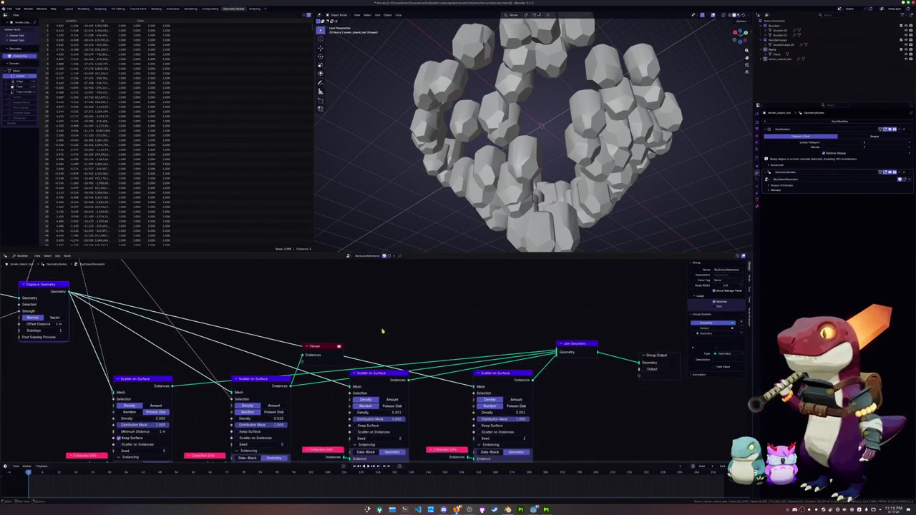
left_click(582, 345, "ctrl+shift")
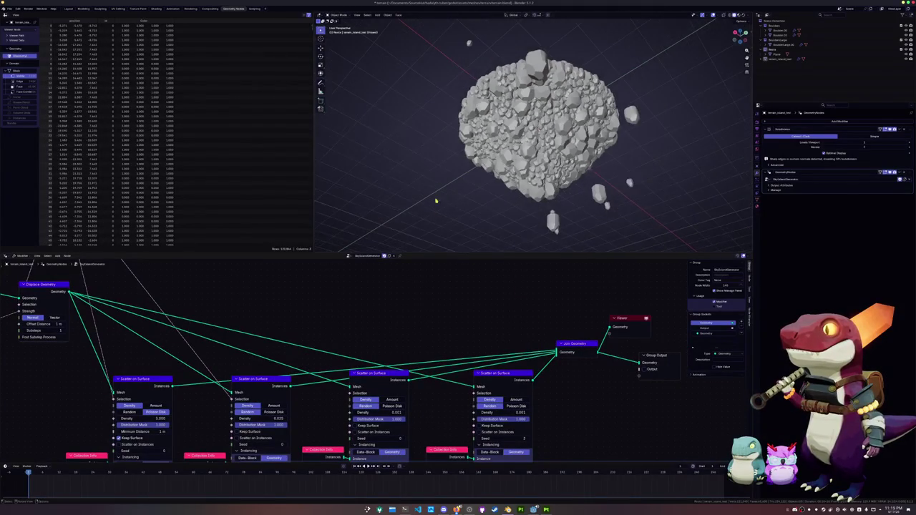
mouse_move(432, 167)
middle_mouse_down()
mouse_move(366, 158)
mouse_move(435, 193)
mouse_move(501, 165)
middle_mouse_up()
scroll(532, 148, "up", 3)
scroll(533, 149, "up", 3)
scroll(532, 149, "down", 4)
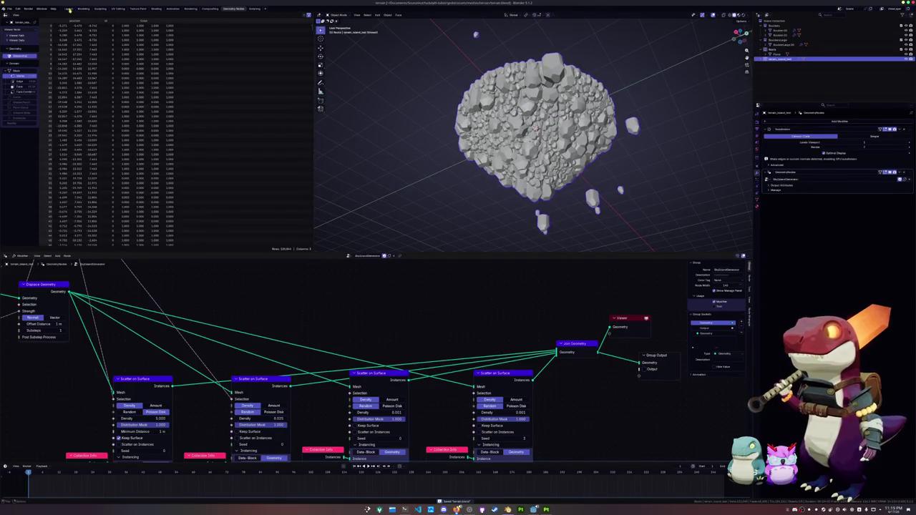
Step: Return to the Layout workspace and look down on the island
left_click(69, 9)
scroll(352, 179, "up", 3)
middle_click_drag(352, 129, 353, 197)
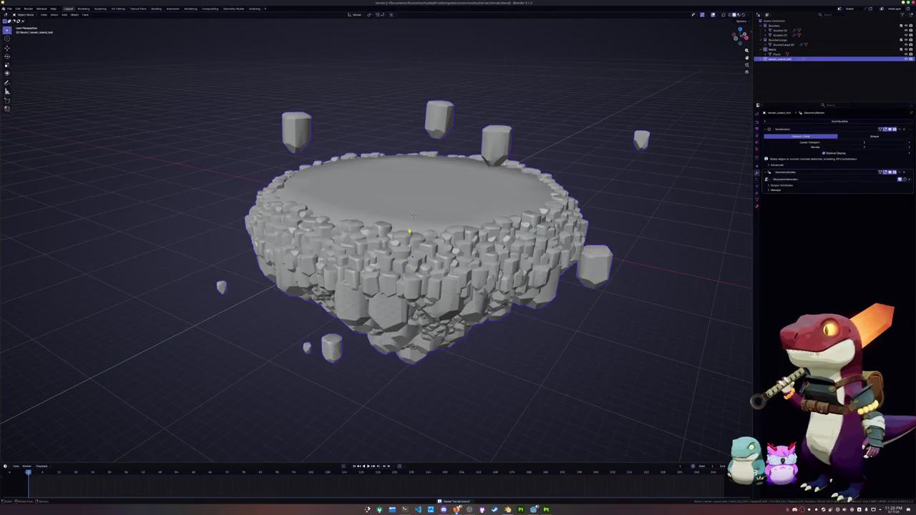
Step: Scale the island's base mesh to 0.7 in Edit Mode, redoing it after an undo
key("Tab")
scroll(401, 222, "down", 3)
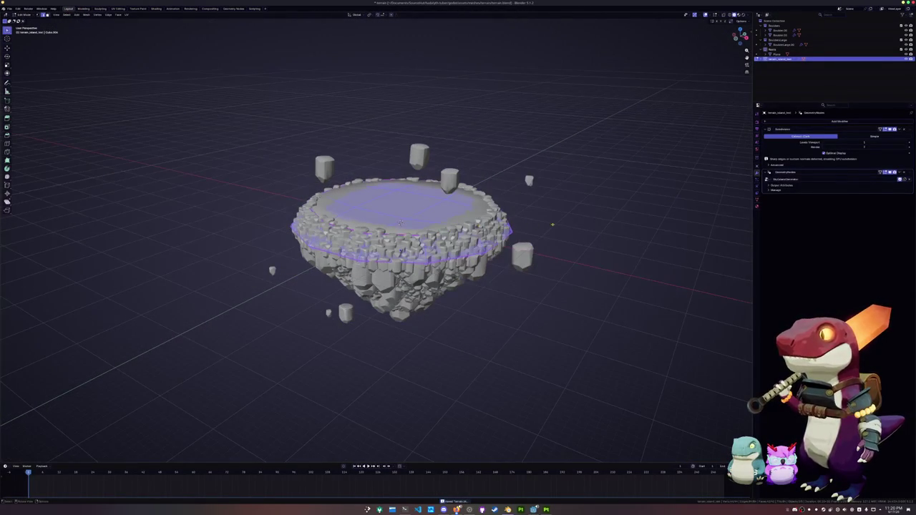
key("Tab")
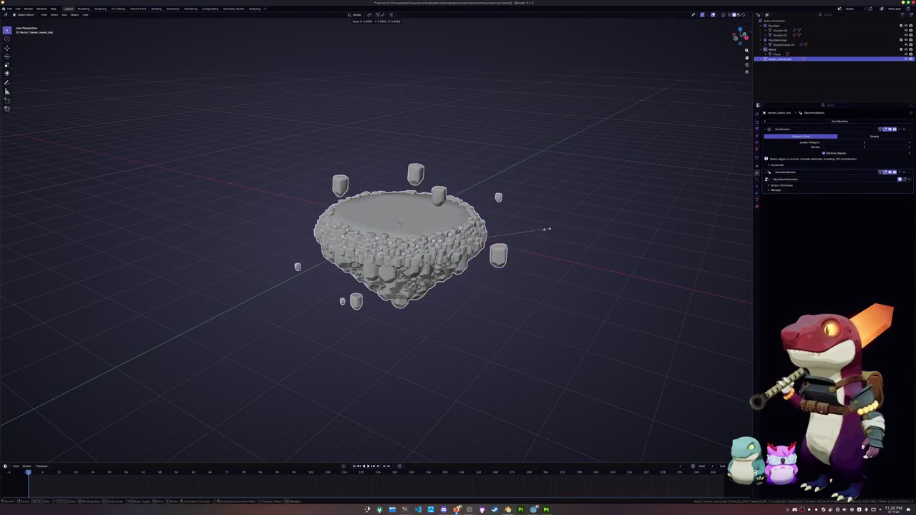
key("Tab")
key("s")
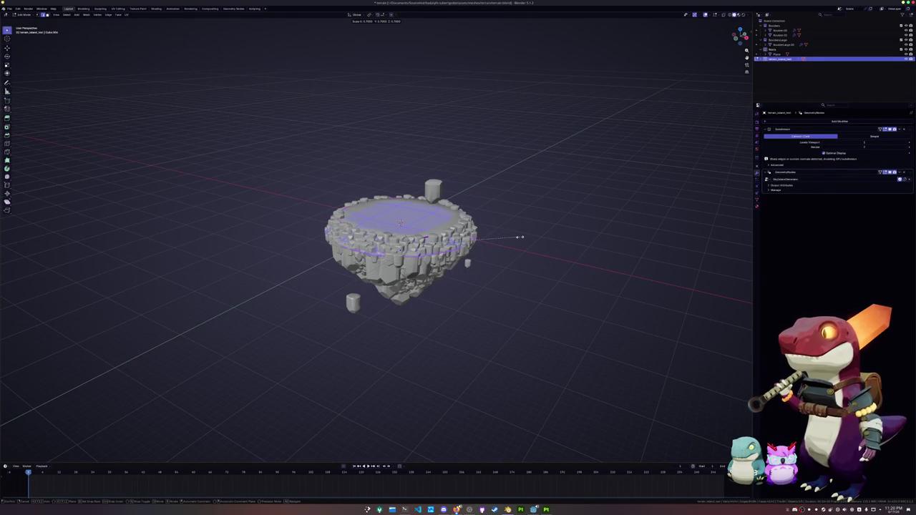
left_click(520, 237)
key("ctrl+z")
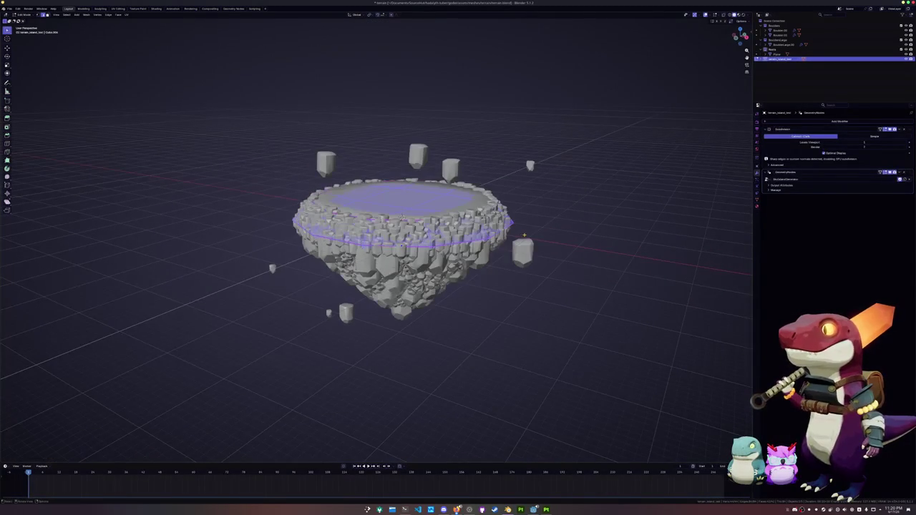
key("Tab")
key("Tab")
key("Tab")
key("Tab")
key("Tab")
key("Tab")
key("s")
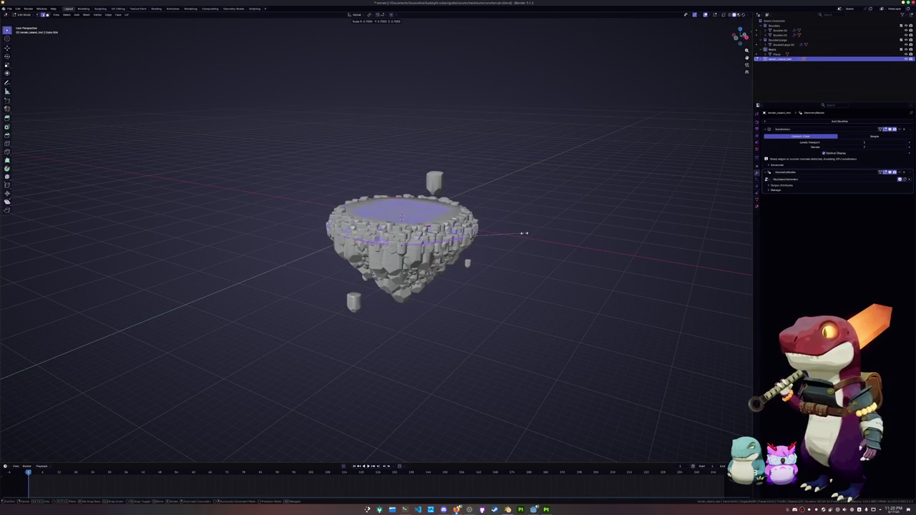
left_click(526, 235)
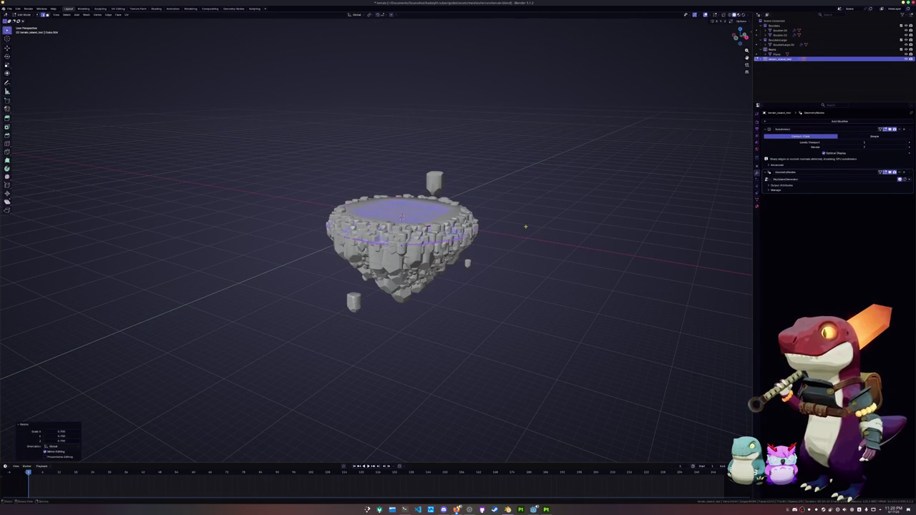
Step: Show the island's Transform values including dimensions in the sidebar, then deselect it
key("Tab")
key("n")
scroll(528, 234, "up", 2)
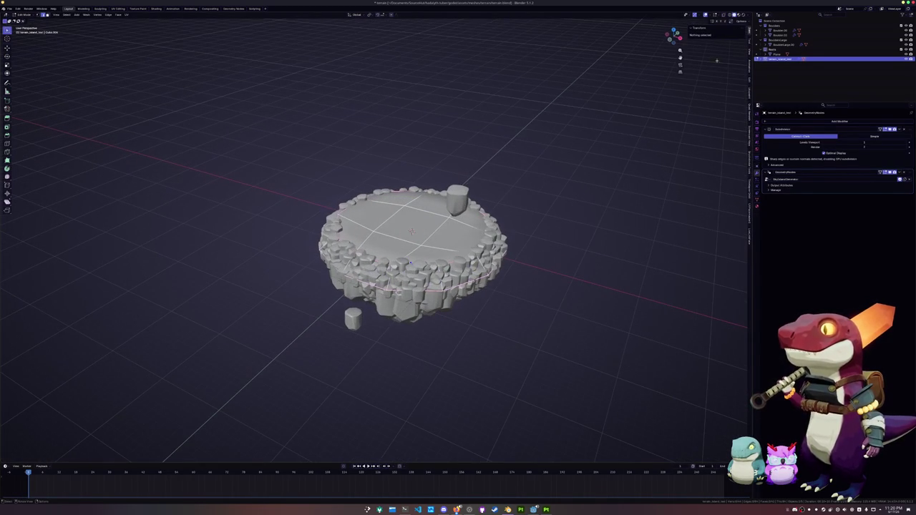
key("Tab")
left_click(697, 30)
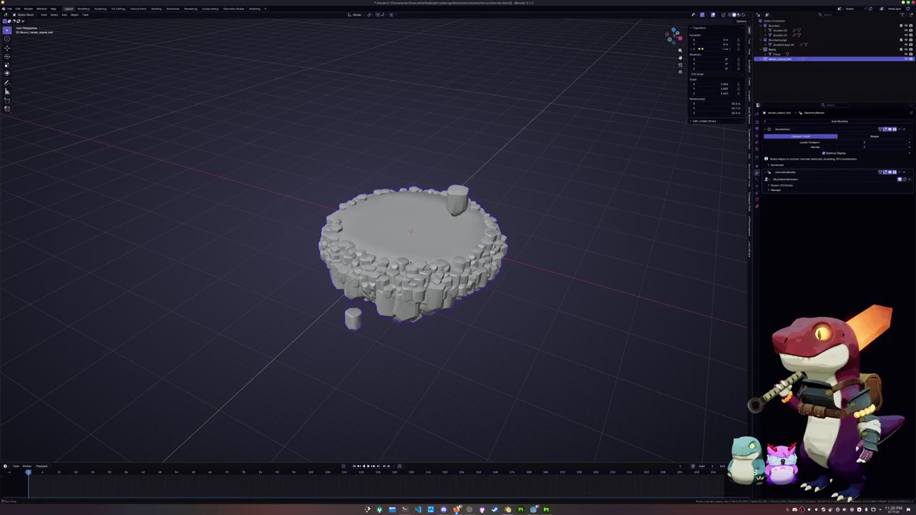
scroll(599, 184, "up", 2)
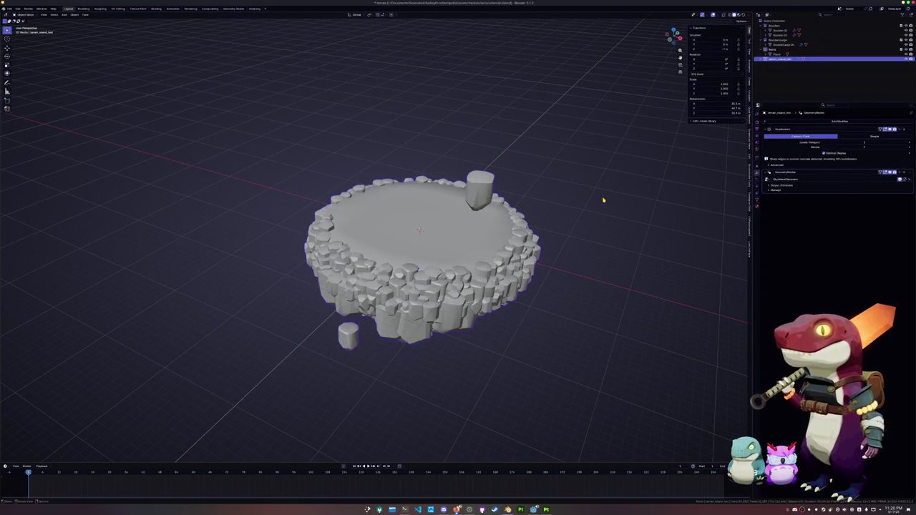
left_click(603, 200)
key("shift+a")
mouse_move(580, 205)
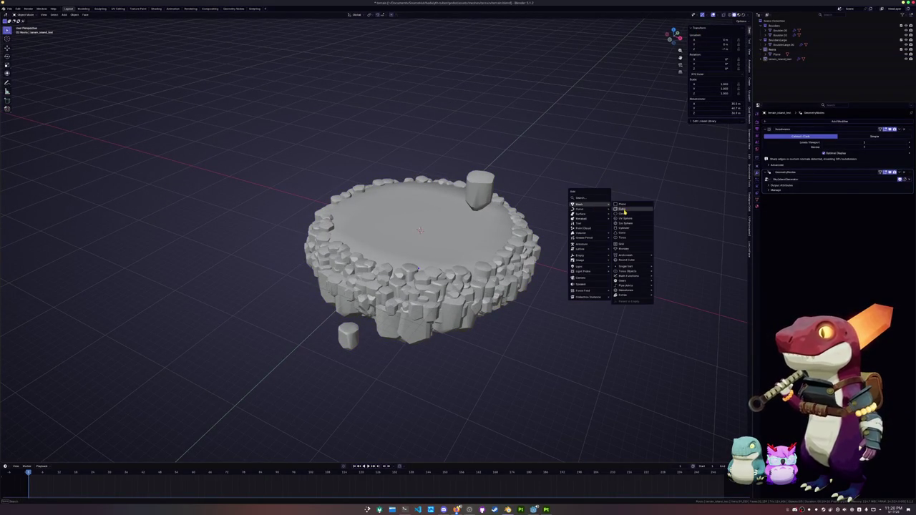
Step: Add a cube and raise it along Z
left_click(624, 209)
middle_click_drag(624, 211, 549, 244)
key("g")
key("z")
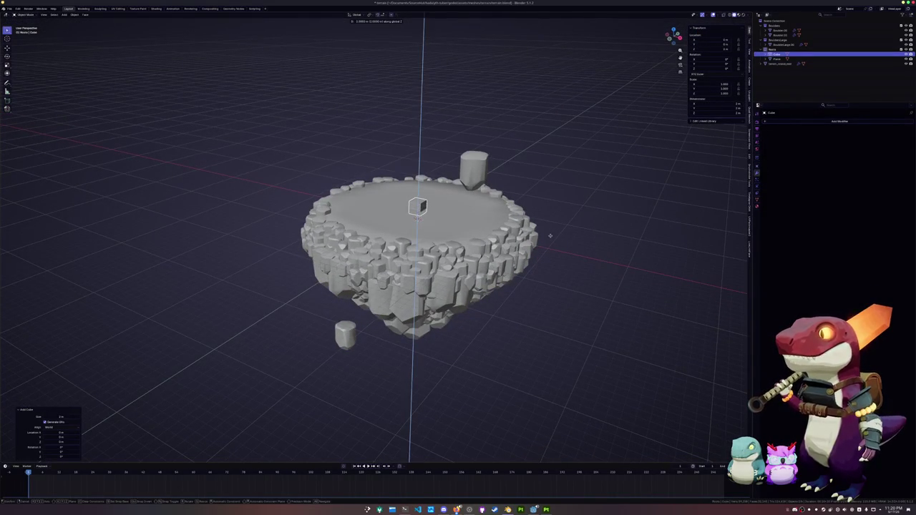
left_click(552, 228)
Step: In front view, lower the island slightly along Z
left_click(430, 243)
key("KP_1")
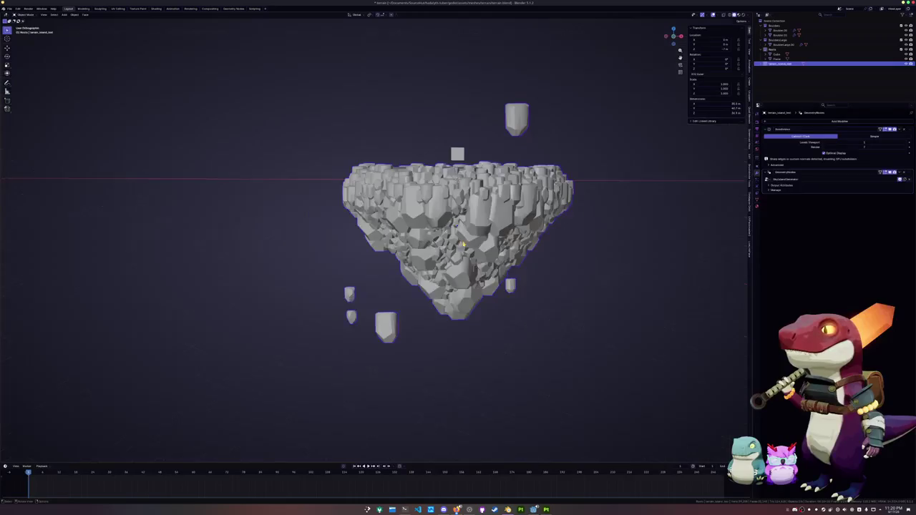
scroll(467, 179, "up", 2)
scroll(467, 179, "up", 1)
key("g")
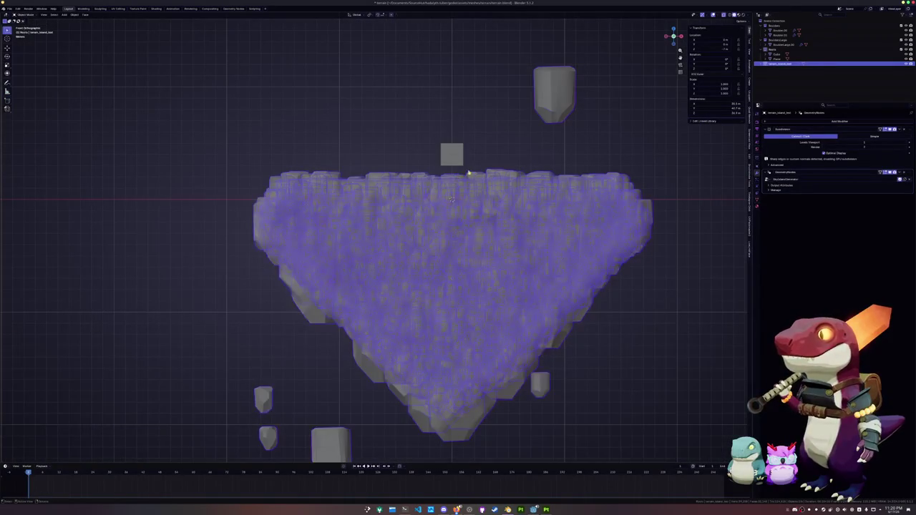
key("z")
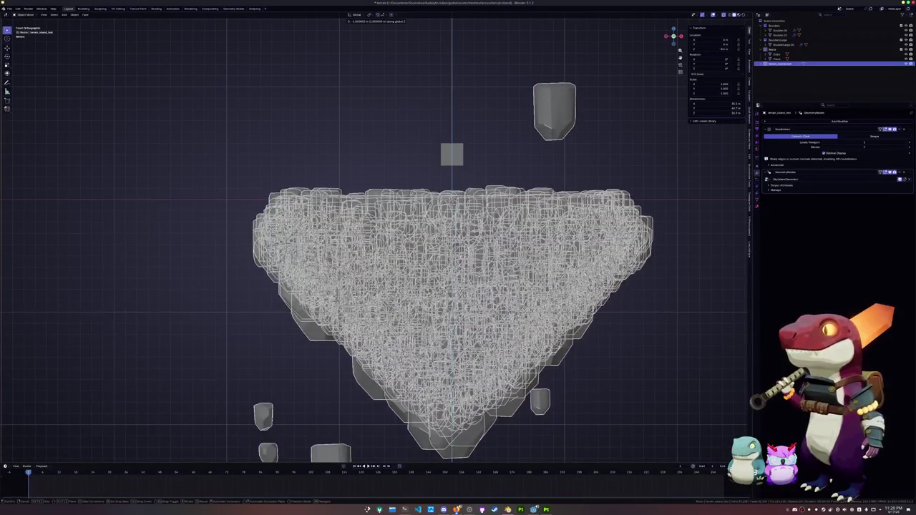
left_click(474, 190)
scroll(474, 191, "up", 2)
Step: In see-through Edit Mode, select the whole base mesh and raise it along Z
key("Tab")
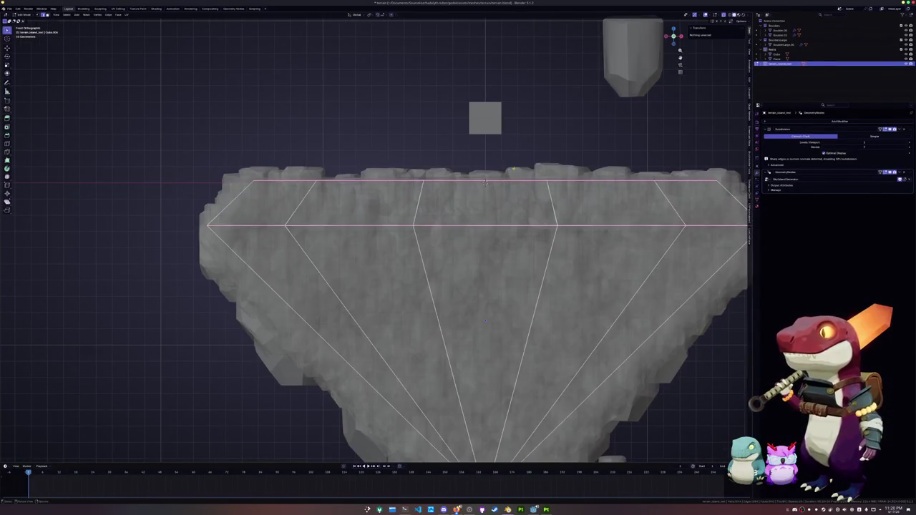
scroll(533, 160, "up", 2)
scroll(533, 159, "up", 2)
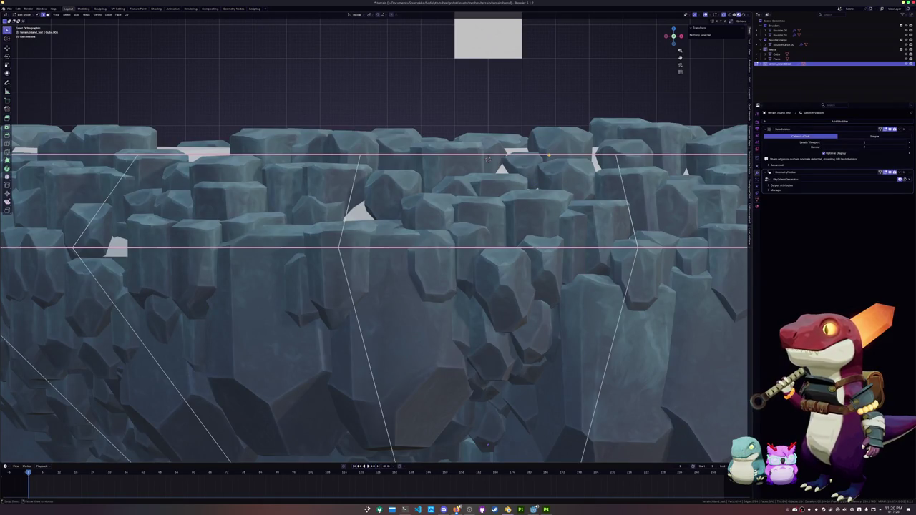
key("alt+z")
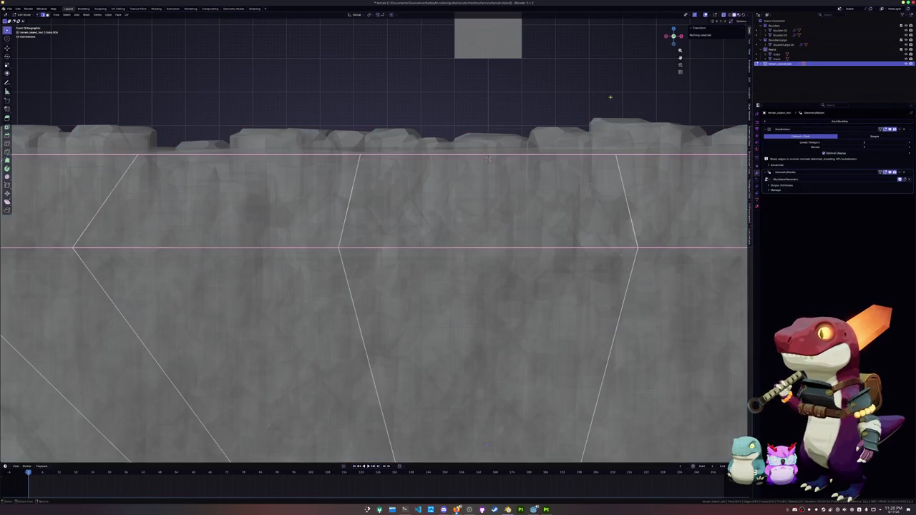
key("a")
key("g")
key("z")
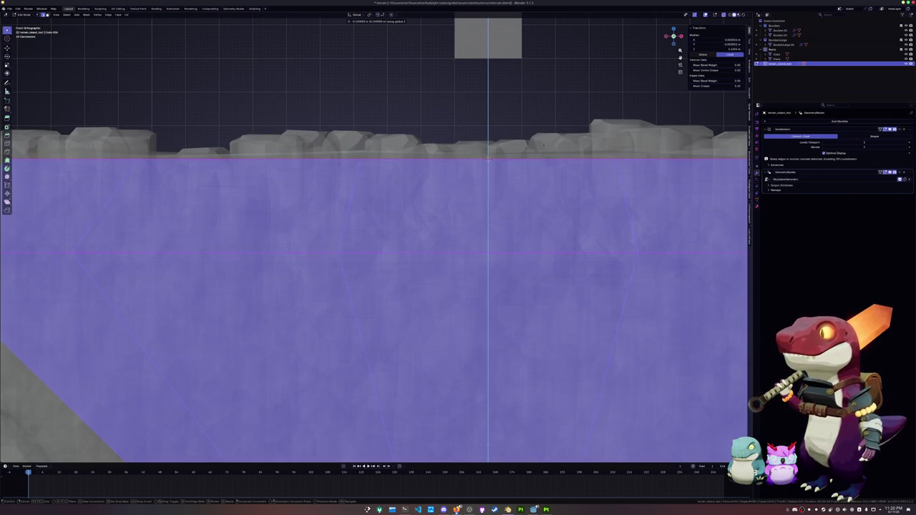
left_click(542, 146)
Step: Lift the top higher along Z, return to Object Mode and zoom out
scroll(515, 158, "up", 3)
key("g")
key("z")
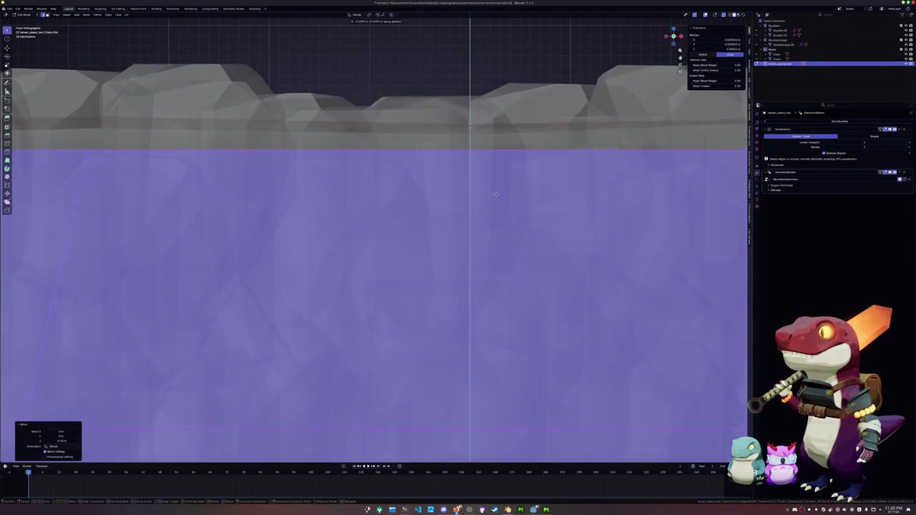
left_click(498, 167)
scroll(316, 121, "down", 2)
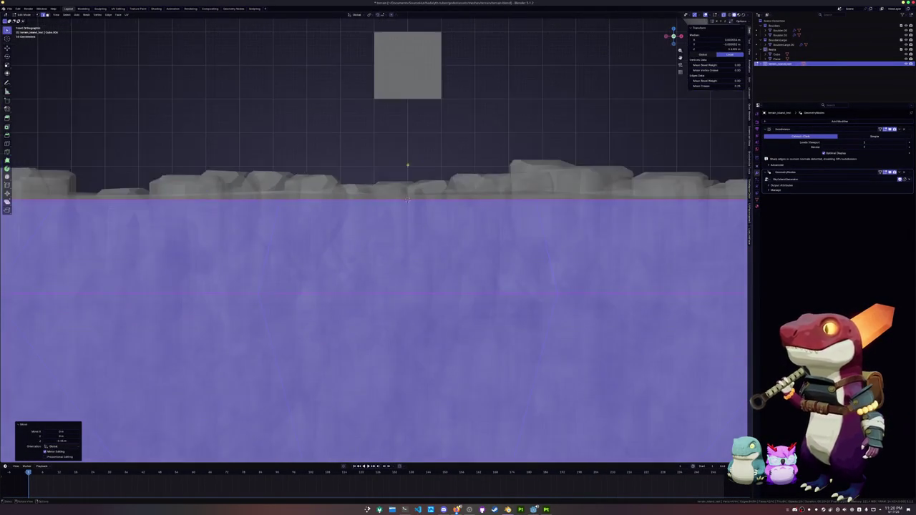
scroll(316, 121, "down", 2)
key("Tab")
scroll(316, 121, "down", 3)
scroll(315, 121, "down", 2)
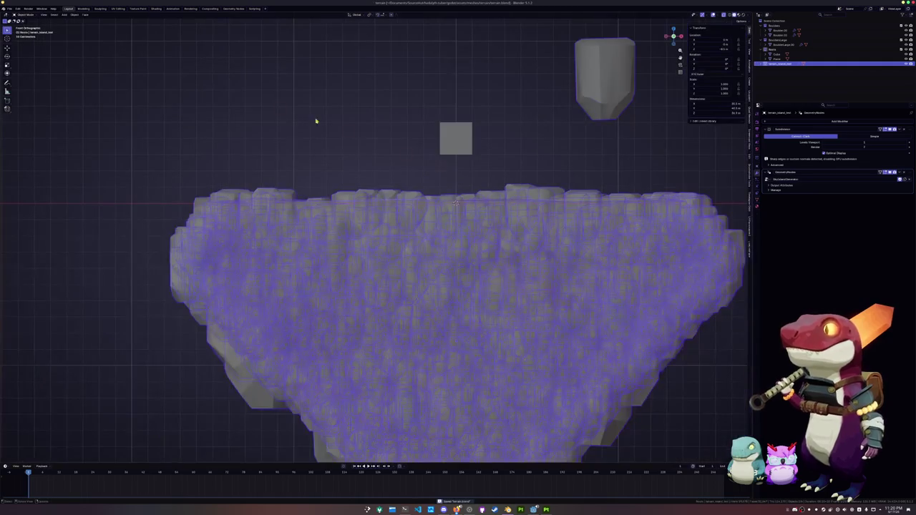
left_click(157, 9)
scroll(343, 179, "up", 3)
middle_click_drag(363, 188, 365, 182)
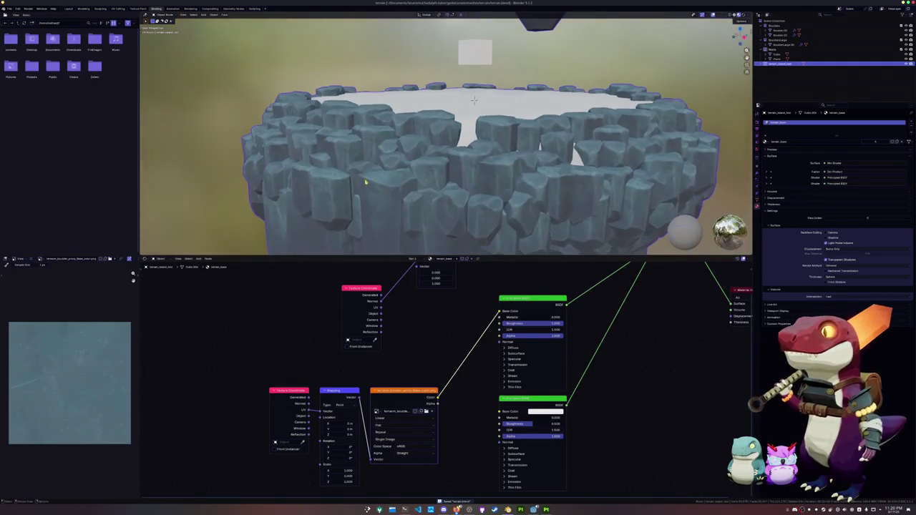
middle_click_drag(411, 334, 406, 361)
middle_click_drag(438, 222, 436, 206)
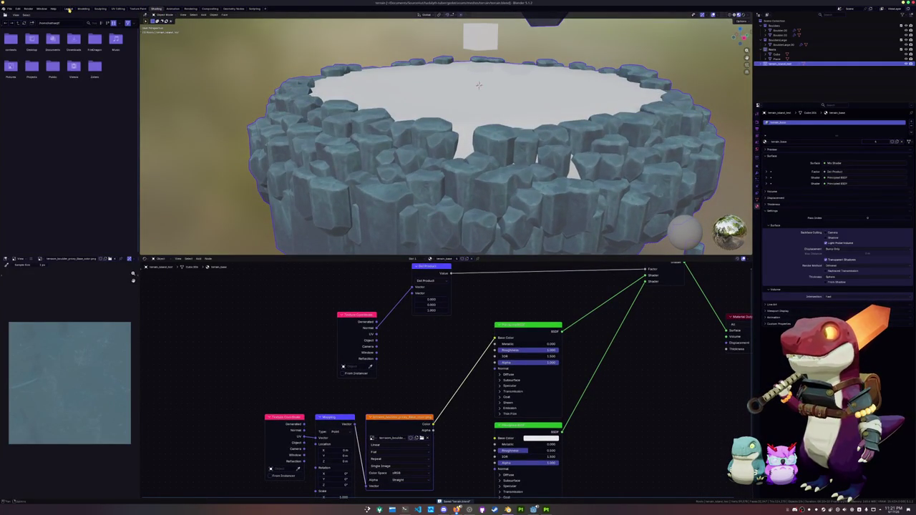
left_click(69, 9)
middle_click_drag(238, 116, 401, 203)
key("alt+a")
scroll(372, 170, "down", 5)
mouse_move(372, 170)
middle_mouse_down()
mouse_move(361, 140)
mouse_move(384, 145)
mouse_move(376, 121)
mouse_move(371, 138)
mouse_move(395, 149)
middle_mouse_up()
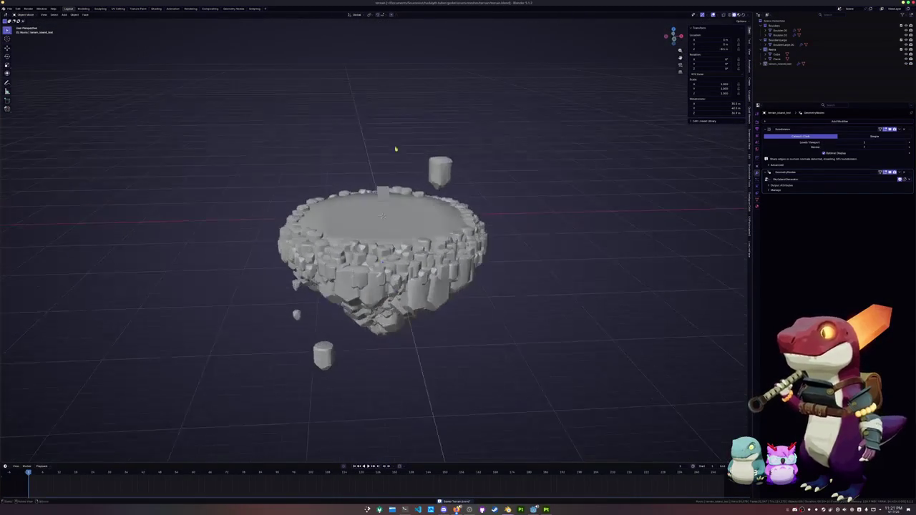
Step: Hide the small cube on the island's rim
left_click(390, 195)
scroll(390, 195, "up", 3)
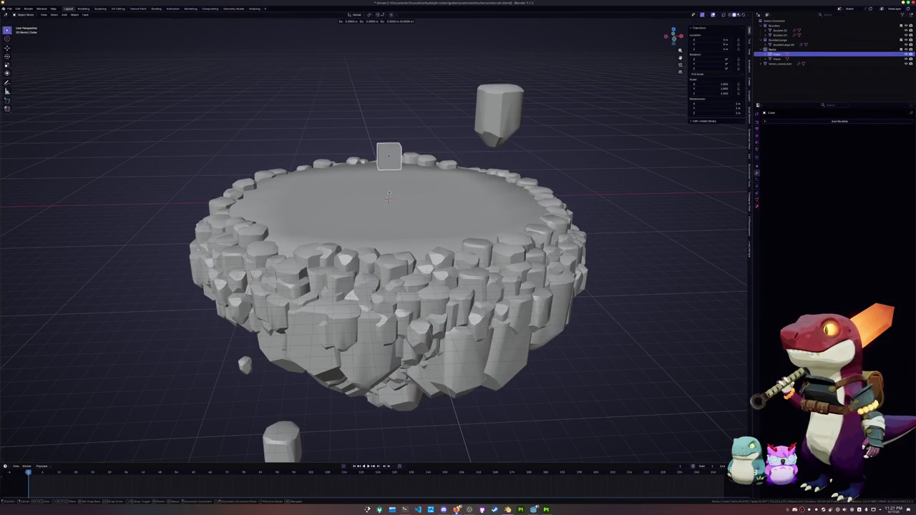
key("h")
Step: Give the island Shade Auto Smooth and inspect it from the top and side
left_click(403, 198)
right_click(405, 197)
left_click(405, 194)
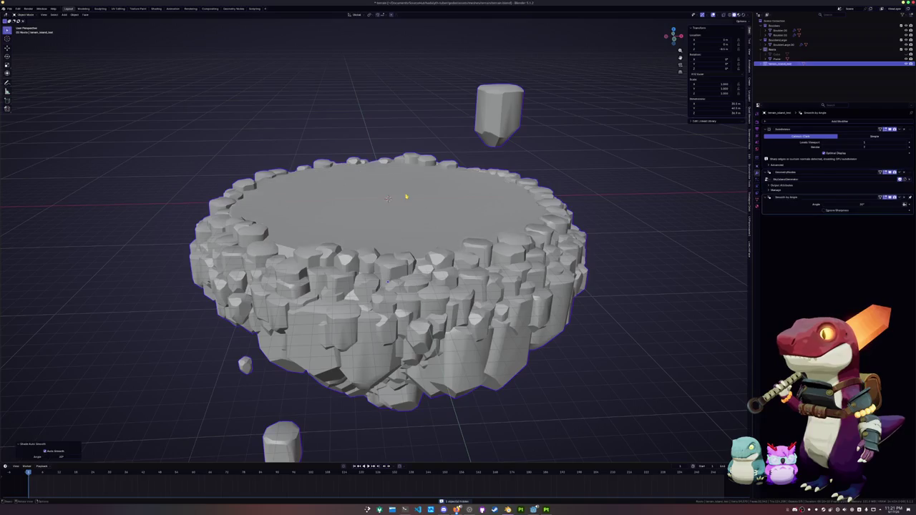
scroll(415, 196, "up", 4)
middle_click_drag(415, 196, 452, 178)
scroll(452, 178, "down", 2)
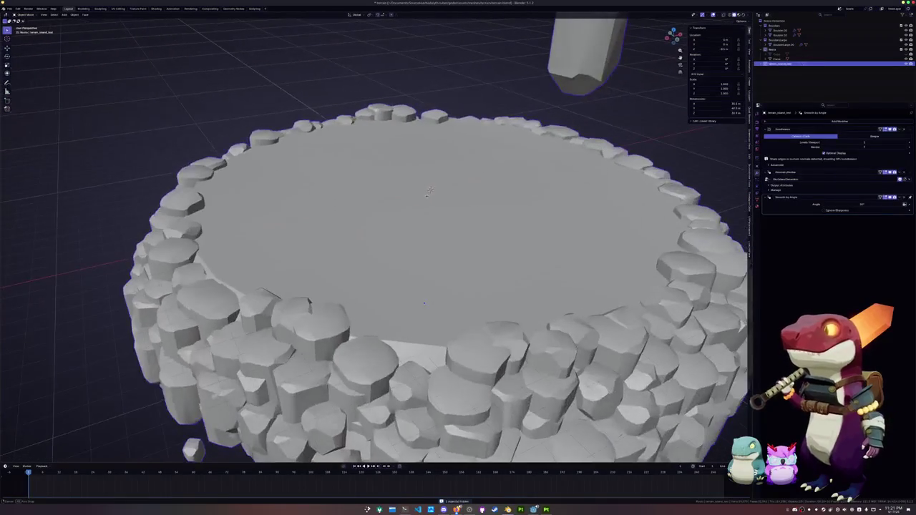
scroll(430, 198, "down", 2)
scroll(405, 212, "down", 2)
mouse_move(405, 212)
middle_mouse_down()
mouse_move(402, 264)
mouse_move(459, 194)
middle_mouse_up()
scroll(459, 194, "down", 2)
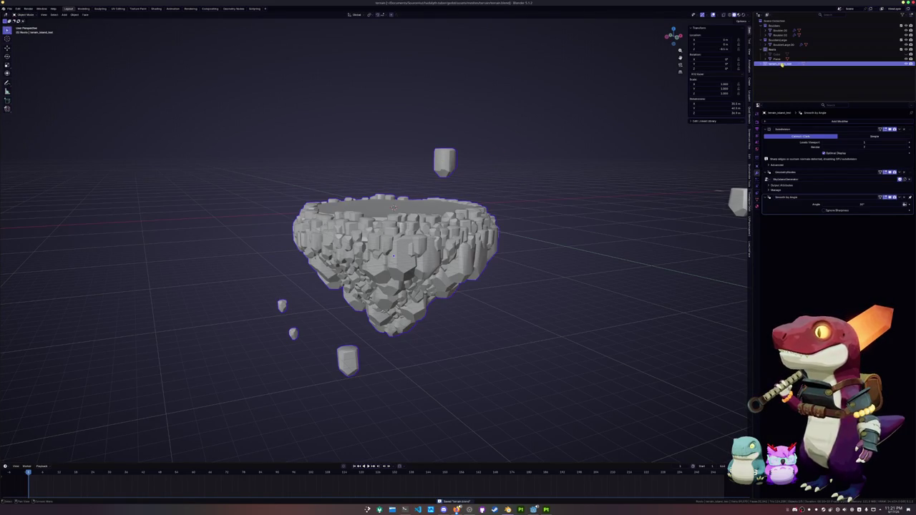
Step: Duplicate terrain_island_test in place as a hidden backup copy
left_click(777, 55)
key("Up")
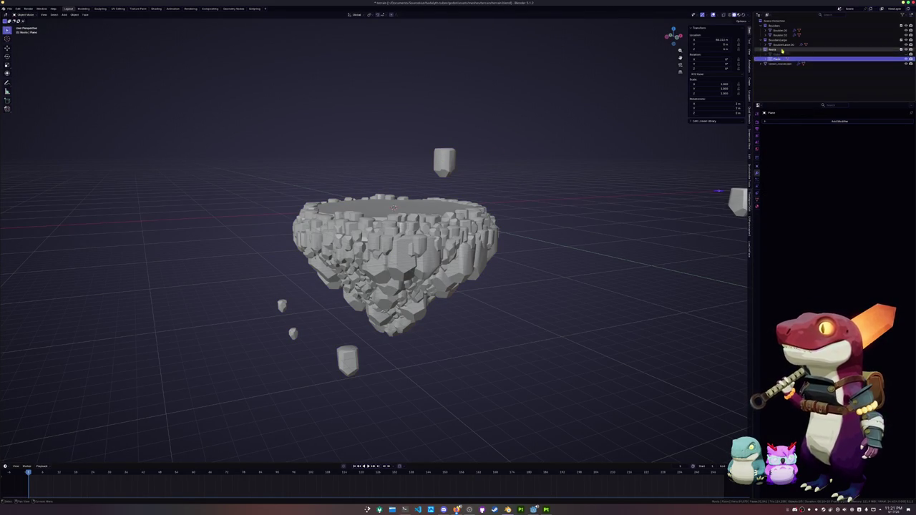
key("Up")
key("Up")
key("Up")
key("Up")
left_click(775, 64)
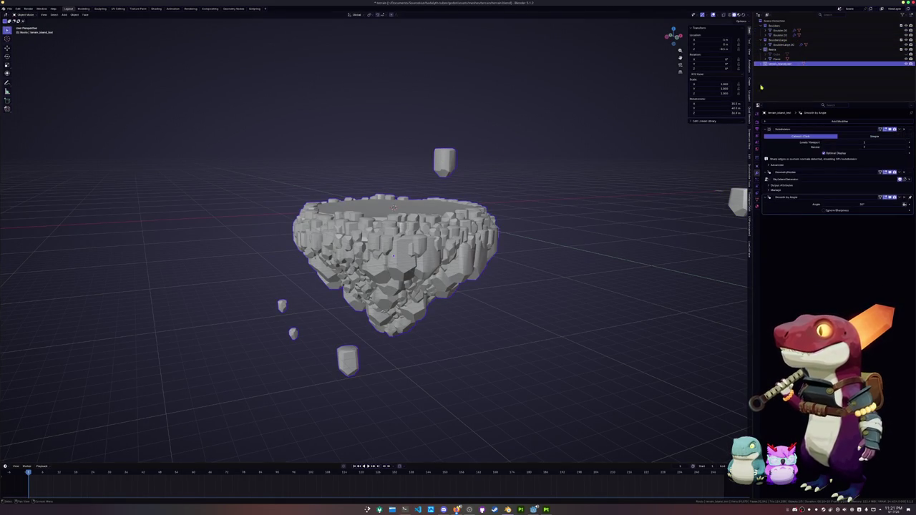
key("shift+d")
right_click(617, 169)
key("ctrl+z")
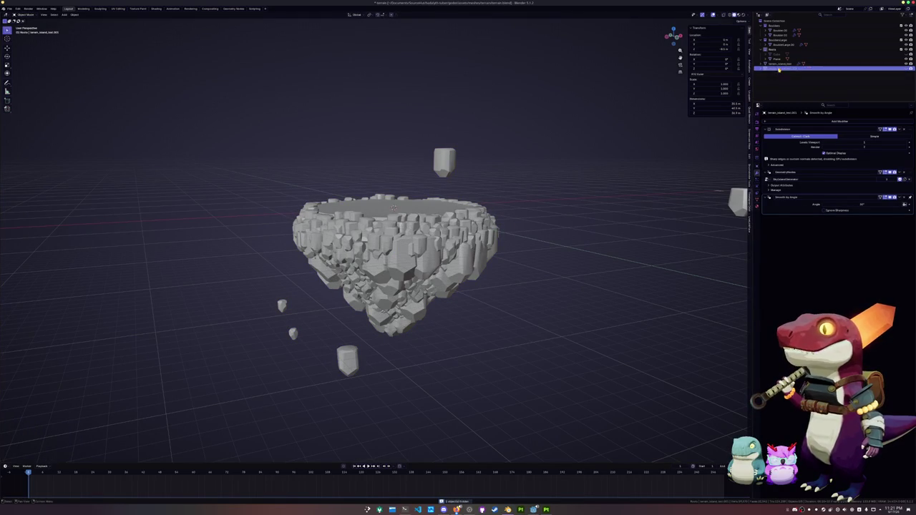
Step: Apply the Subdivision, GeometryNodes and Smooth by Angle modifiers, then save the file
key("ctrl+a")
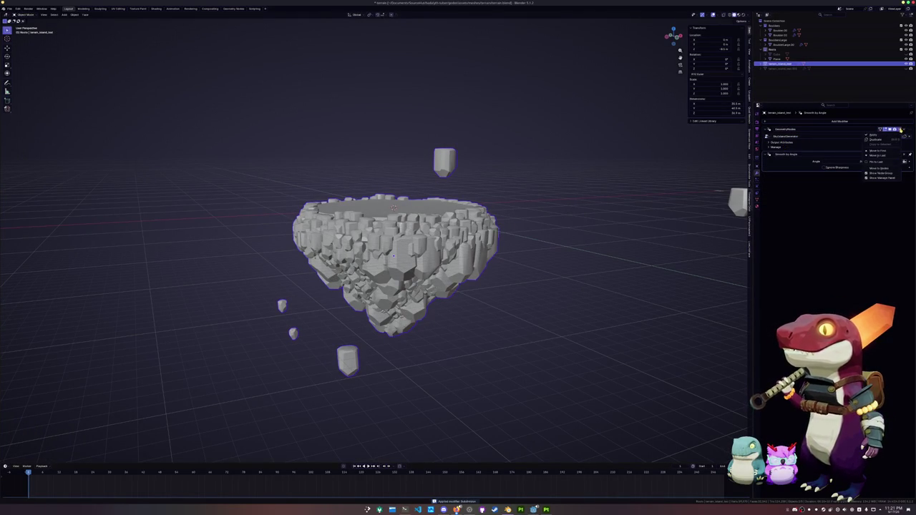
key("ctrl+a")
key("ctrl+a")
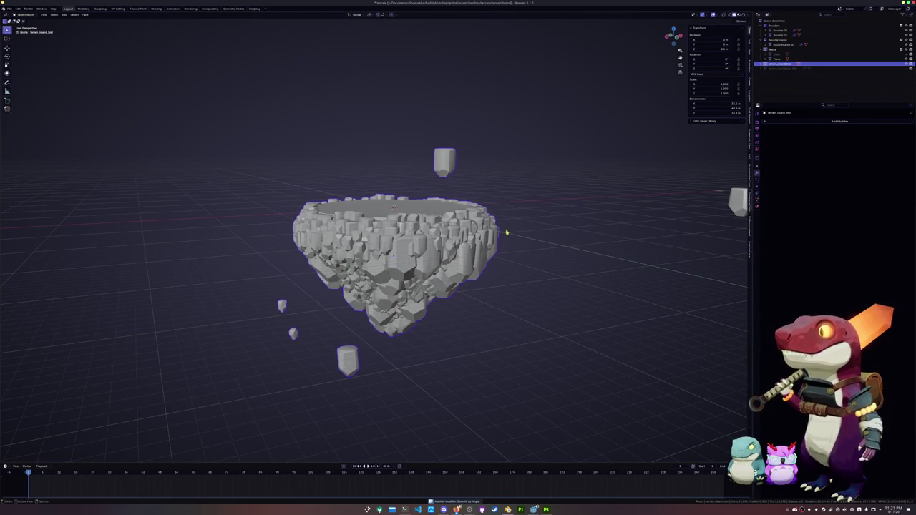
key("Tab")
key("alt+a")
scroll(579, 229, "up", 2)
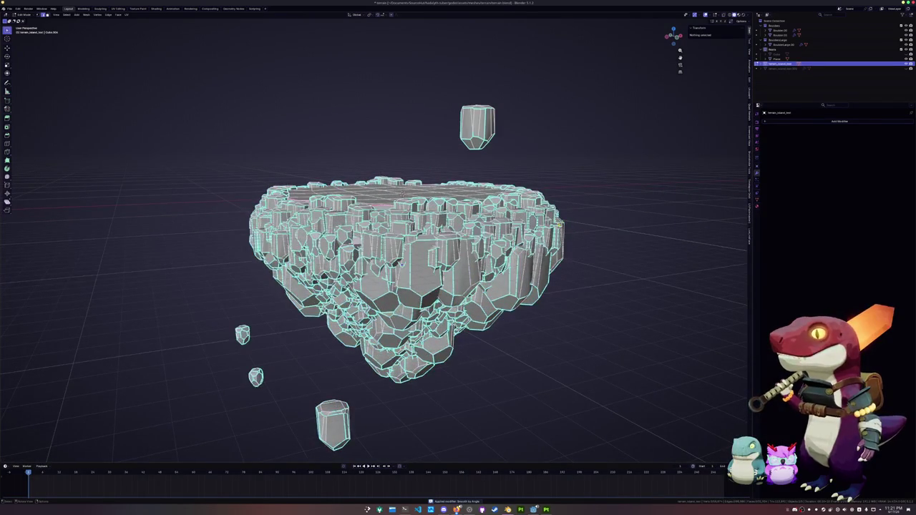
key("Tab")
key("ctrl+s")
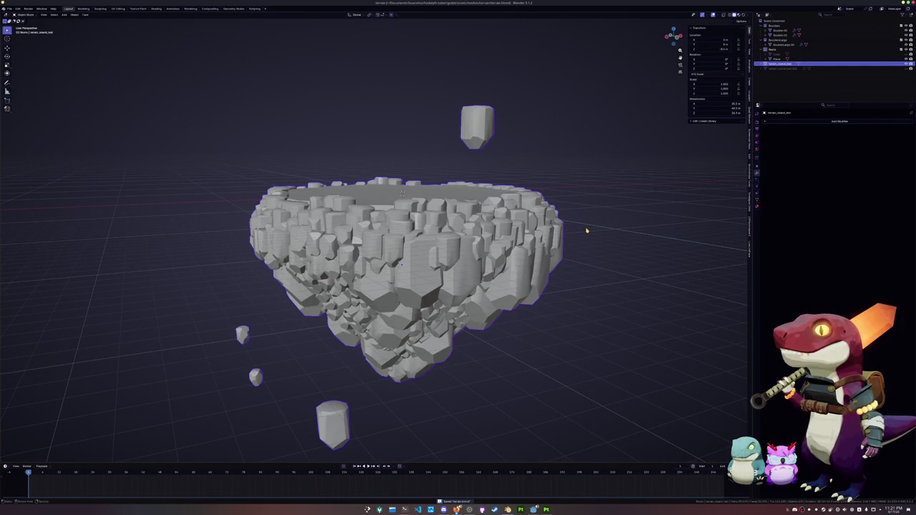
Step: Rename the island's mesh data to terrain_island_test, then show its two material slots
left_click(758, 124)
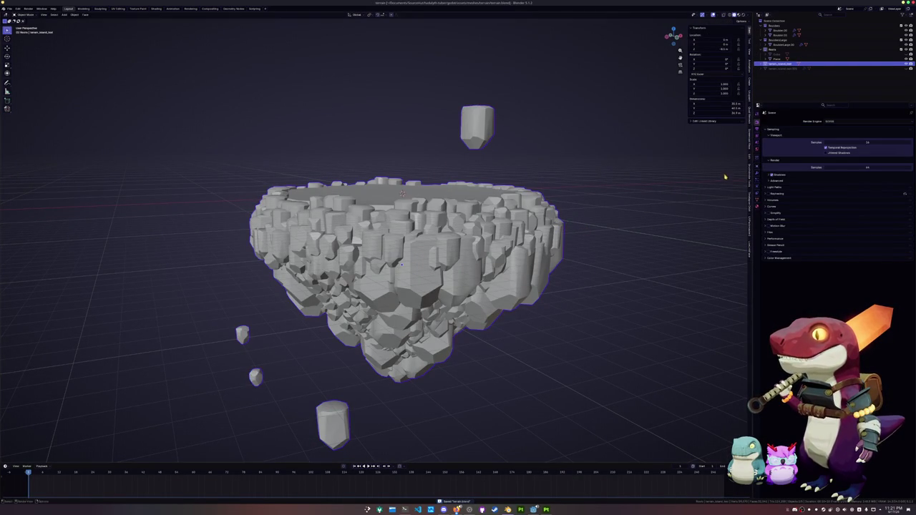
middle_click_drag(724, 176, 732, 179)
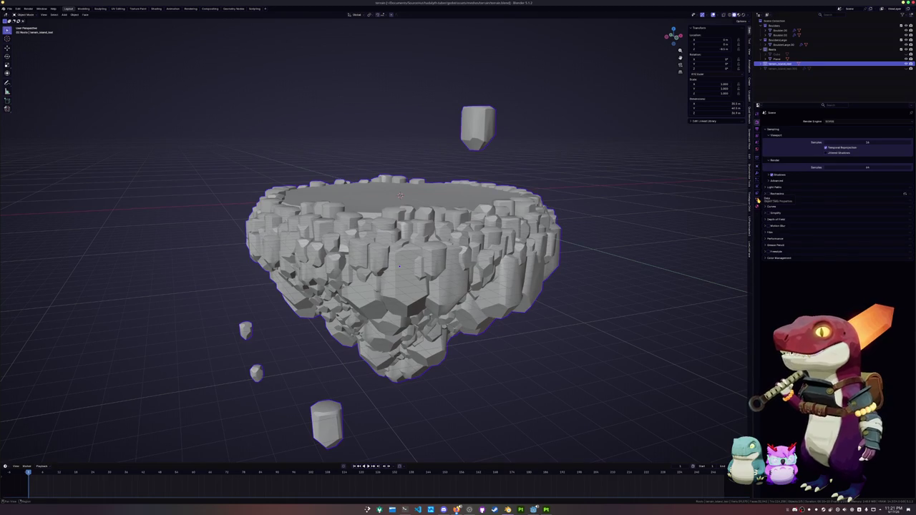
left_click(758, 200)
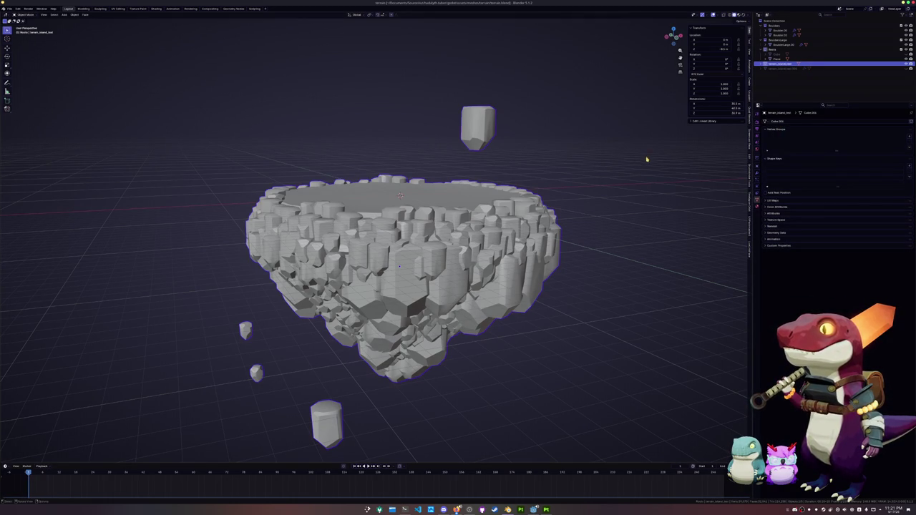
key("F2")
double_click(781, 121)
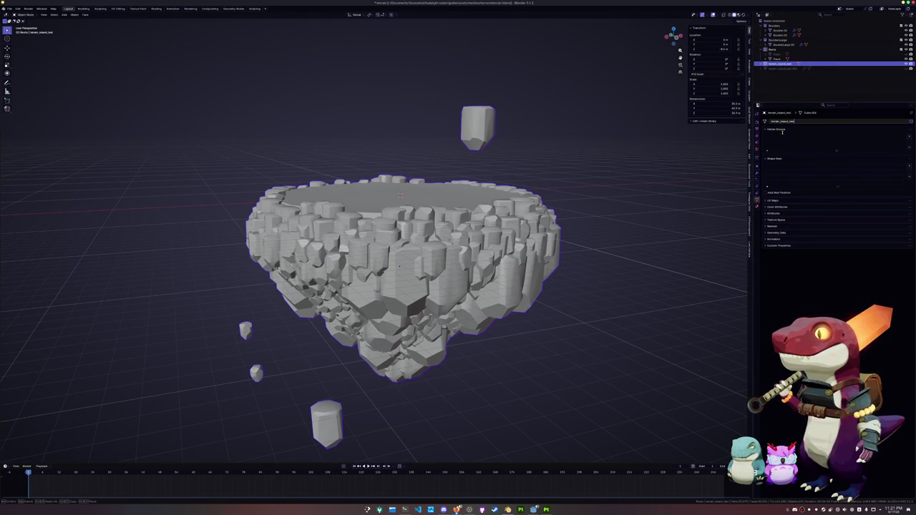
key("Return")
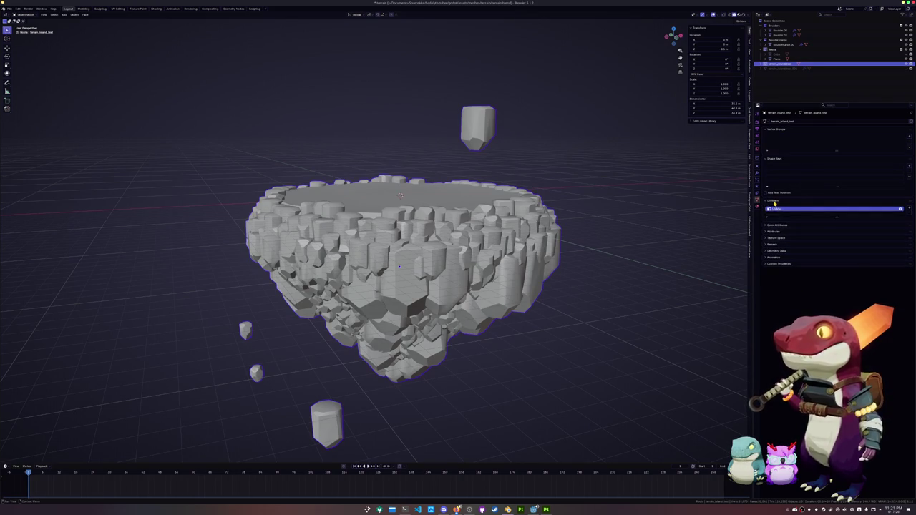
left_click(758, 209)
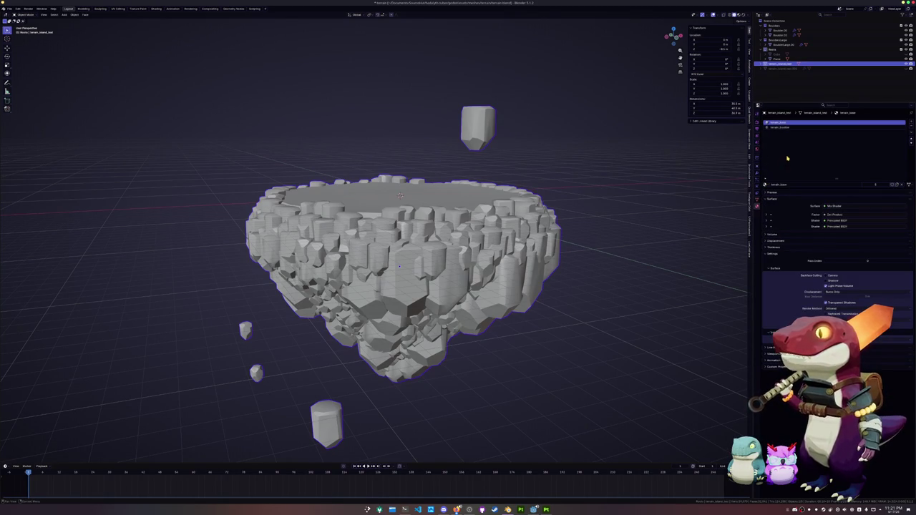
Step: Pick the terrain_boulder material slot and inspect the island in Edit Mode
left_click(788, 127)
key("Tab")
key("Tab")
scroll(580, 248, "down", 3)
middle_click_drag(580, 248, 558, 179)
mouse_move(401, 179)
middle_mouse_down()
mouse_move(402, 247)
mouse_move(390, 222)
mouse_move(403, 173)
mouse_move(401, 237)
mouse_move(398, 167)
mouse_move(391, 204)
middle_mouse_up()
scroll(390, 222, "up", 5)
scroll(398, 166, "down", 4)
key("Tab")
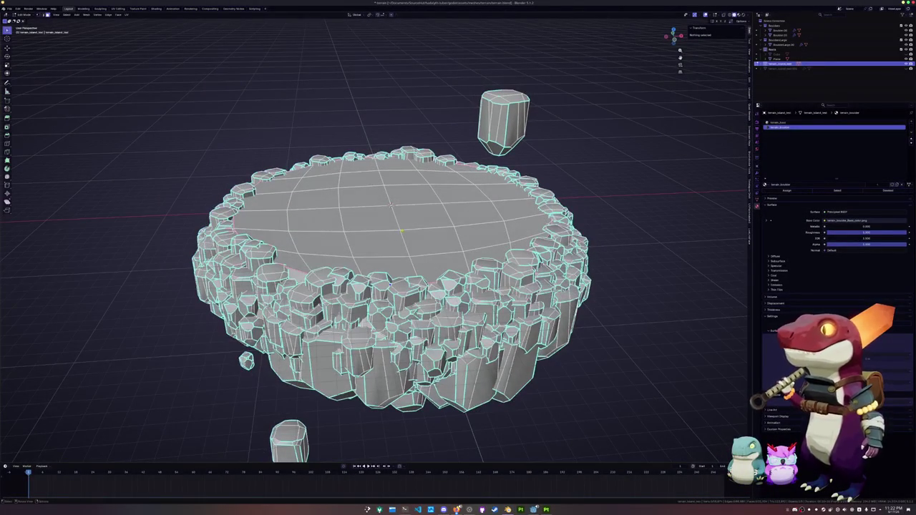
Step: Duplicate the island's connected flat top faces in place and separate them into a new object
left_click(431, 242)
key("ctrl+l")
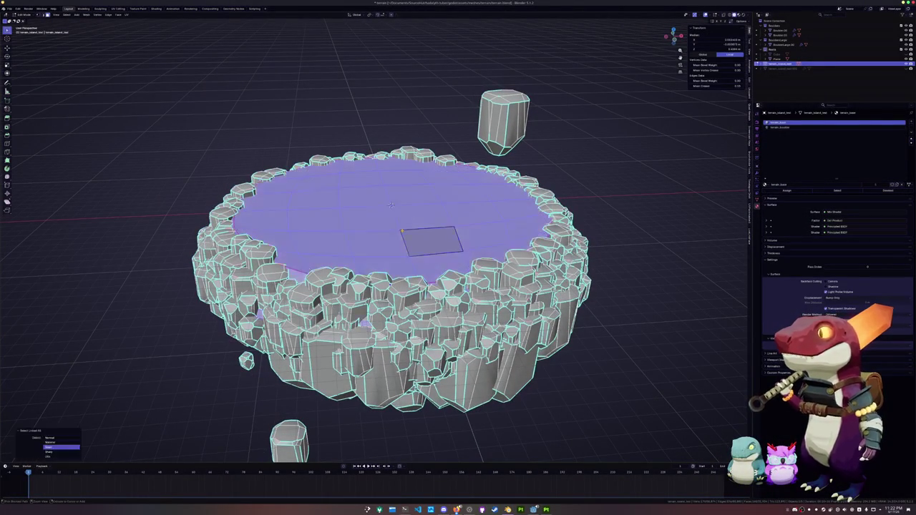
key("shift+d")
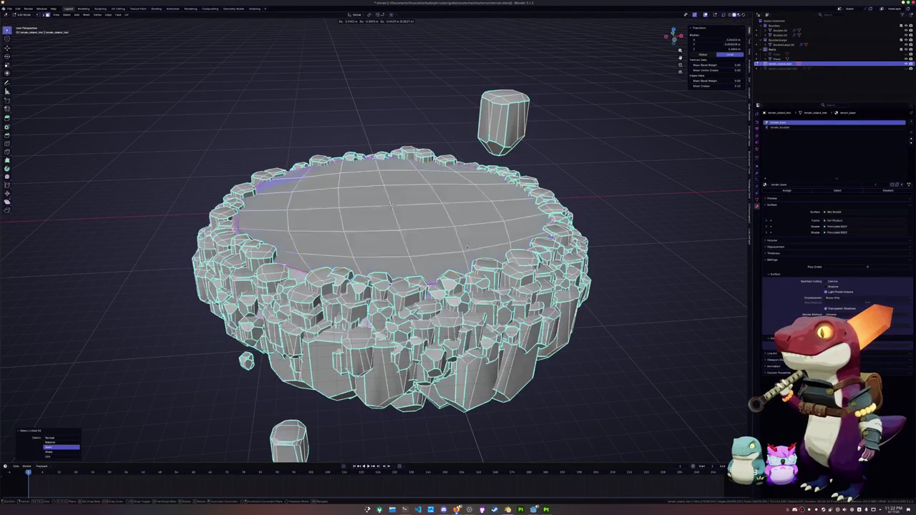
right_click(458, 258)
right_click(440, 277)
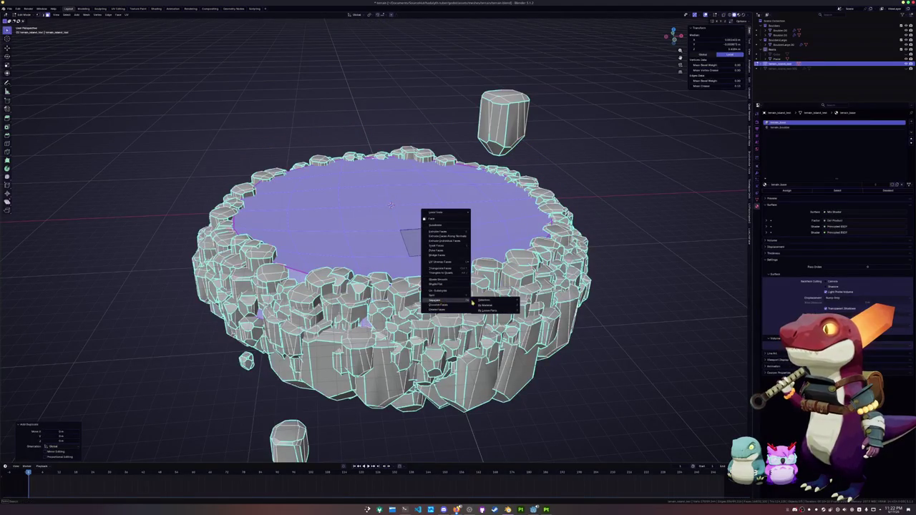
left_click(478, 300)
Step: Select the separated top disc in Object Mode and begin renaming it
key("Tab")
left_click(435, 243)
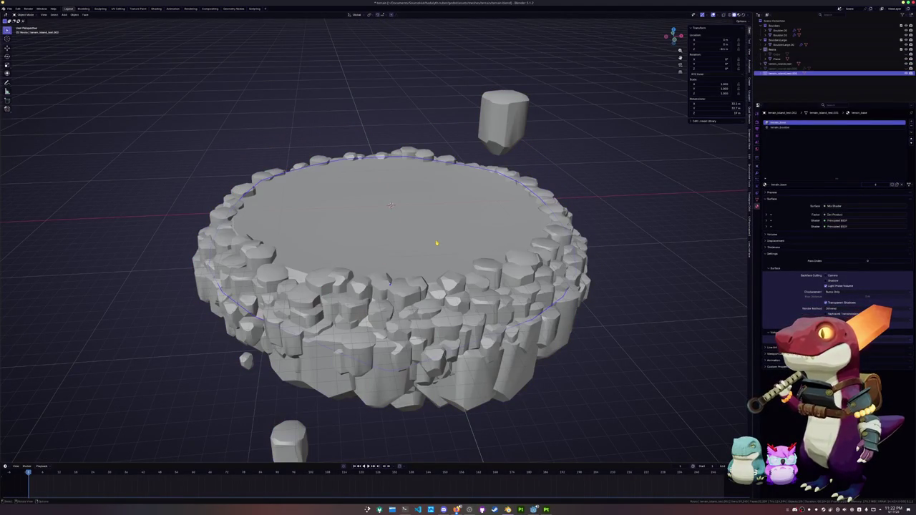
key("F2")
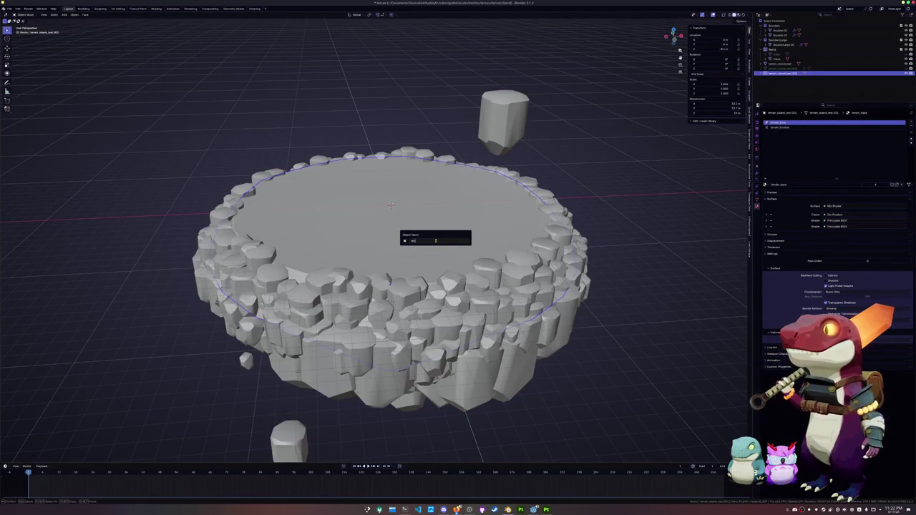
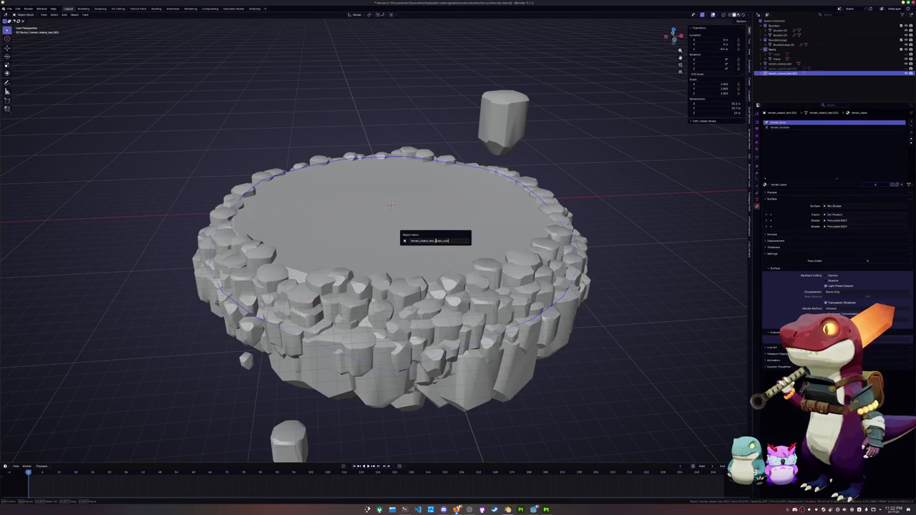
Step: Confirm the object's new name, then try a vertical move and cancel it
key("Return")
key("g")
key("z")
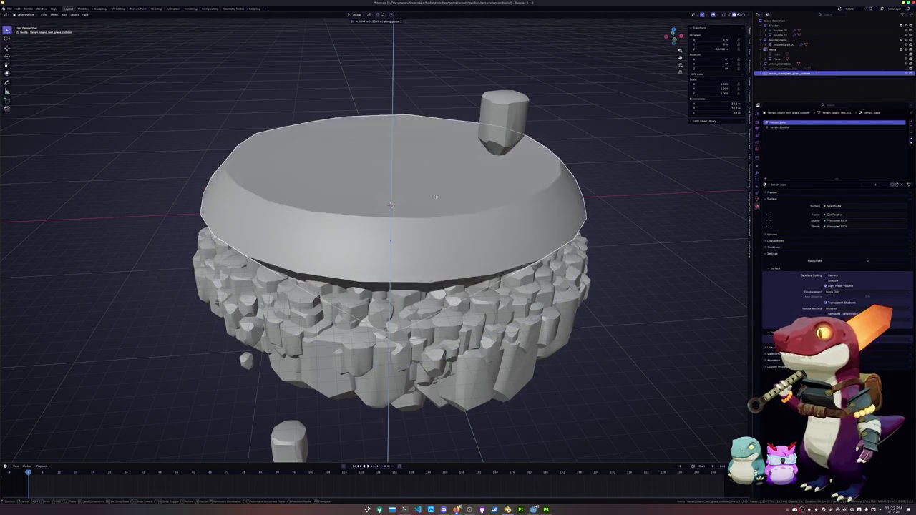
key("Escape")
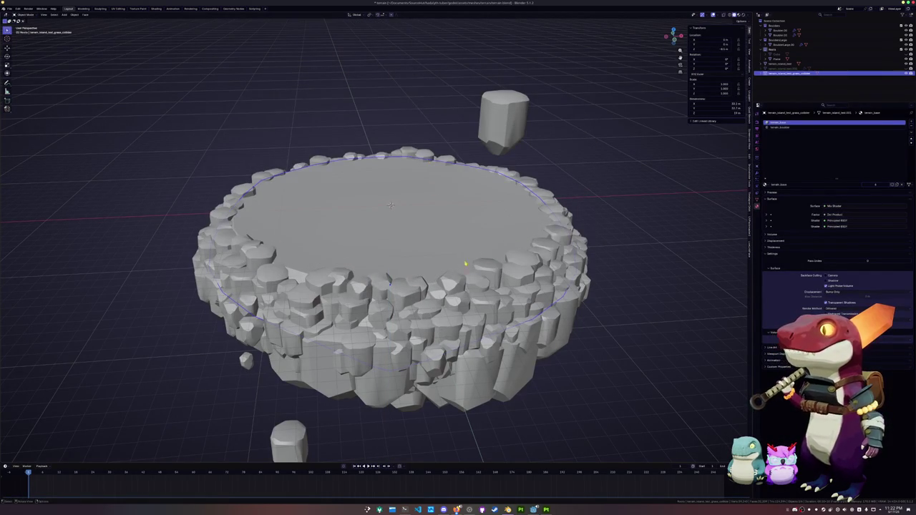
Step: Select the island's rocky rim by picking the top surface as linked faces and inverting the selection
left_click(562, 277)
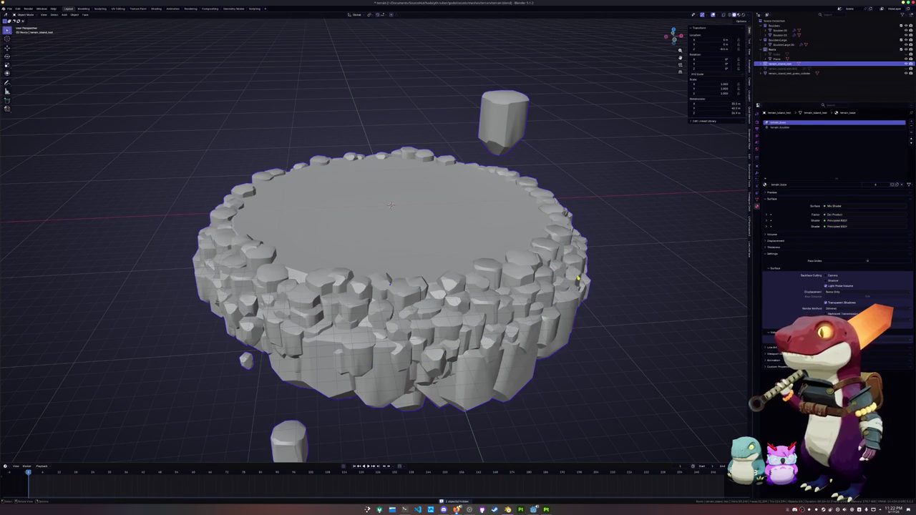
key("Tab")
left_click(481, 235)
key("ctrl+l")
key("ctrl+i")
key("KP_Decimal")
middle_click_drag(389, 272, 394, 276)
Step: Duplicate the rim faces and separate them into their own object
key("shift+d")
key("Escape")
right_click(519, 211)
left_click(574, 213)
key("Tab")
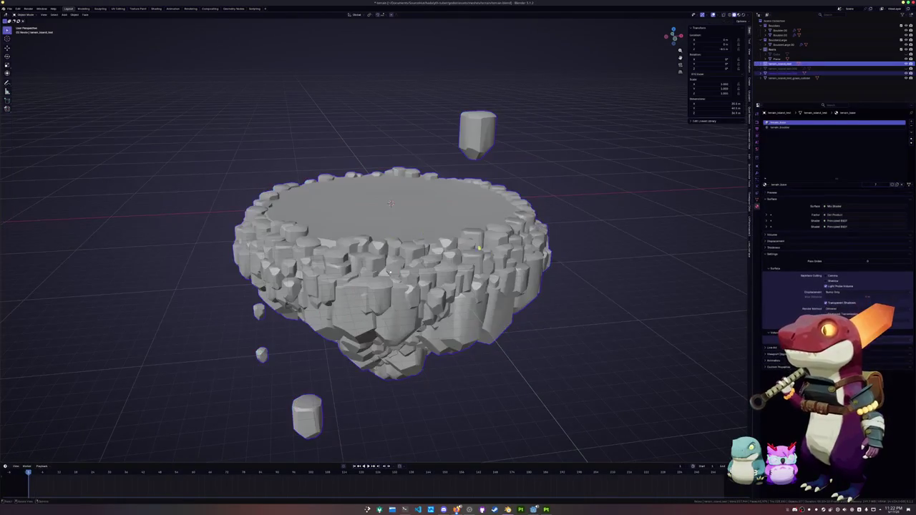
Step: Rename the newly separated rocks object
left_click(515, 262)
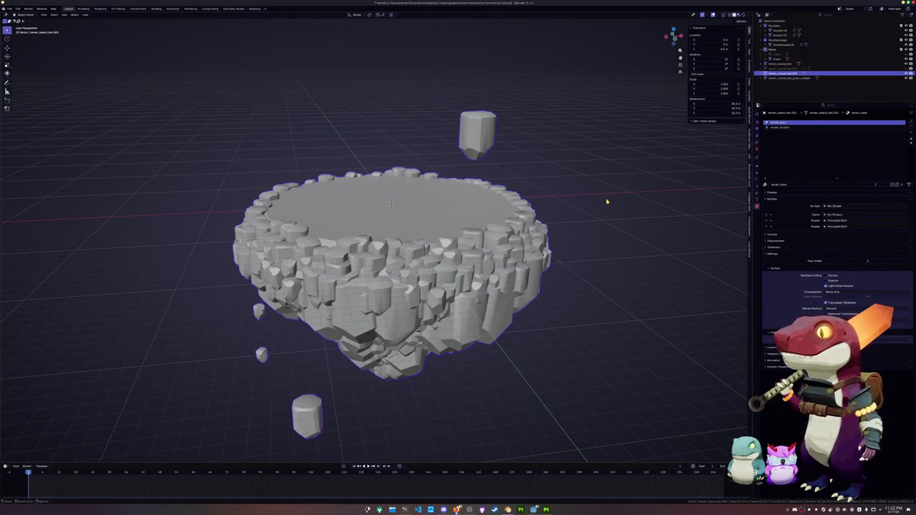
key("F2")
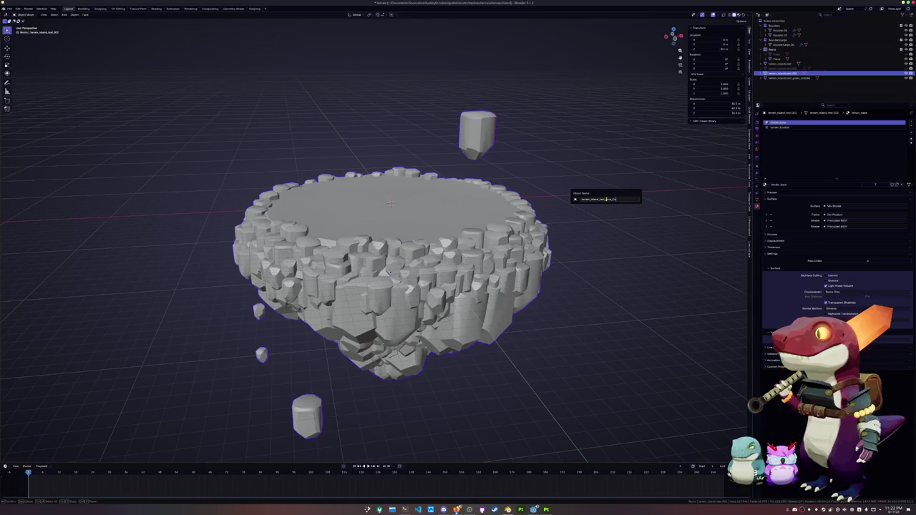
key("Return")
Step: Rename terrain_island_test.001 to terrain_island_test and check the remaining scene objects
left_click(807, 73)
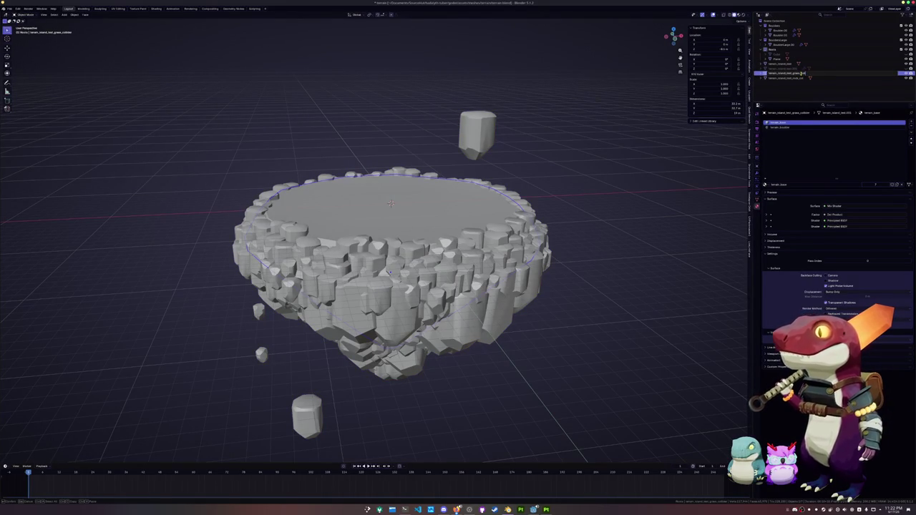
left_click(781, 68)
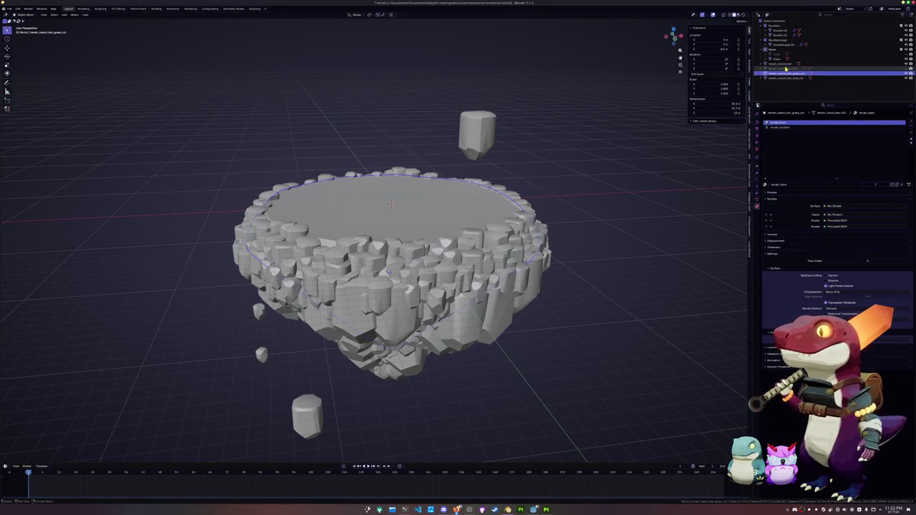
key("F2")
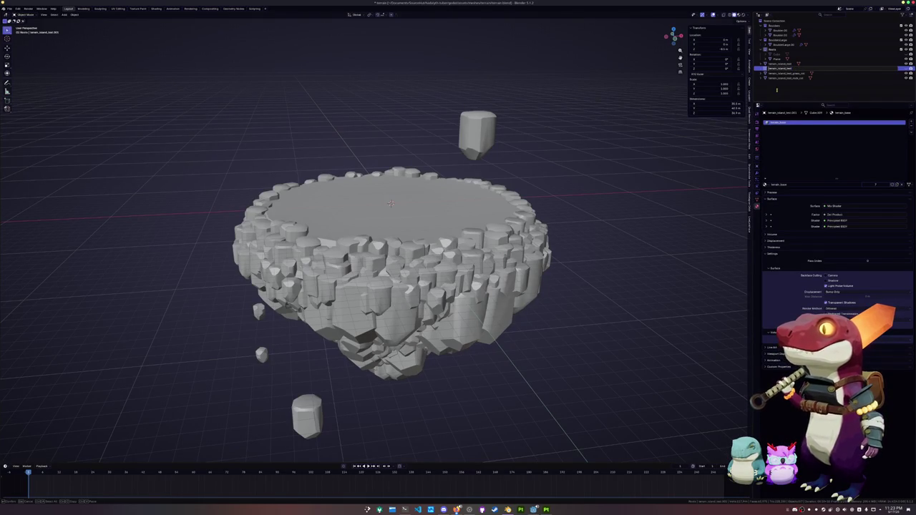
key("Return")
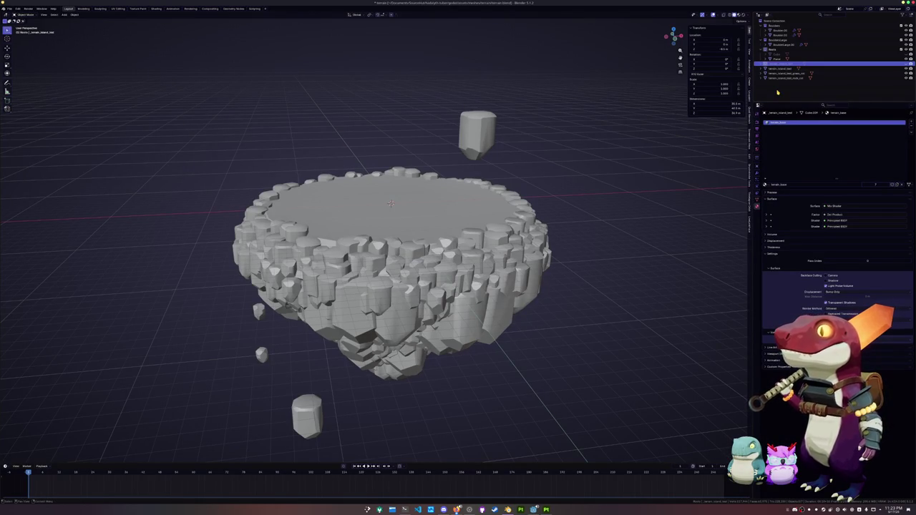
left_click(784, 78)
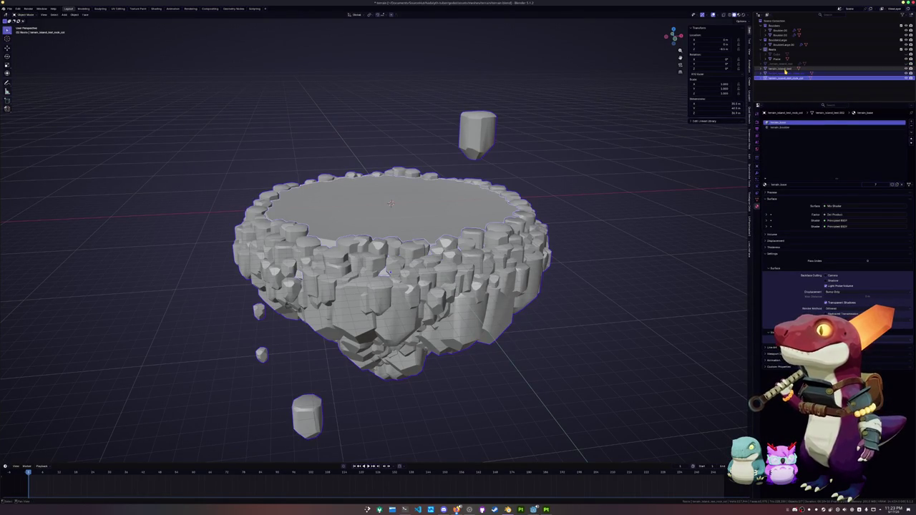
scroll(565, 205, "down", 2)
left_click(9, 8)
mouse_move(19, 86)
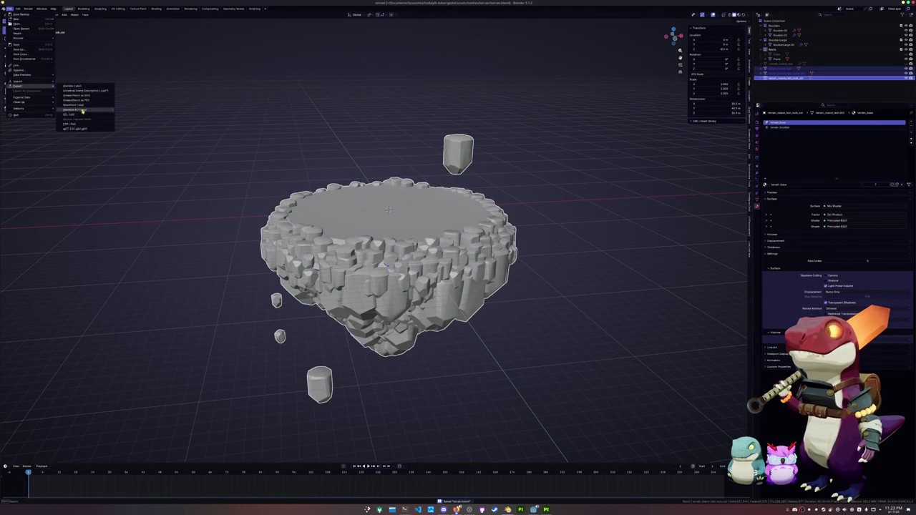
Step: Export a glTF 2.0 file named terrain_island_test.glb with material Images set to None
left_click(75, 130)
left_click(641, 58)
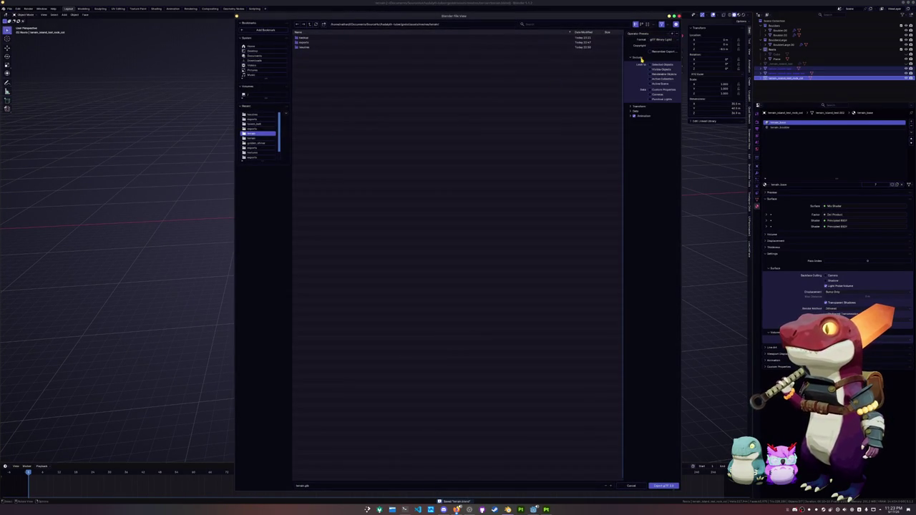
left_click(633, 111)
left_click(637, 127)
left_click(659, 140)
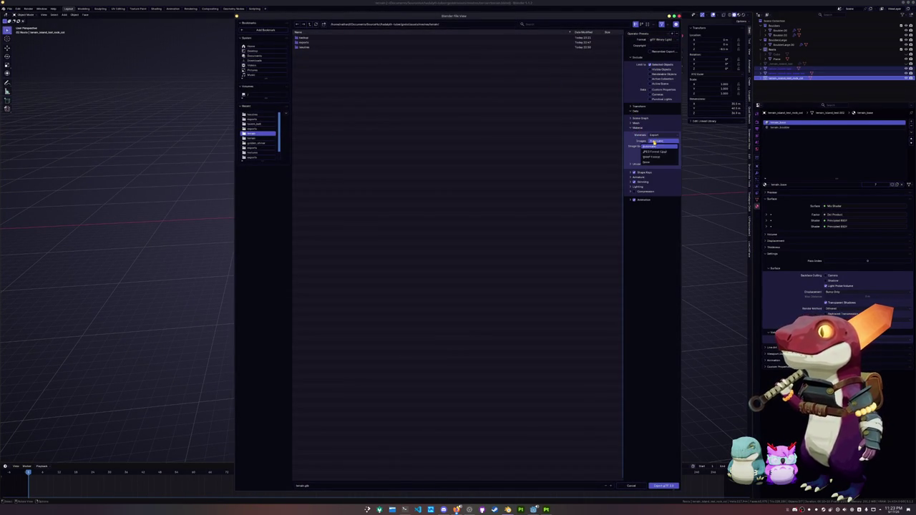
left_click(651, 164)
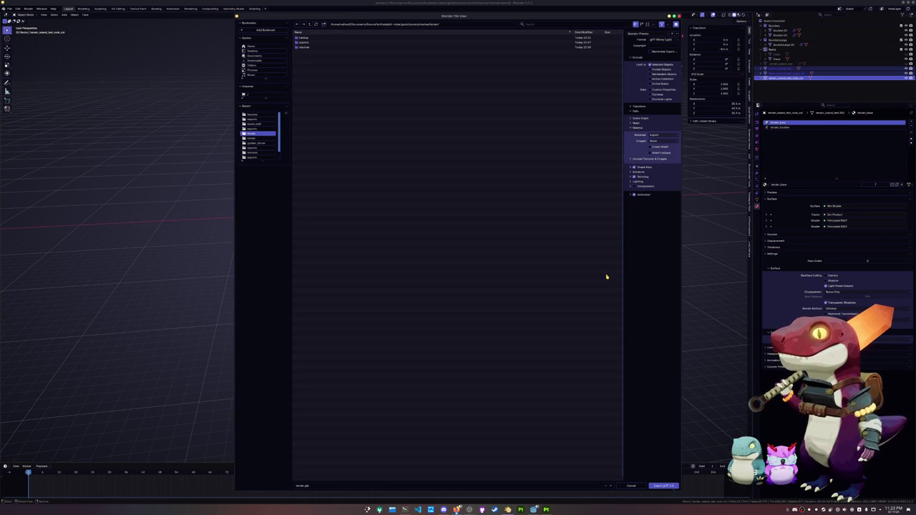
left_click(312, 487)
type("_island_test")
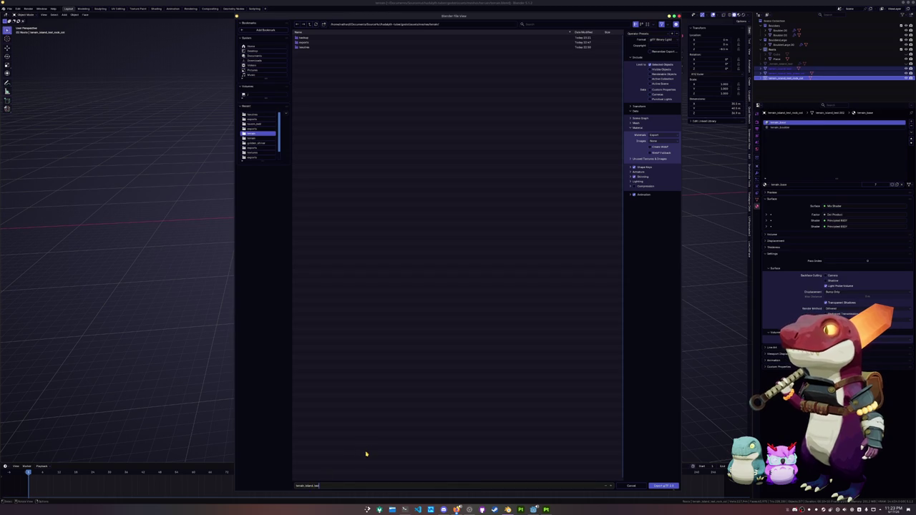
key("Return")
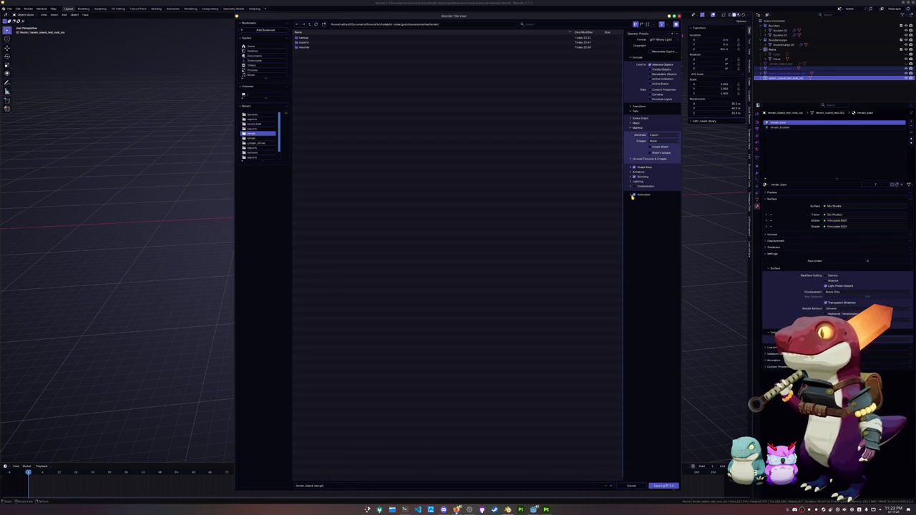
left_click(663, 486)
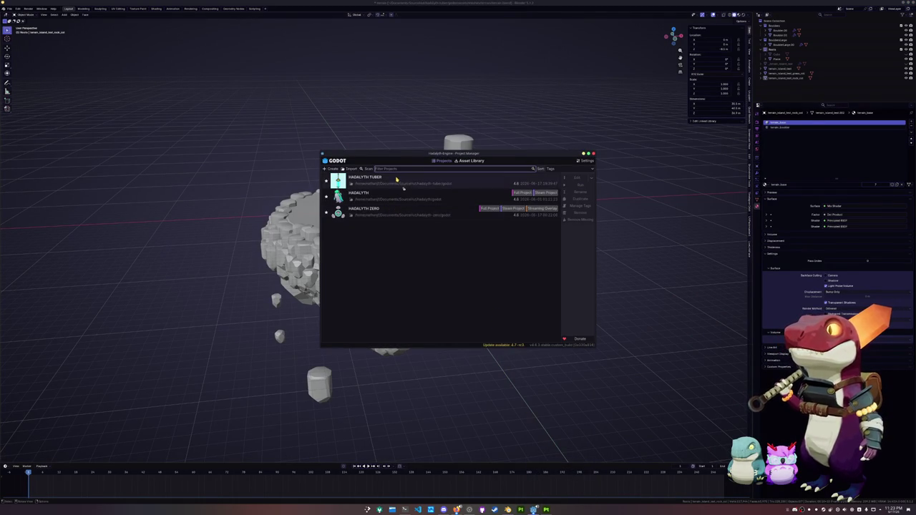
Step: Open the HADALYTH TUBER project from the Project Manager
left_click(425, 180)
left_click(577, 178)
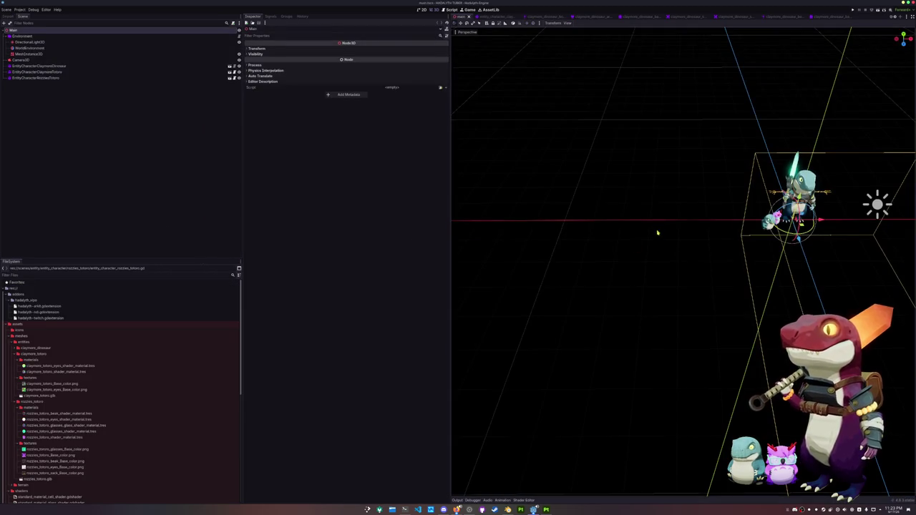
mouse_move(658, 233)
middle_mouse_down()
mouse_move(640, 243)
mouse_move(566, 231)
mouse_move(228, 128)
middle_mouse_up()
Step: Revert the WorldEnvironment Background Mode to Clear Color and select the Main node
left_click(32, 48)
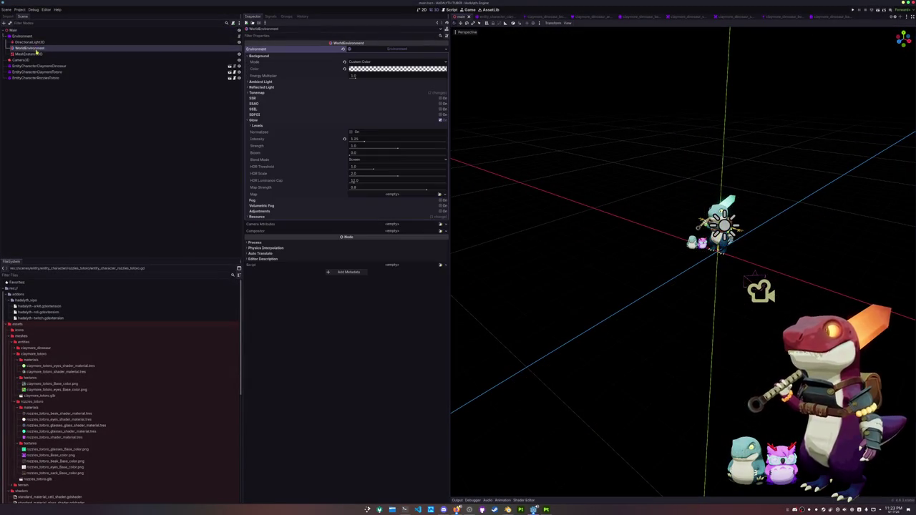
left_click(344, 63)
mouse_move(622, 175)
middle_mouse_down()
mouse_move(526, 187)
mouse_move(310, 104)
middle_mouse_up()
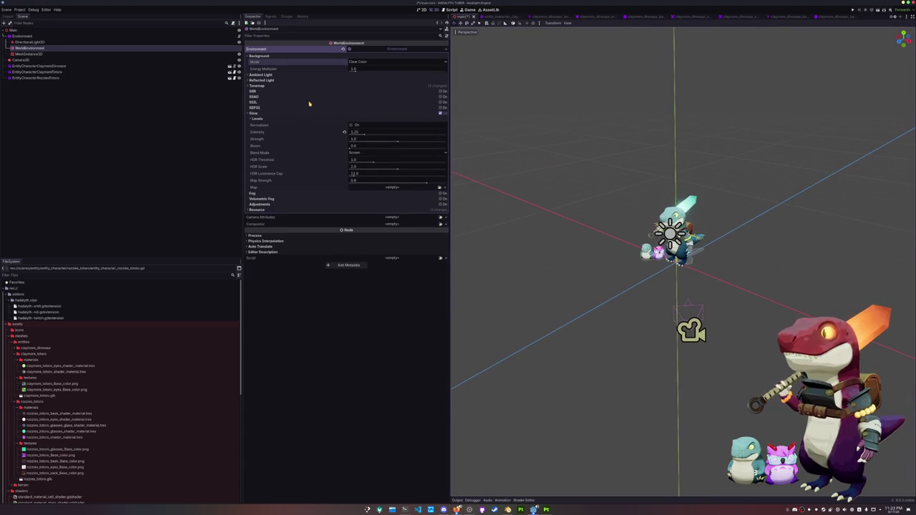
left_click(25, 35)
left_click(26, 30)
right_click(27, 32)
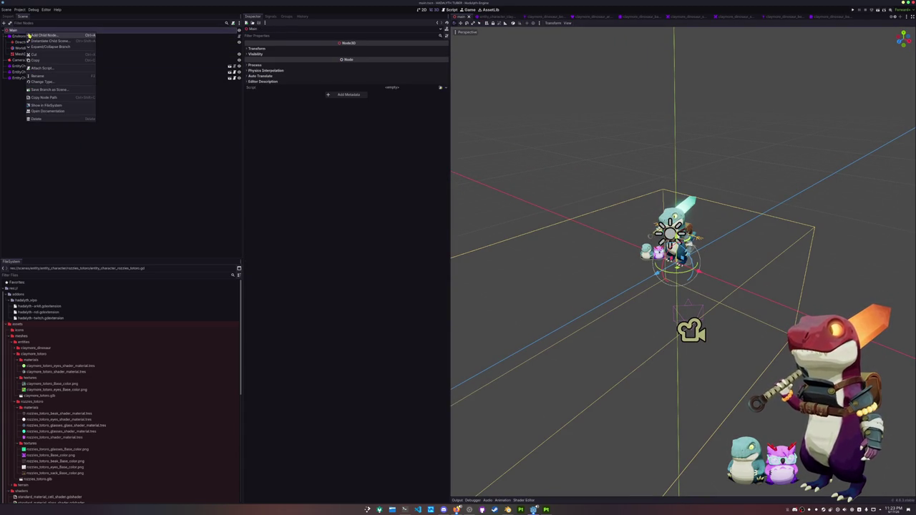
Step: Add a NodeFolder child and rename it Terrain
left_click(41, 35)
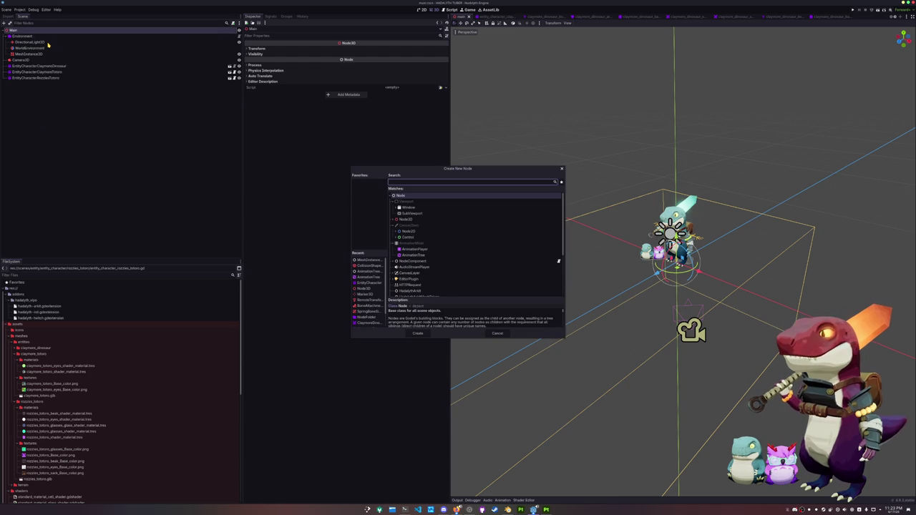
type("pis")
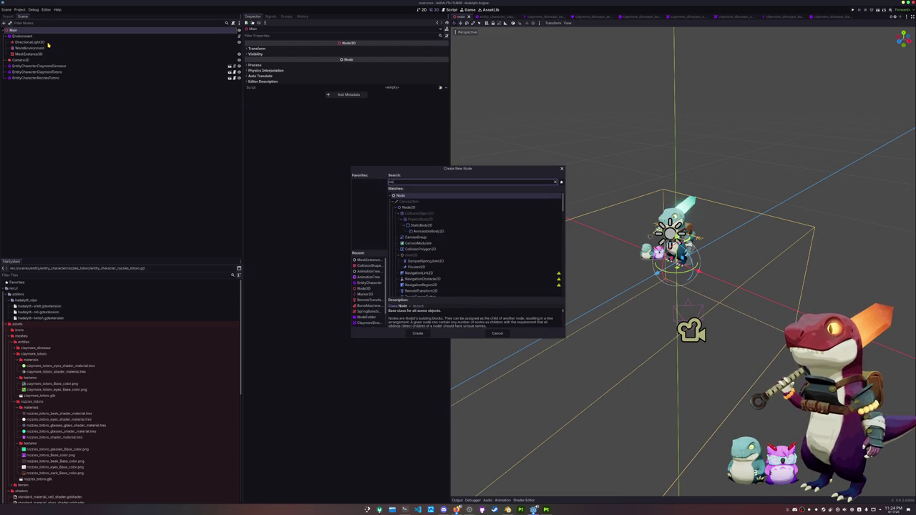
type("defolder")
key("Return")
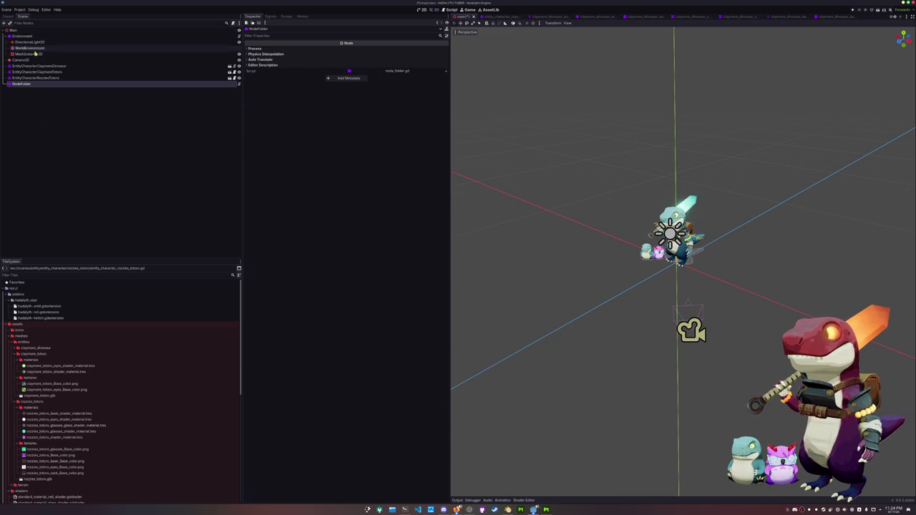
key("BackSpace")
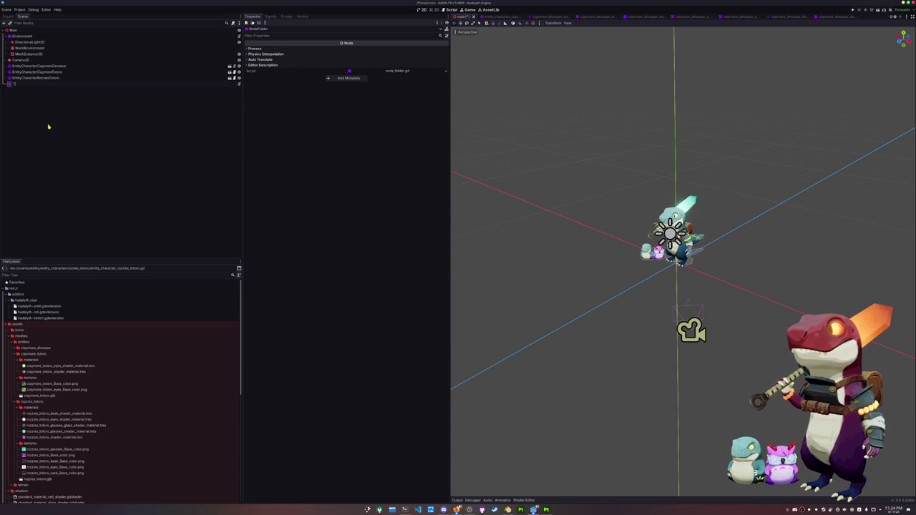
type("Terrain")
key("Return")
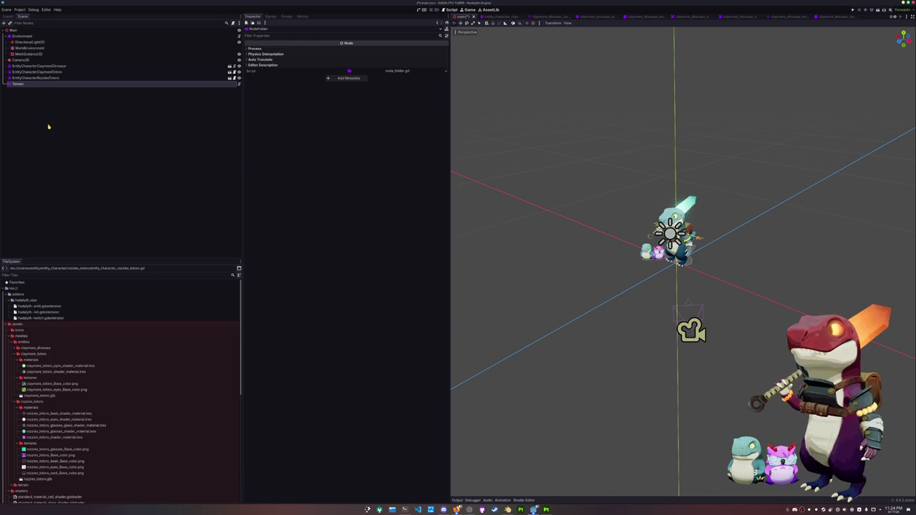
Step: Add another NodeFolder under Main named Entities
left_click(14, 30)
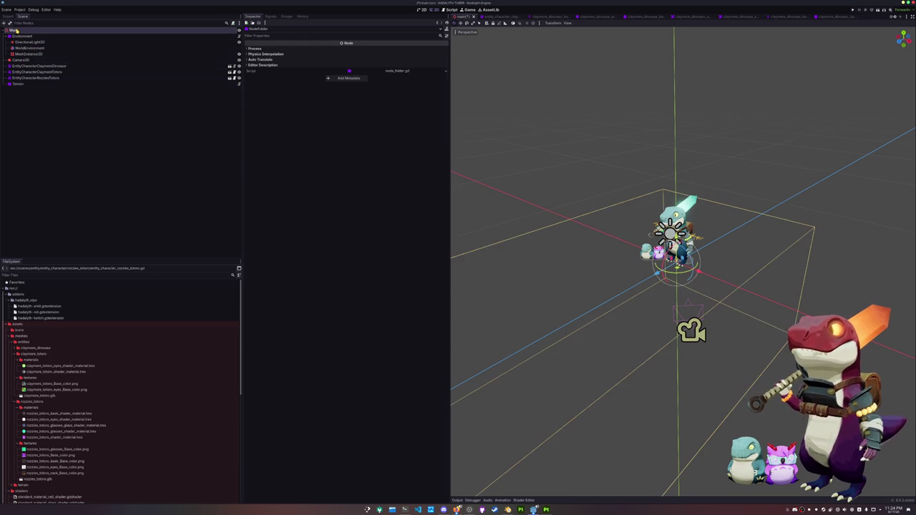
right_click(16, 30)
left_click(43, 33)
left_click(418, 334)
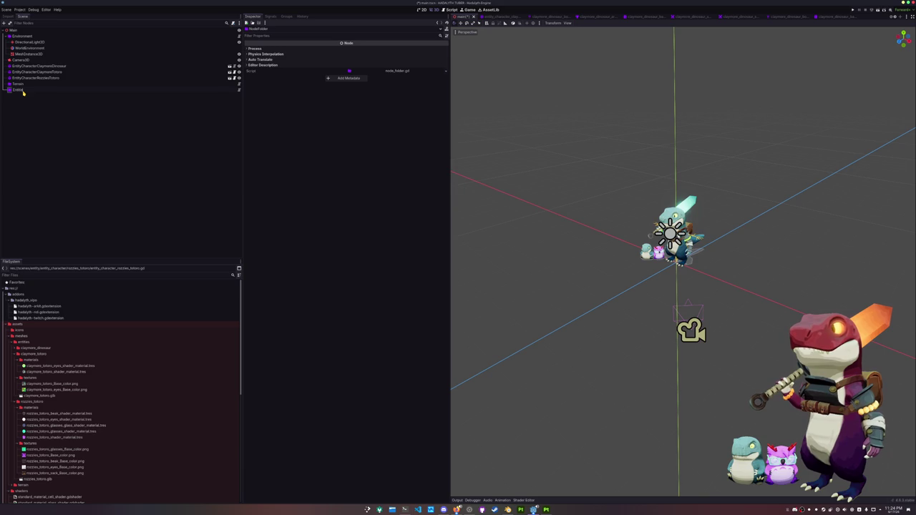
key("Return")
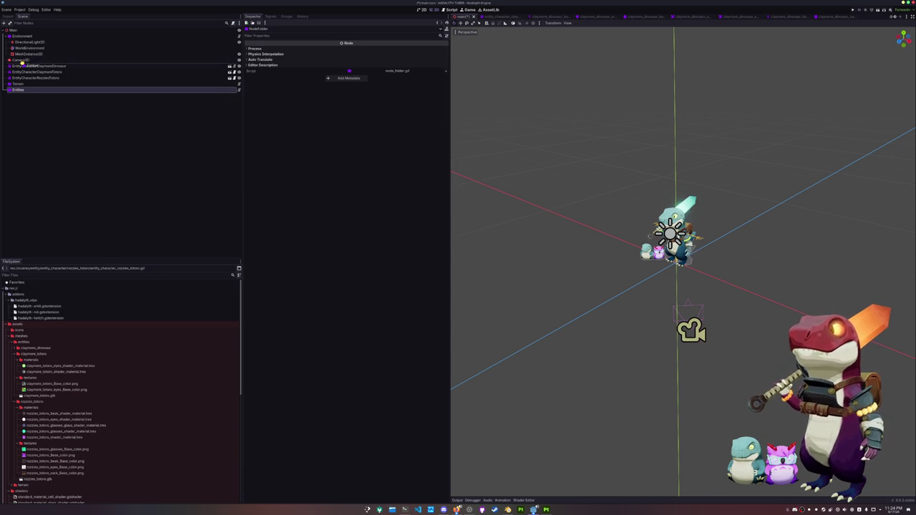
Step: Move the three EntityCharacter nodes onto the Entities folder
left_click(36, 72)
left_click(35, 83, "shift")
left_click_drag(36, 83, 24, 66)
left_click(21, 91)
Step: Filter FileSystem for 'terr' and drag terrain_island_test.glb onto the Terrain node
left_click(53, 274)
type("terr")
left_click_drag(43, 347, 584, 231)
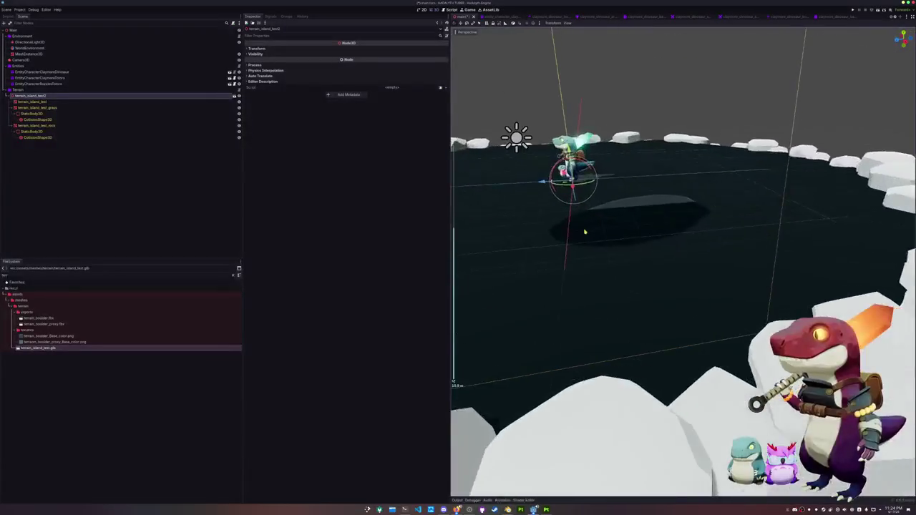
scroll(585, 231, "up", 3)
scroll(615, 235, "down", 4)
mouse_move(616, 235)
middle_mouse_down()
mouse_move(589, 215)
mouse_move(544, 237)
middle_mouse_up()
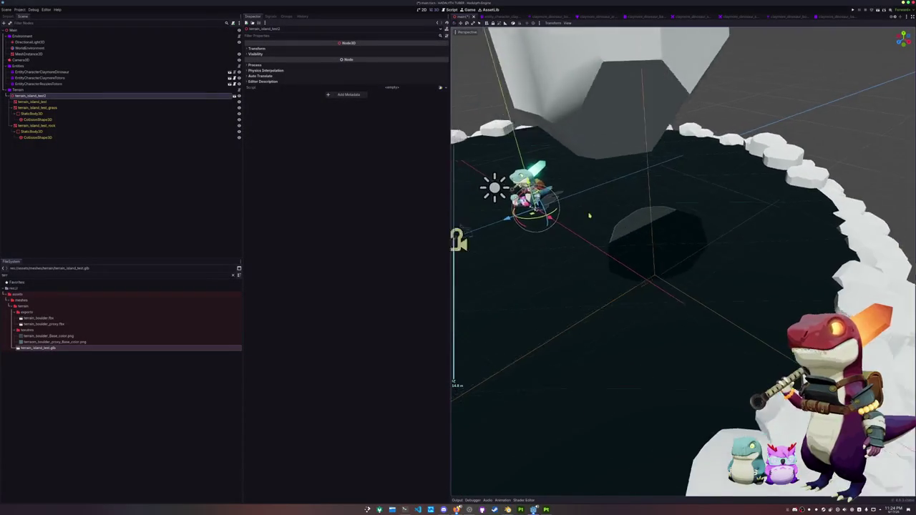
Step: Delete the old MeshInstance3D node from the scene
left_click(55, 55)
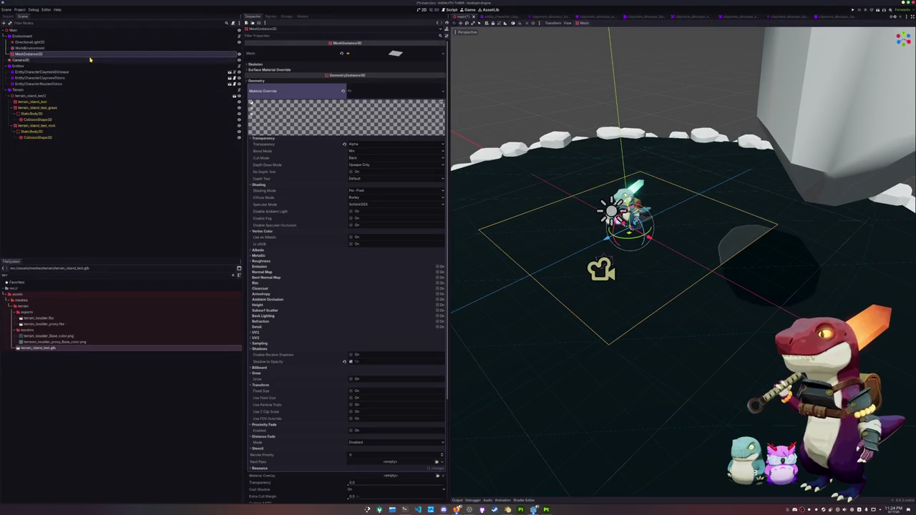
key("Return")
mouse_move(478, 189)
middle_mouse_down()
mouse_move(616, 229)
mouse_move(608, 201)
mouse_move(575, 210)
mouse_move(578, 170)
mouse_move(603, 184)
mouse_move(620, 219)
mouse_move(652, 231)
mouse_move(622, 224)
mouse_move(715, 200)
mouse_move(560, 231)
mouse_move(555, 197)
mouse_move(595, 204)
mouse_move(624, 253)
middle_mouse_up()
scroll(613, 220, "down", 4)
scroll(621, 219, "up", 3)
scroll(622, 223, "up", 2)
Step: Select the ClaymoreDinosaur character to inspect it, then deselect it
left_click(794, 185)
scroll(715, 214, "up", 3)
scroll(566, 235, "down", 3)
left_click(554, 196)
scroll(586, 192, "up", 2)
scroll(595, 206, "up", 1)
scroll(599, 219, "up", 2)
Step: Inspect the island's grass and rock meshes and their StaticBody3D collision nodes
left_click(624, 254)
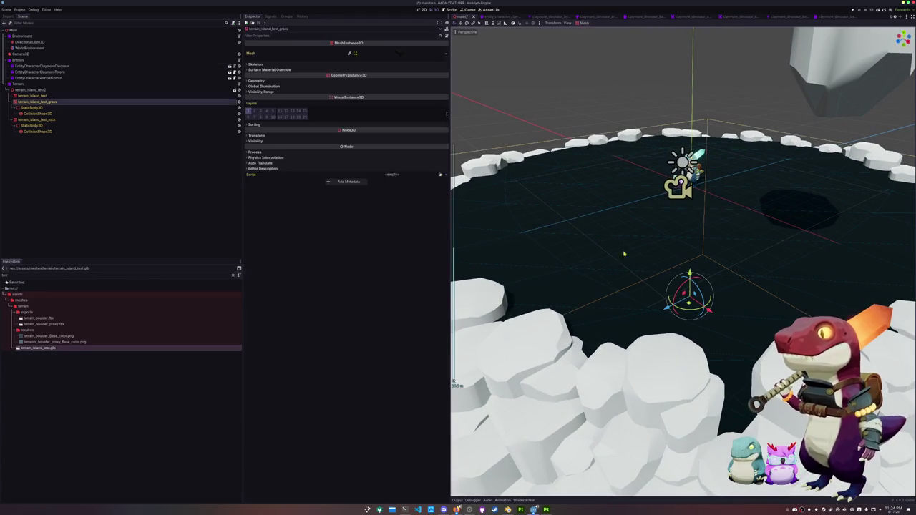
left_click(50, 120)
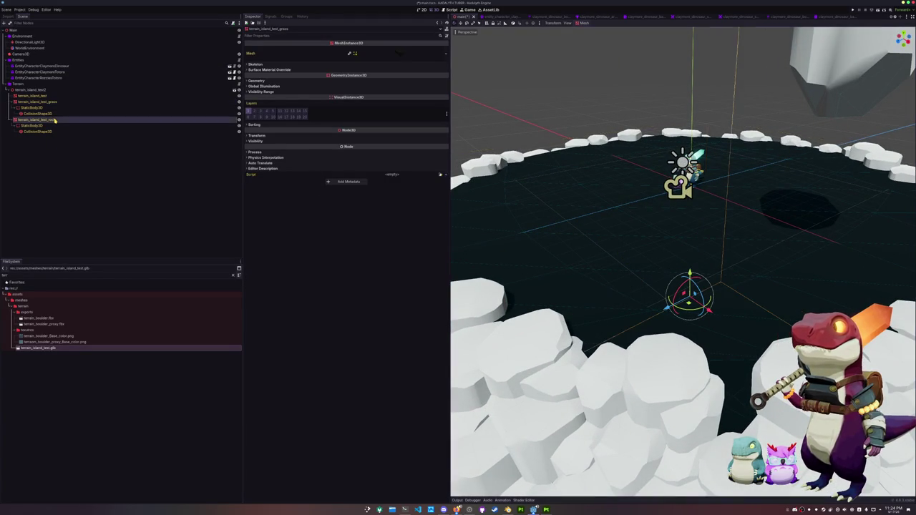
left_click(53, 132)
left_click(43, 113)
left_click(48, 106)
left_click(50, 102)
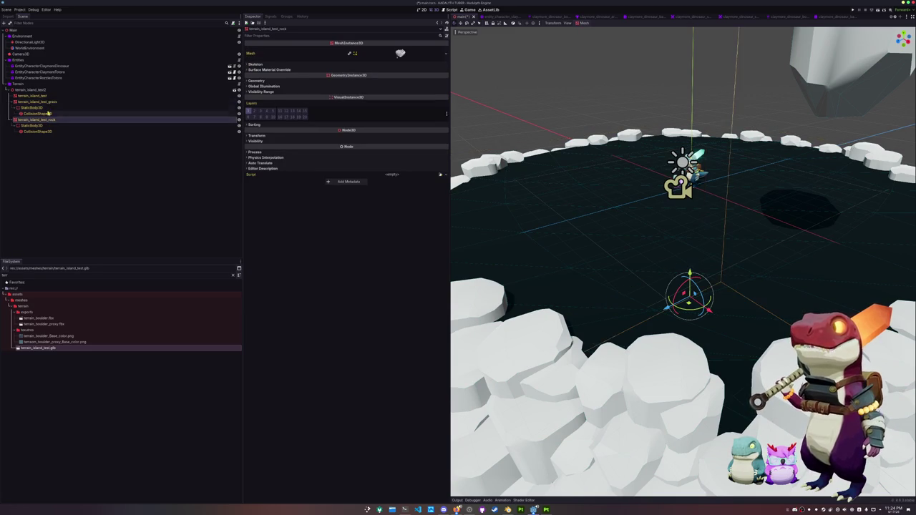
left_click(51, 103)
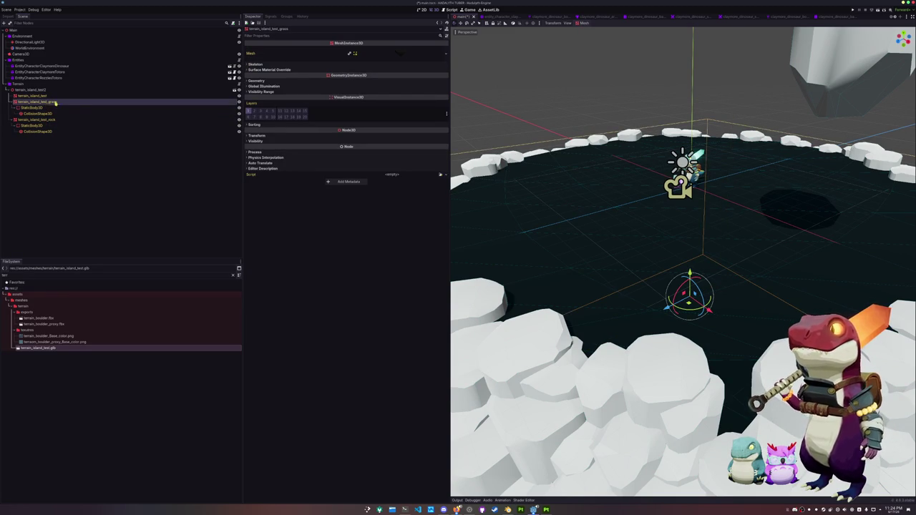
Step: Clear the FileSystem filter and expand the rock mesh's surface material override
left_click(38, 306)
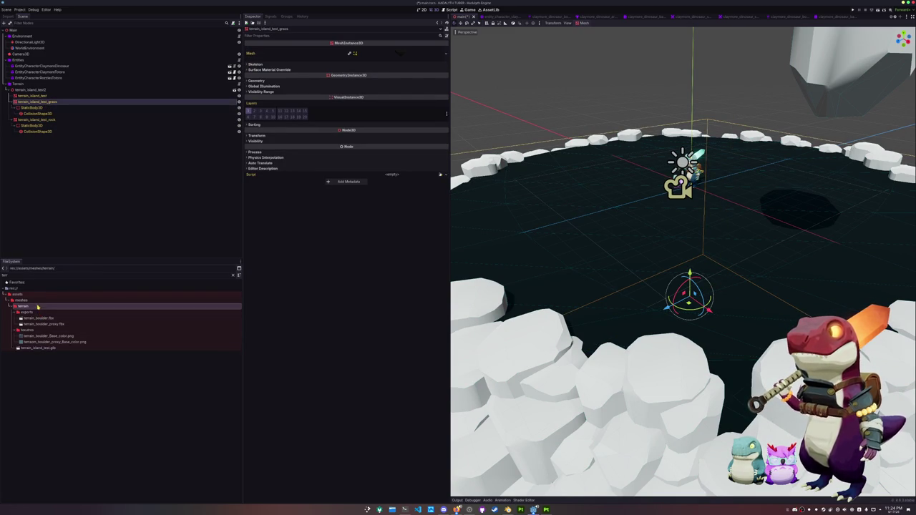
left_click(229, 278)
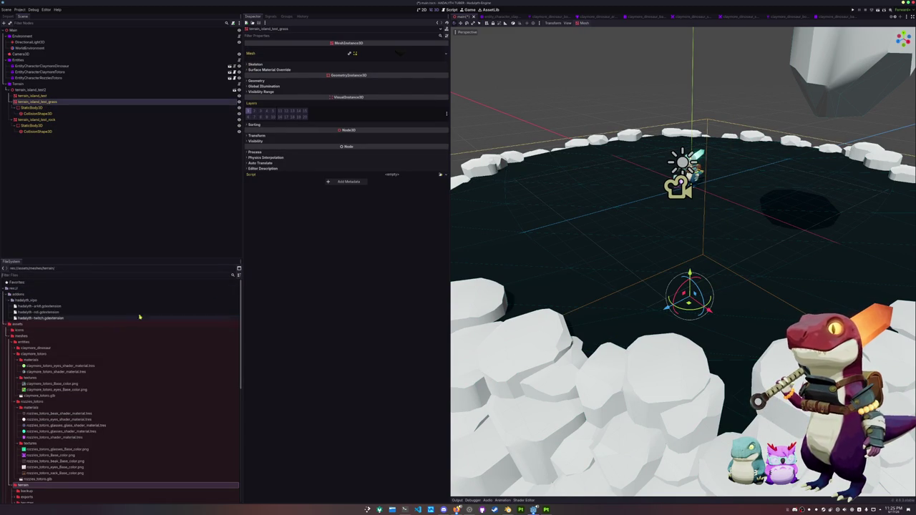
scroll(553, 252, "down", 2)
scroll(552, 252, "down", 1)
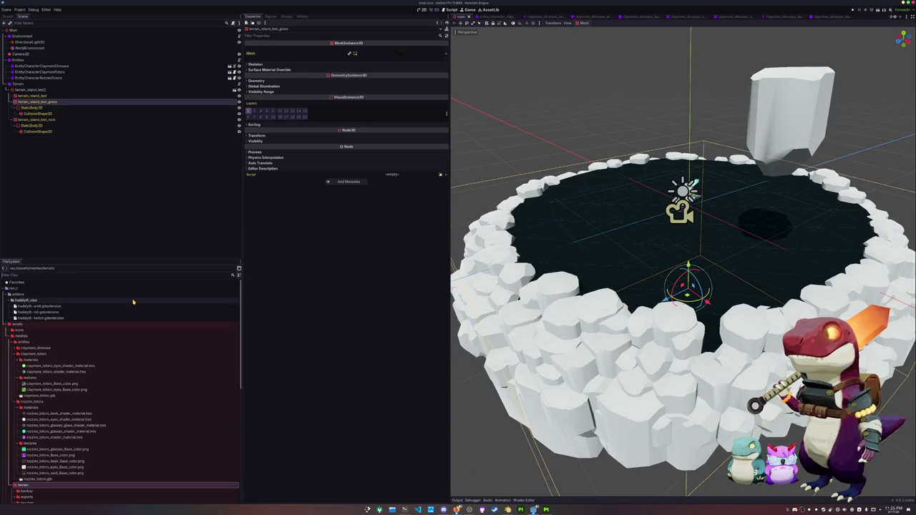
left_click(33, 120)
left_click(357, 69)
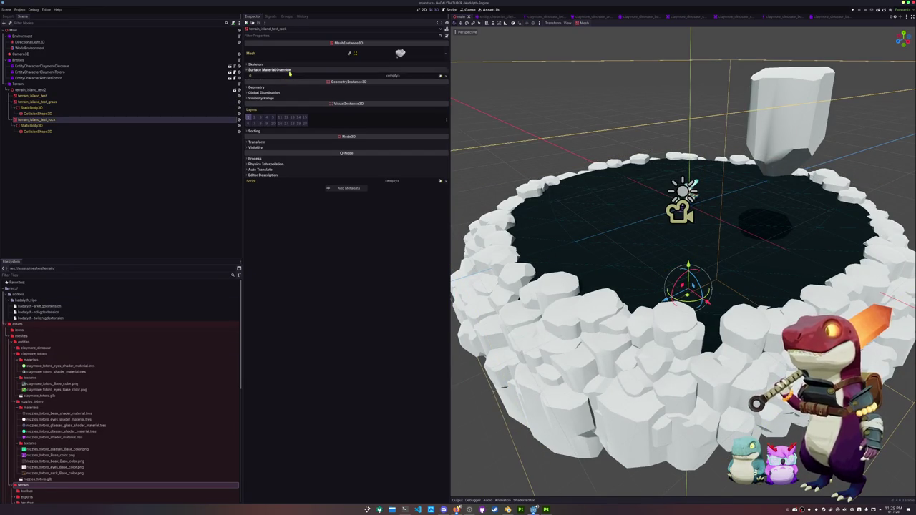
Step: Open the empty material slot's choices and dismiss them without picking
left_click(447, 77)
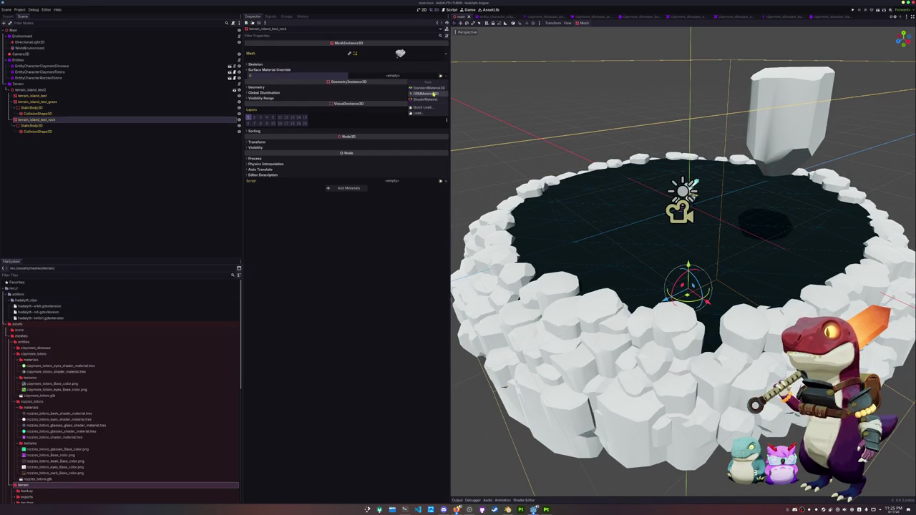
left_click(323, 170)
scroll(28, 356, "down", 2)
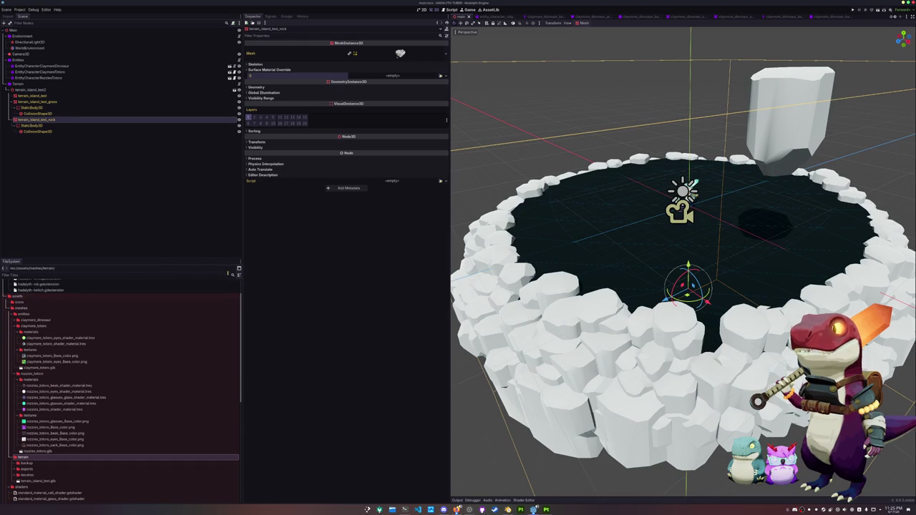
scroll(82, 361, "down", 3)
scroll(82, 361, "down", 3)
Step: Create a new folder named materials inside the terrain folder
double_click(40, 364)
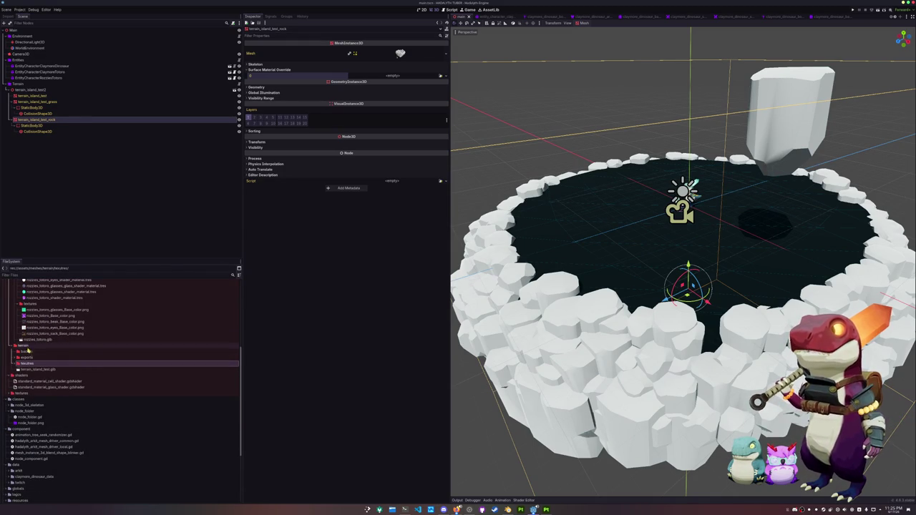
right_click(54, 348)
left_click(107, 348)
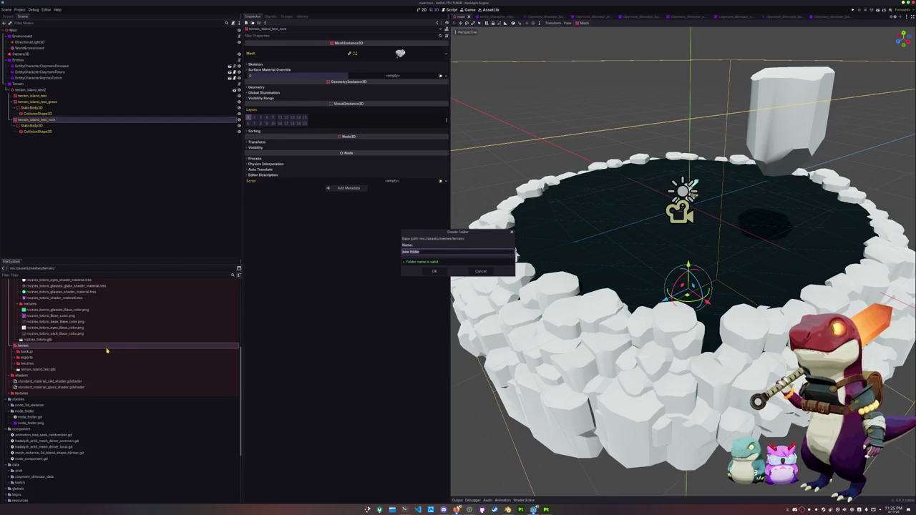
key("Return")
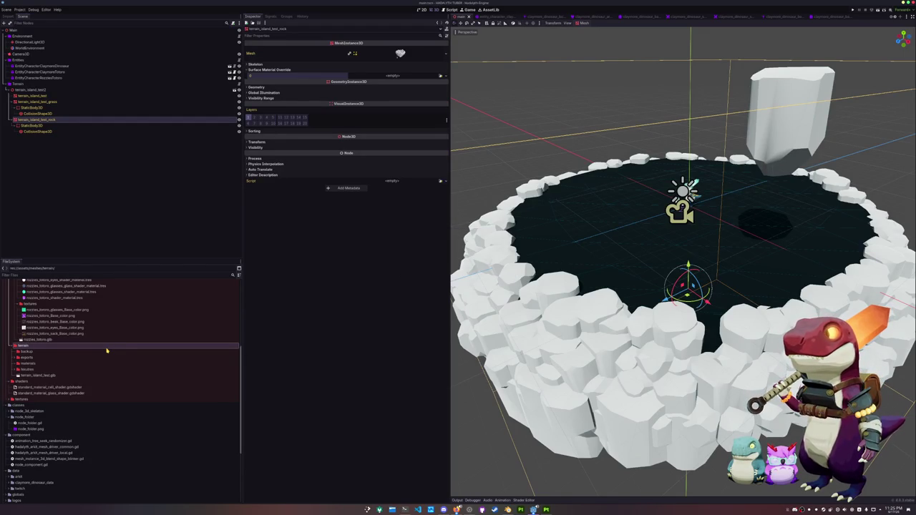
Step: Create a StandardMaterial3D saved as terrain_boulder_standard_material.tres in the materials folder
right_click(57, 364)
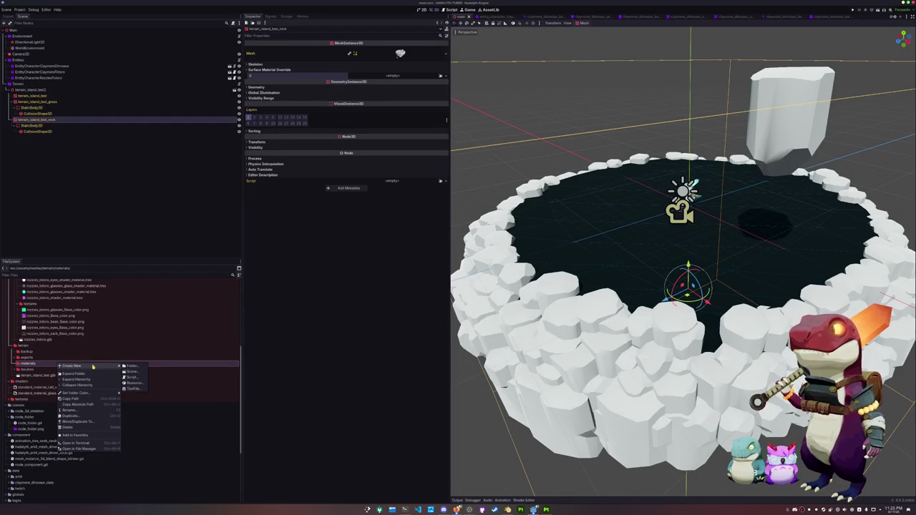
left_click(133, 384)
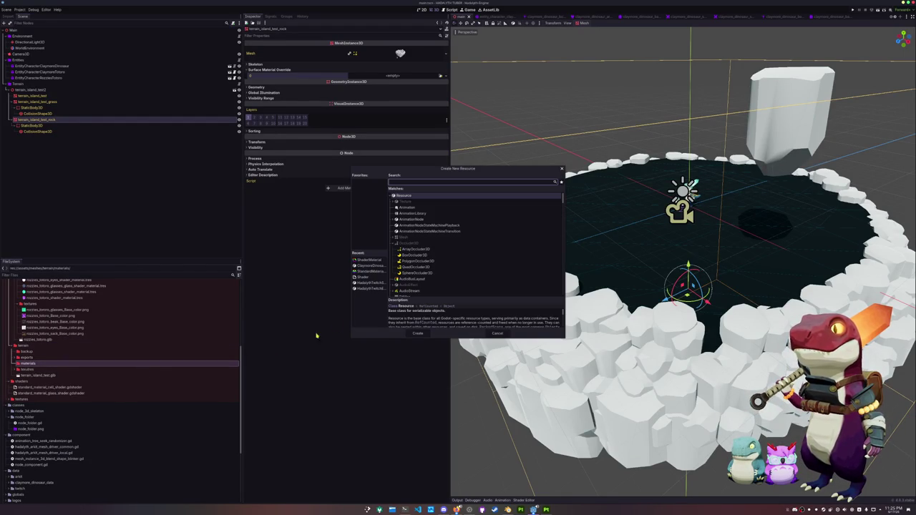
left_click(369, 272)
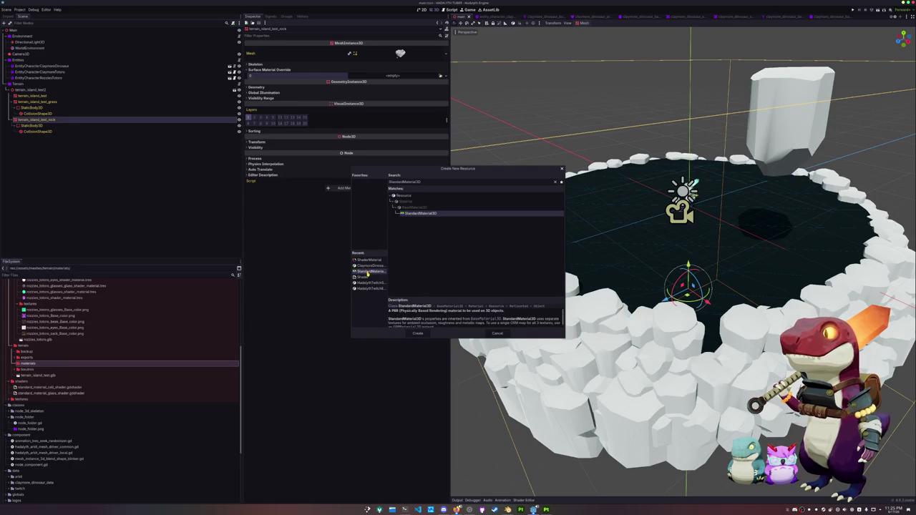
left_click(418, 333)
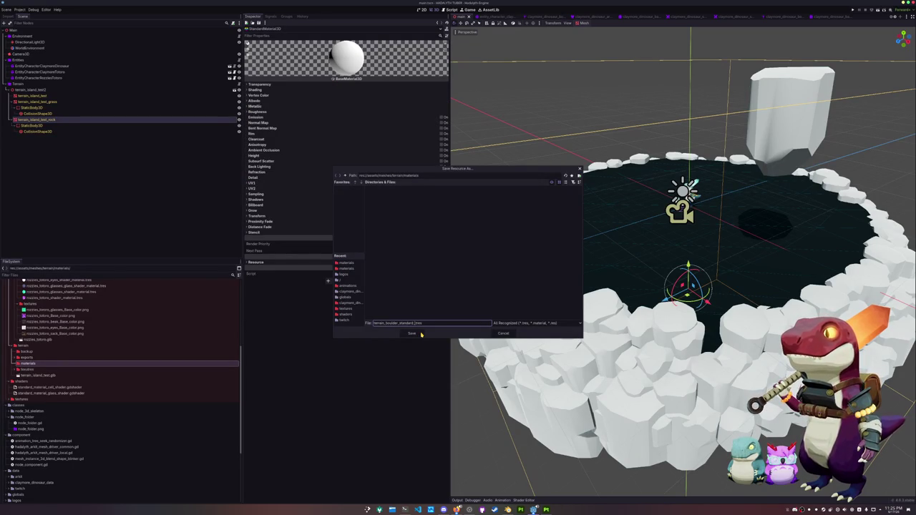
left_click(413, 334)
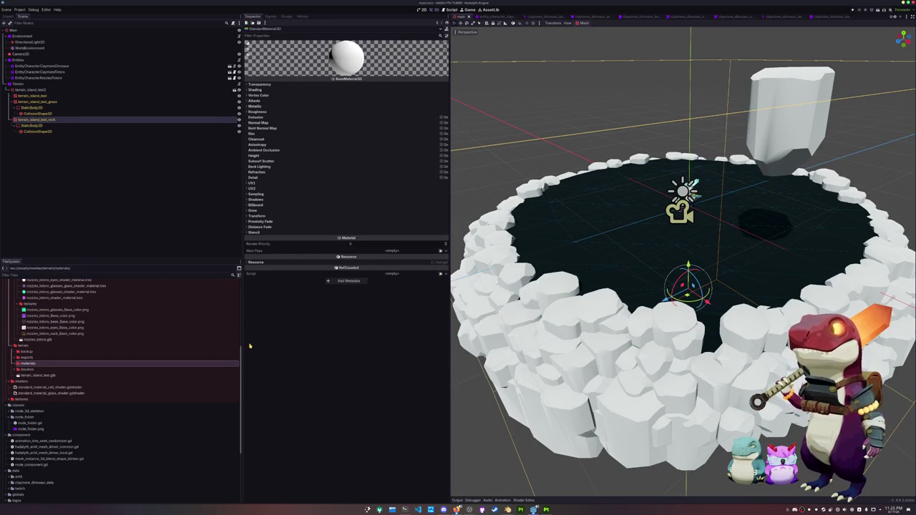
left_click(50, 370)
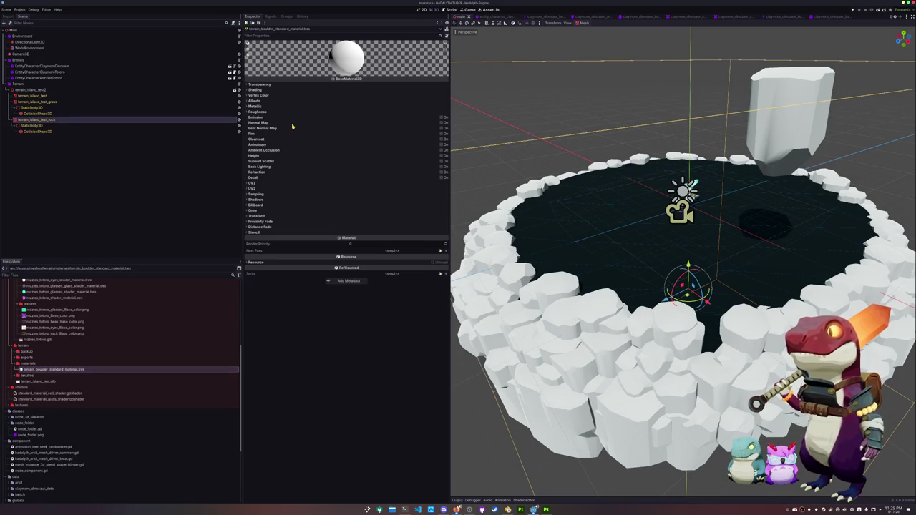
Step: Assign the terrain boulder colour texture as the material's Albedo, then show the rock mesh's Geometry settings
left_click(268, 101)
left_click(268, 101)
left_click(268, 101)
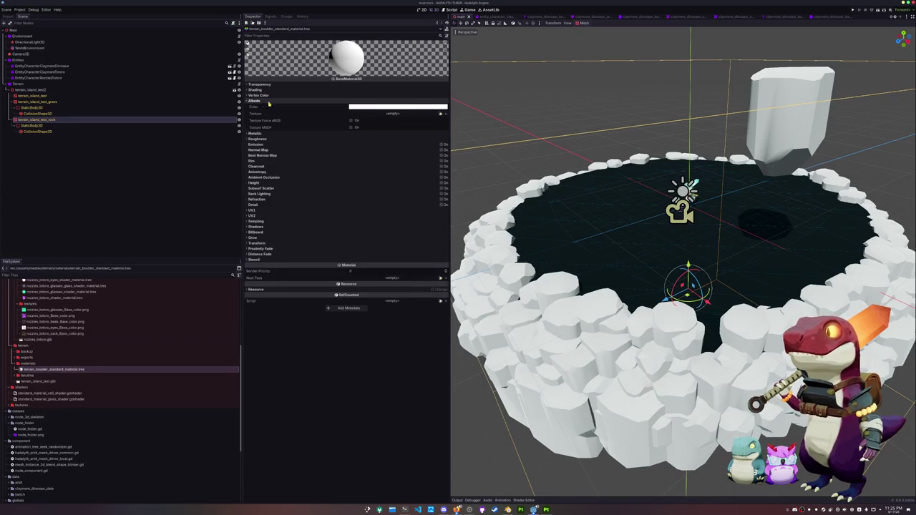
left_click(441, 113)
type("terra")
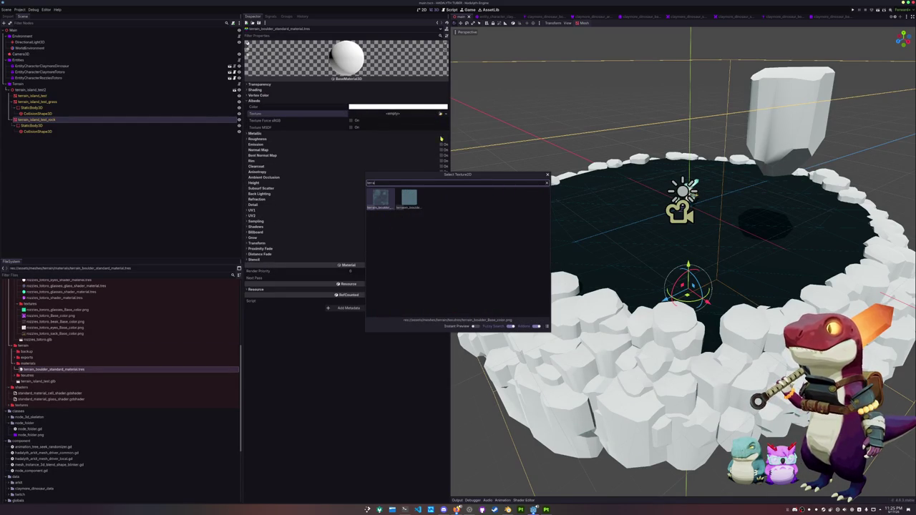
left_click(382, 204)
scroll(505, 146, "down", 2)
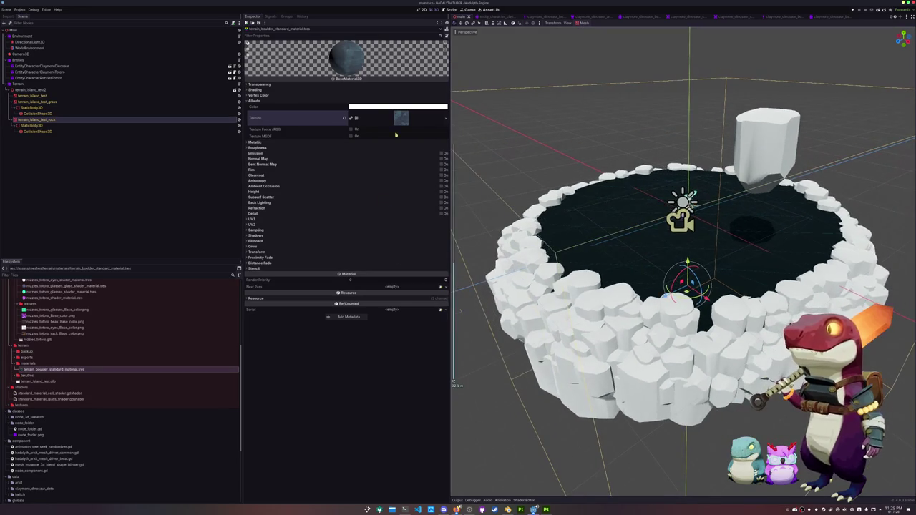
left_click(58, 120)
left_click(438, 87)
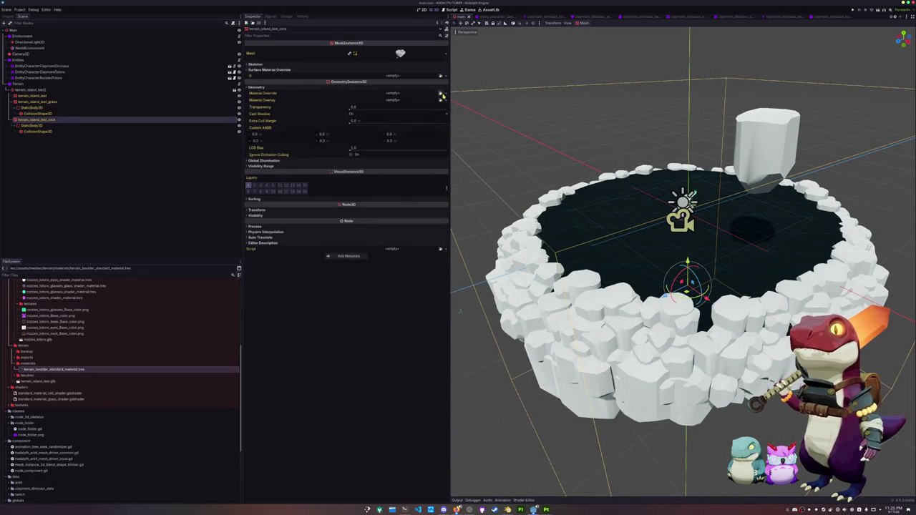
Step: Set the rock mesh's Material Override to terrain_boulder_standard_material.tres and inspect the textured rocks
left_click(441, 94)
double_click(384, 195)
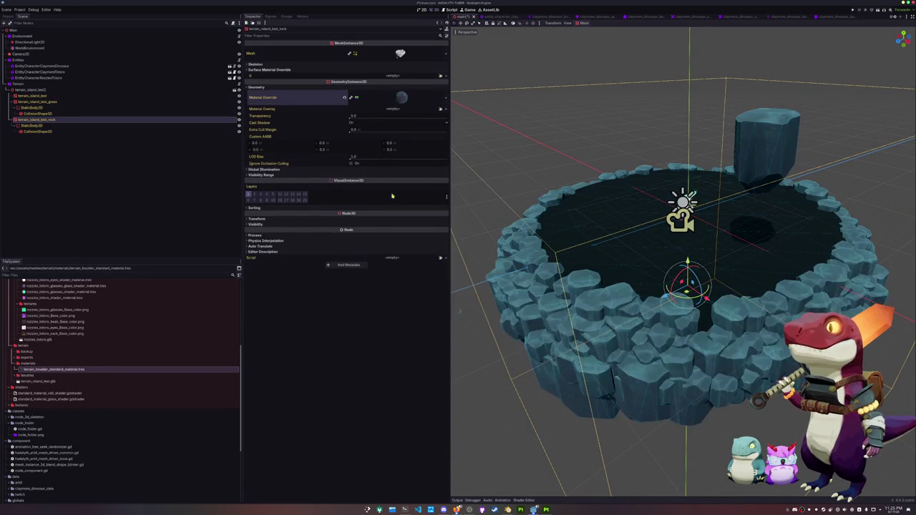
middle_click_drag(570, 171, 518, 172)
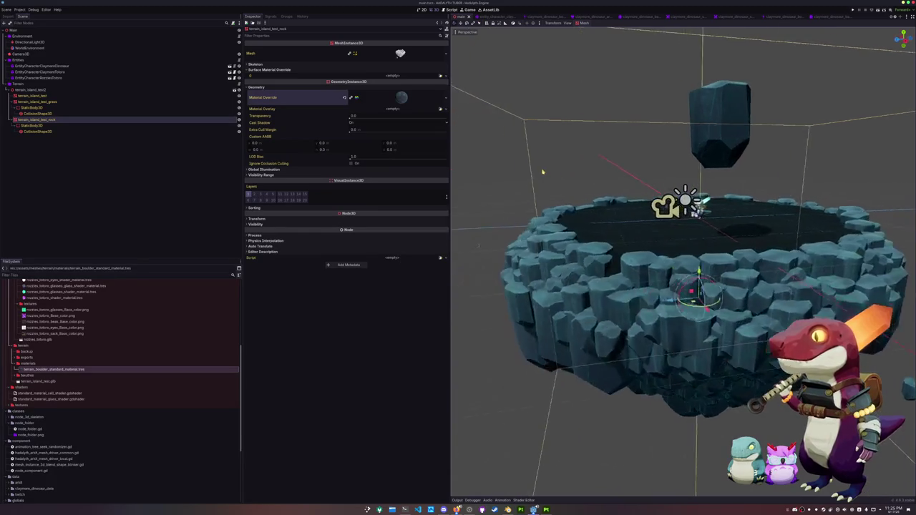
scroll(517, 171, "up", 2)
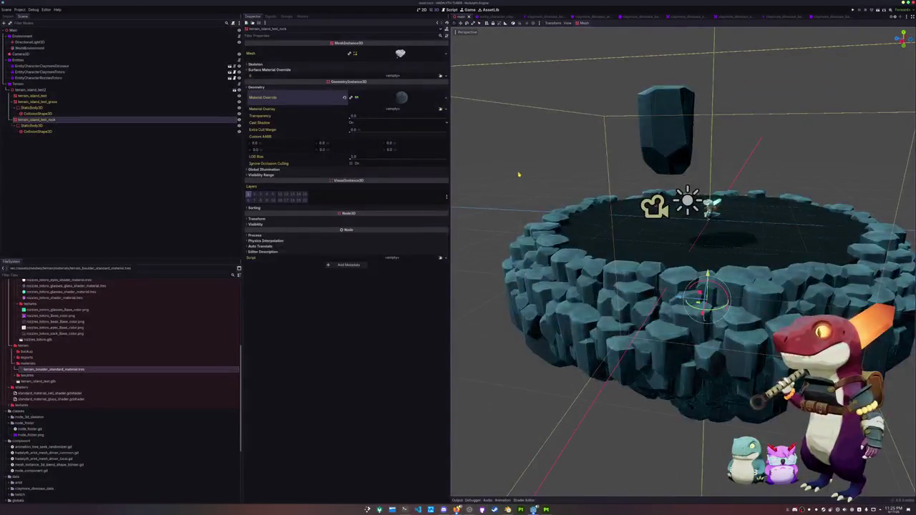
scroll(519, 173, "up", 5)
mouse_move(527, 176)
middle_mouse_down()
mouse_move(695, 176)
mouse_move(573, 178)
mouse_move(579, 164)
mouse_move(579, 229)
mouse_move(609, 215)
middle_mouse_up()
scroll(584, 222, "up", 4)
scroll(584, 221, "up", 1)
left_click(665, 236)
key("f")
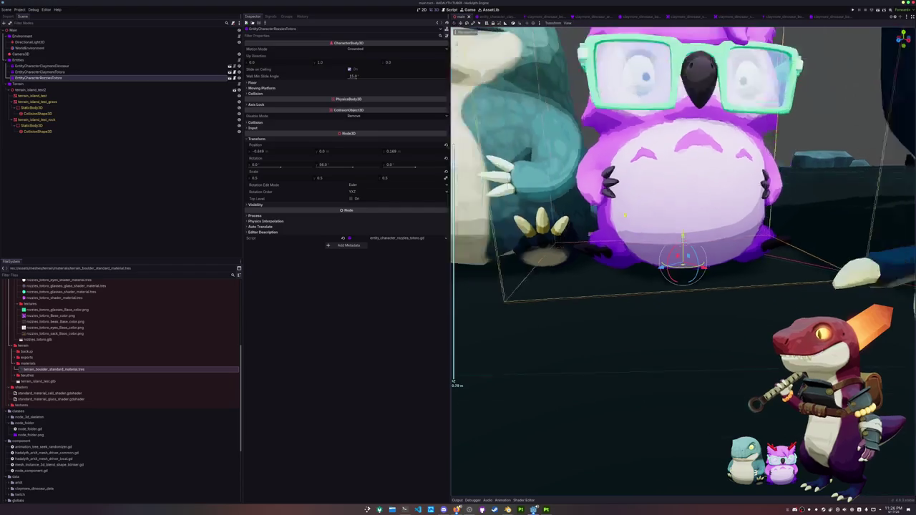
scroll(684, 264, "up", 2)
middle_click_drag(680, 257, 741, 258)
left_click(638, 276)
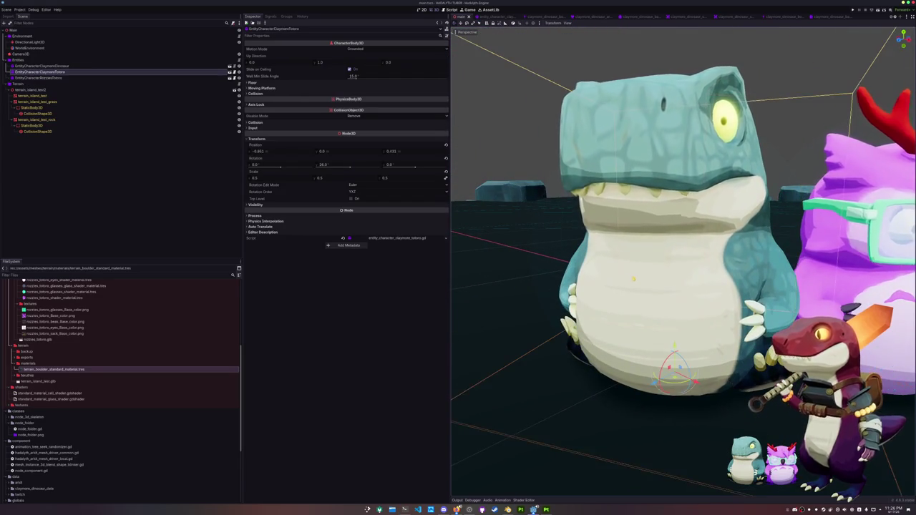
key("f")
mouse_move(594, 294)
middle_mouse_down()
mouse_move(616, 283)
mouse_move(602, 280)
middle_mouse_up()
middle_click_drag(589, 321, 608, 315)
scroll(588, 322, "down", 5)
scroll(606, 317, "down", 5)
left_click(606, 317)
left_click(37, 102)
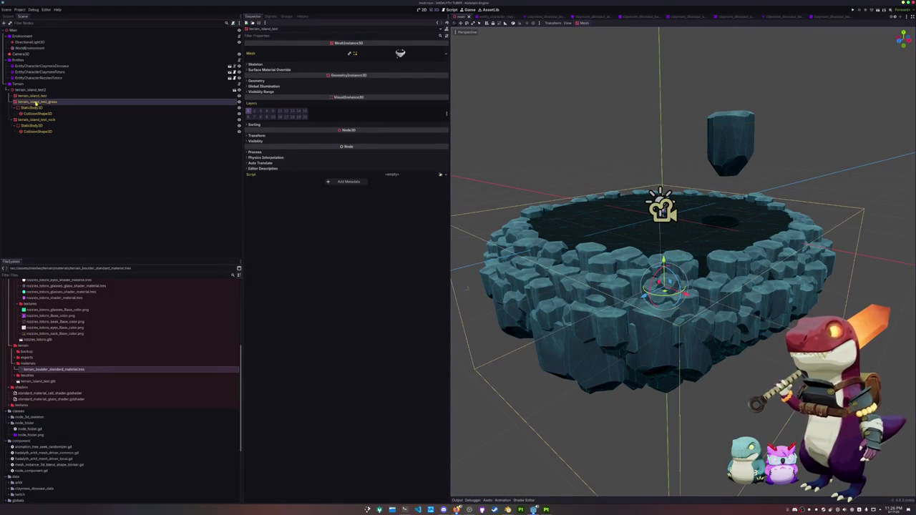
left_click(34, 95)
left_click(38, 102)
scroll(659, 286, "up", 3)
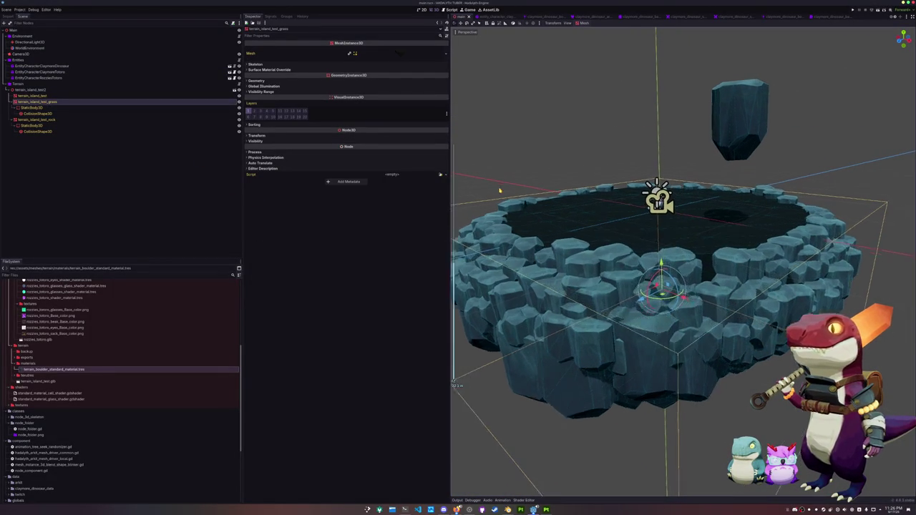
scroll(659, 286, "up", 3)
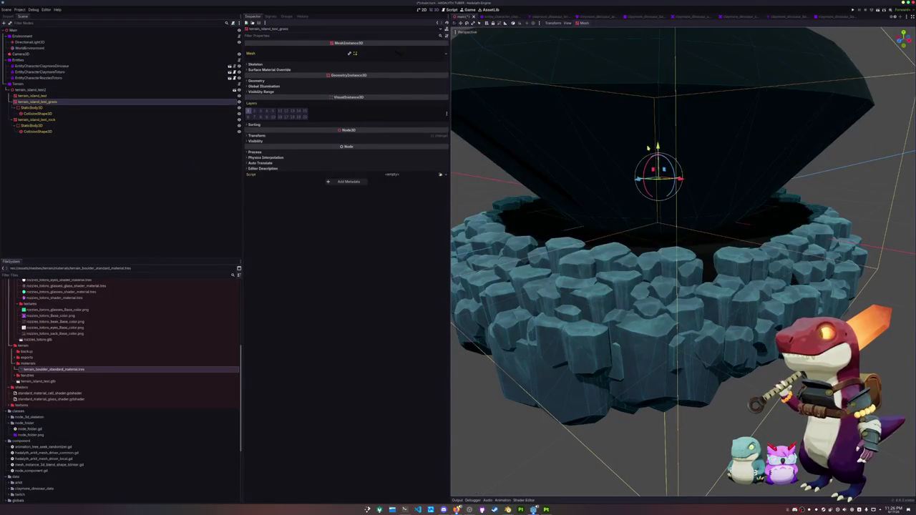
scroll(658, 286, "down", 3)
left_click(60, 96)
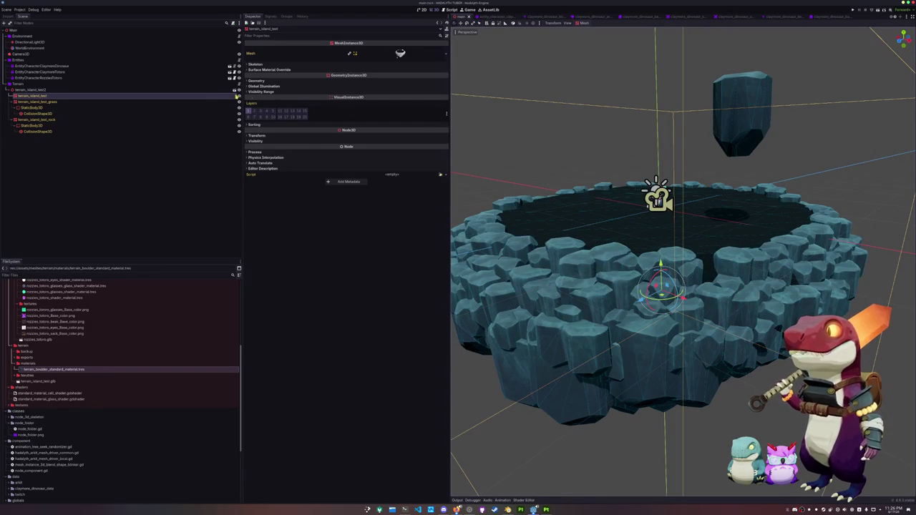
left_click(192, 104)
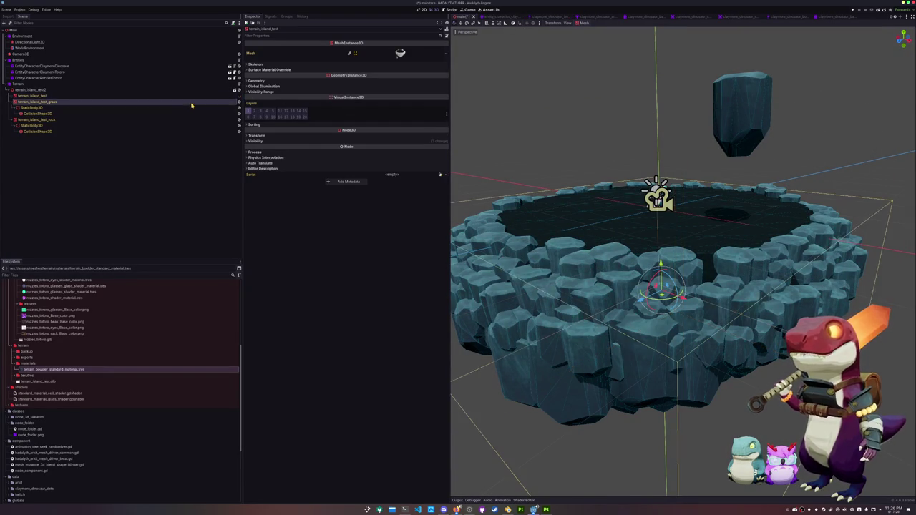
left_click_drag(660, 264, 645, 162)
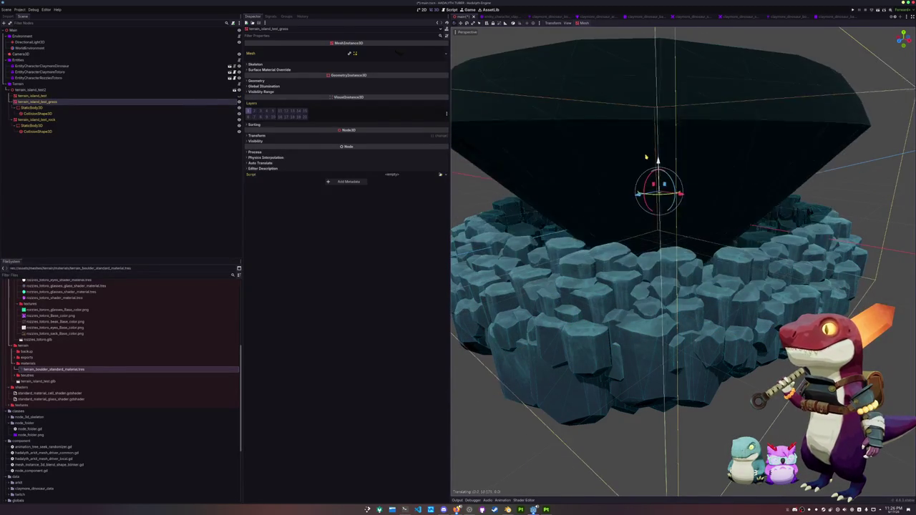
key("ctrl+z")
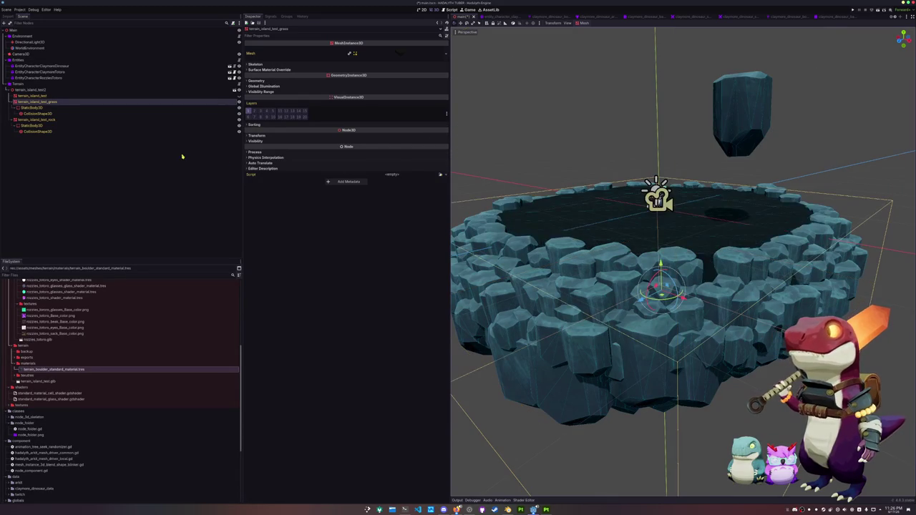
left_click(157, 119)
mouse_move(608, 250)
middle_mouse_down()
mouse_move(607, 2)
mouse_move(736, 158)
mouse_move(708, 107)
middle_mouse_up()
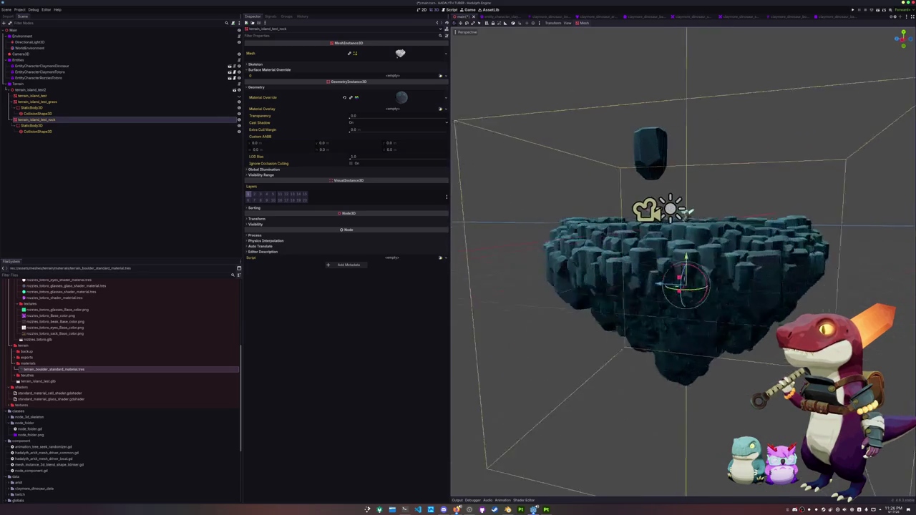
middle_click_drag(708, 108, 723, 172)
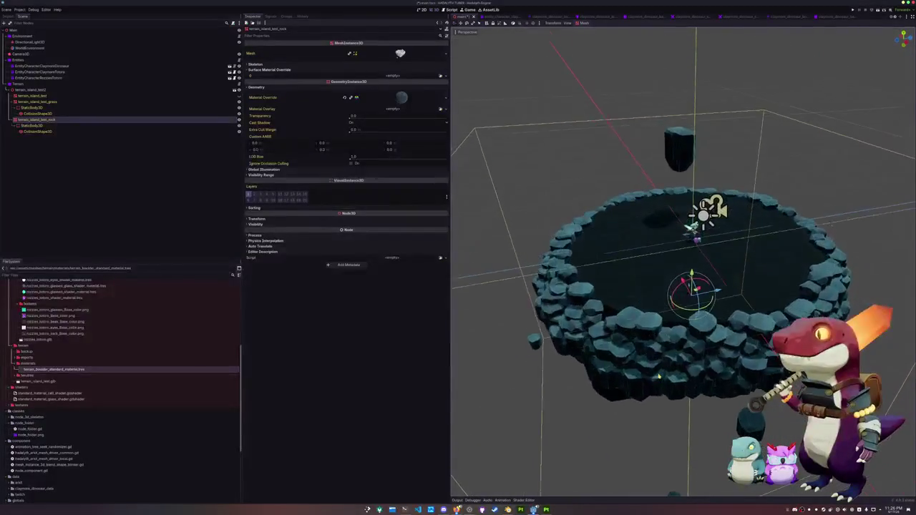
mouse_move(606, 368)
middle_mouse_down()
mouse_move(610, 253)
mouse_move(643, 270)
middle_mouse_up()
scroll(609, 315, "up", 5)
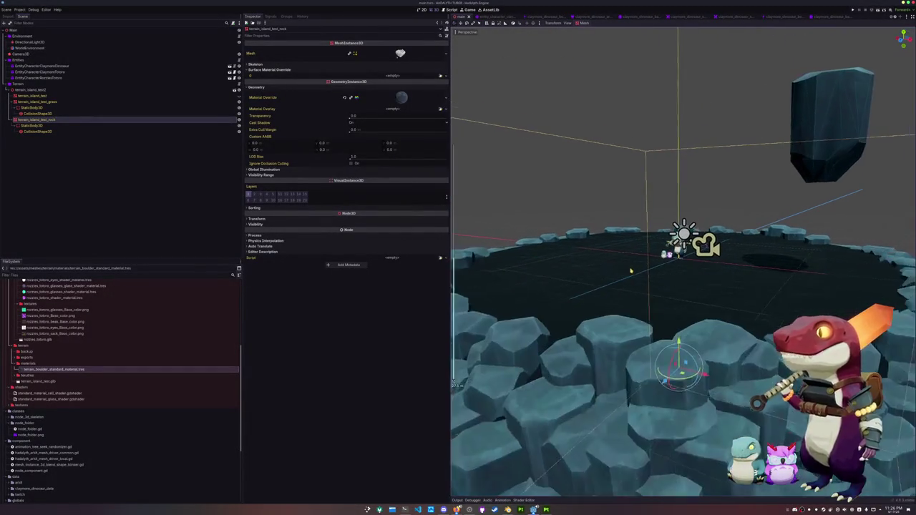
scroll(644, 270, "up", 2)
scroll(644, 269, "up", 2)
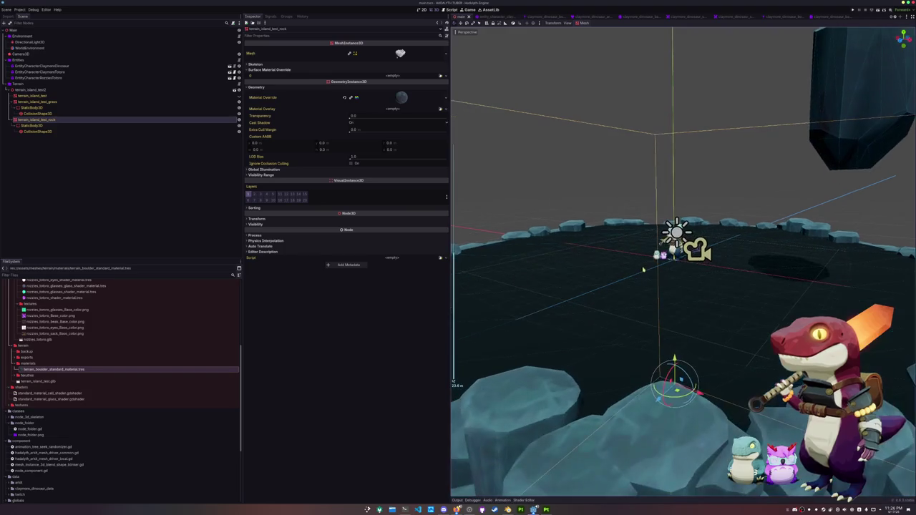
scroll(650, 265, "up", 2)
scroll(649, 264, "up", 2)
scroll(644, 266, "up", 2)
scroll(633, 269, "up", 2)
scroll(624, 272, "up", 1)
scroll(624, 272, "down", 3)
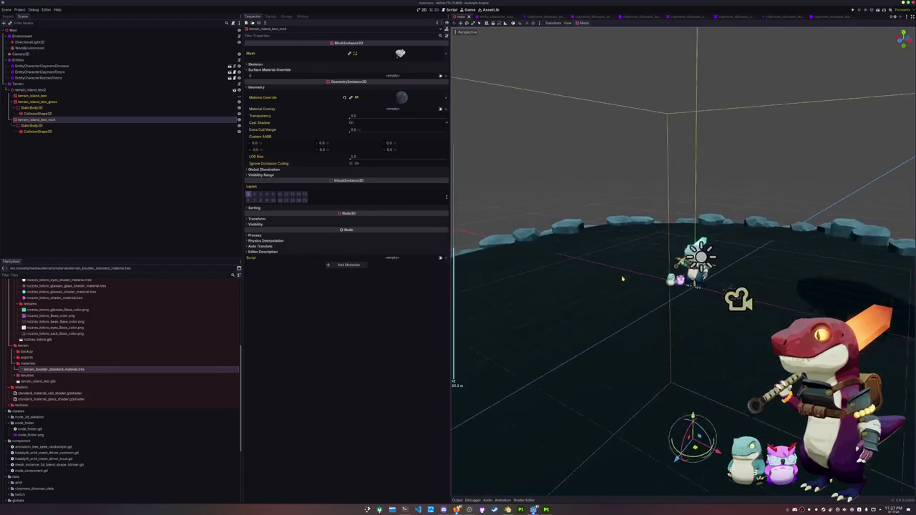
scroll(624, 272, "down", 3)
left_click(55, 102)
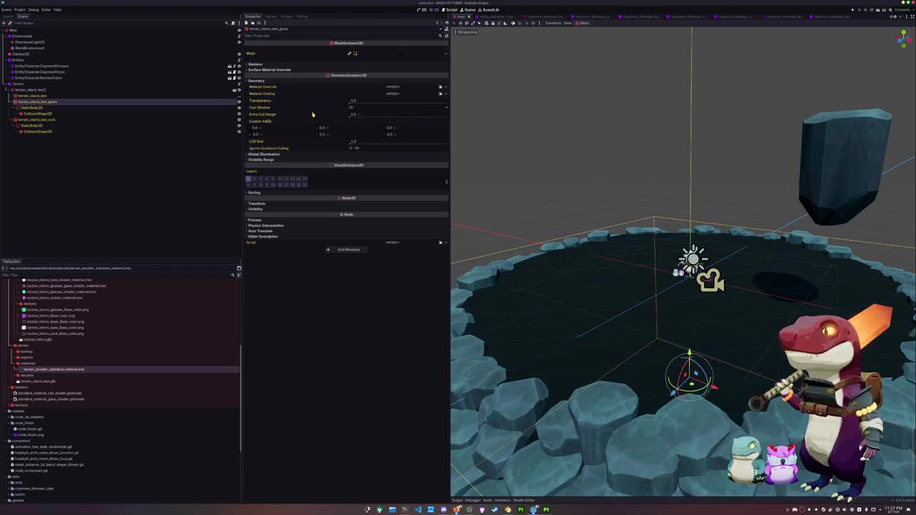
scroll(532, 222, "down", 3)
scroll(533, 226, "down", 2)
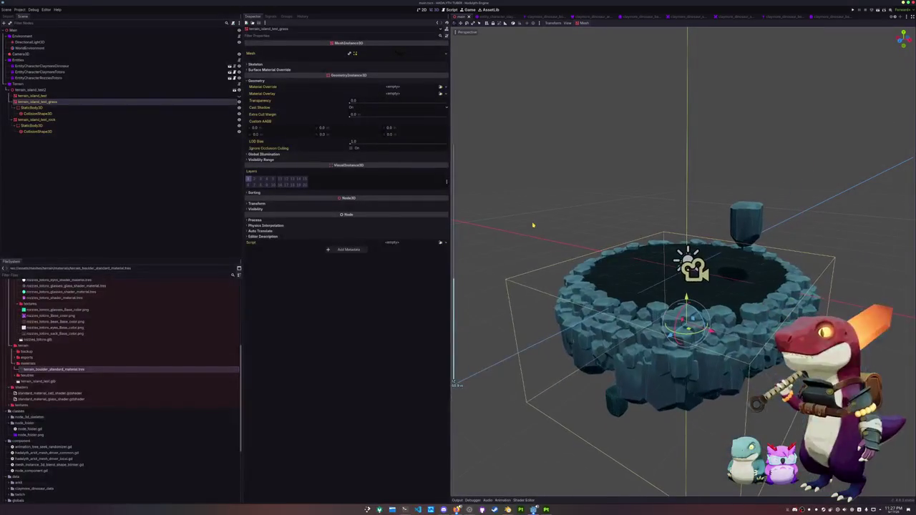
scroll(533, 225, "up", 2)
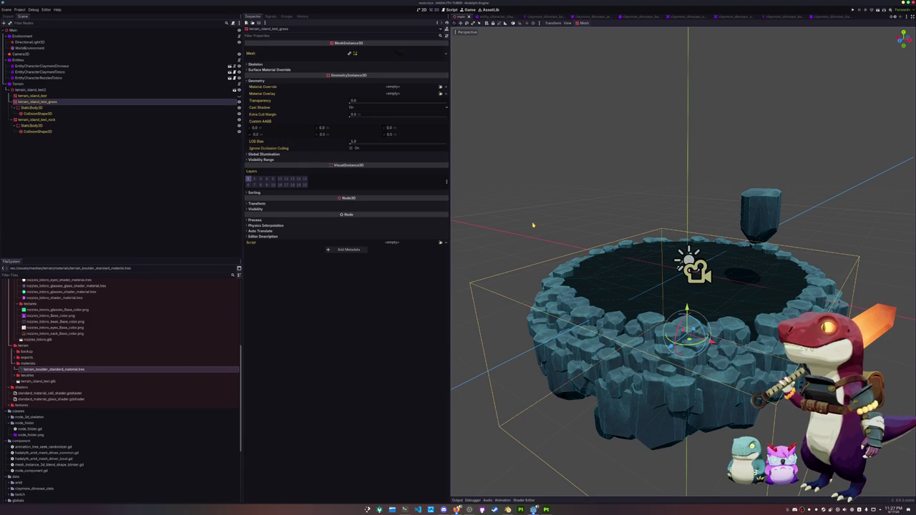
scroll(534, 226, "up", 3)
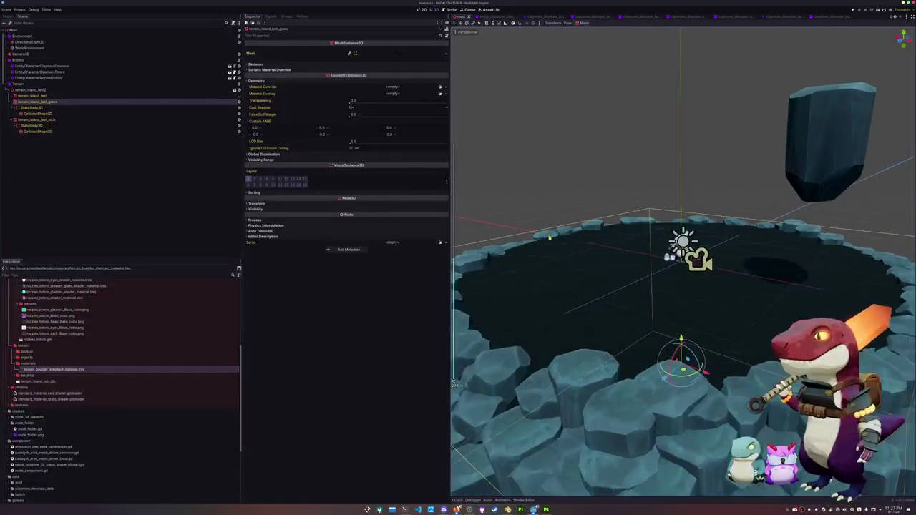
scroll(544, 235, "up", 2)
left_click(558, 152)
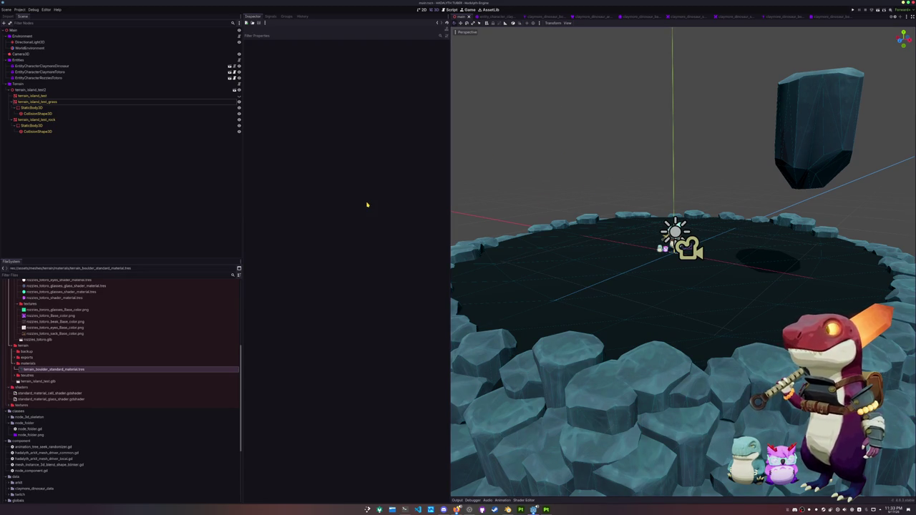
Step: Inspect the grass mesh and select the shaders folder, abandoning an accidental new text file
left_click(65, 102)
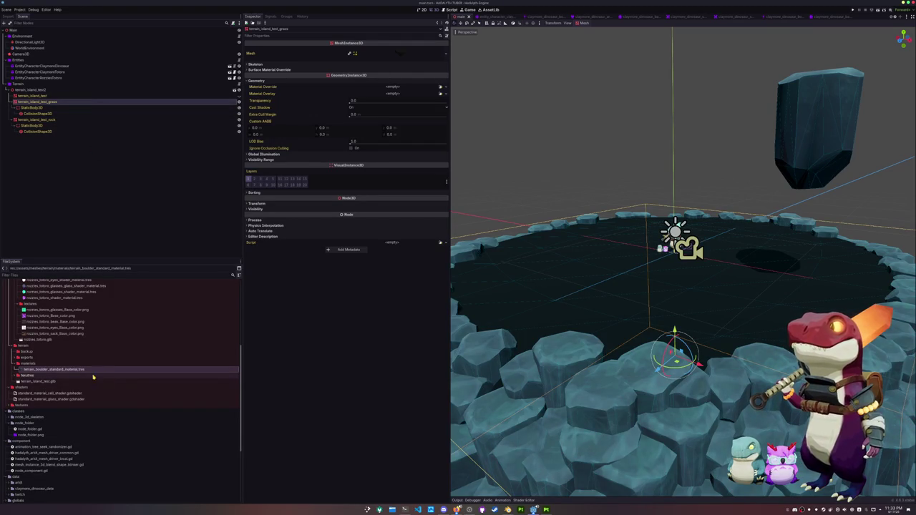
left_click(41, 388)
right_click(41, 388)
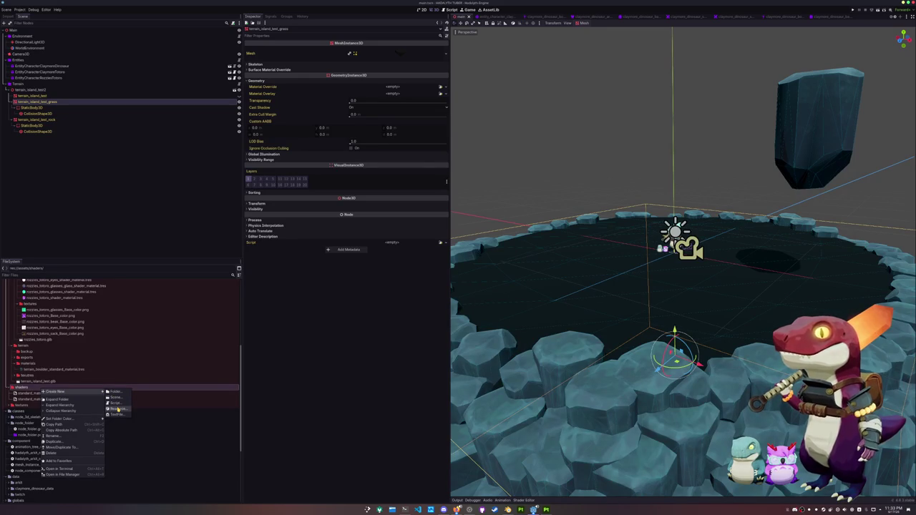
left_click(117, 415)
key("Escape")
Step: Create a new Shader resource named terrain_grass_shader in the shaders folder
right_click(55, 387)
mouse_move(69, 388)
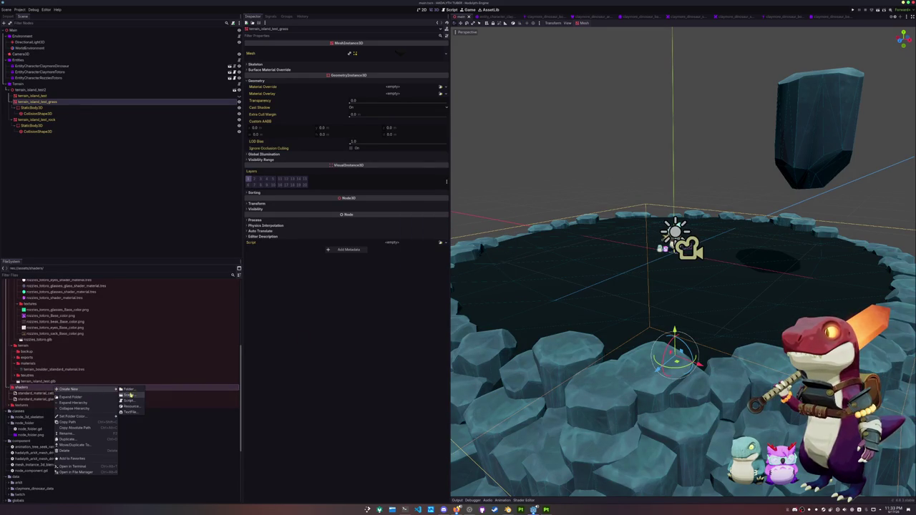
left_click(134, 408)
type("shader")
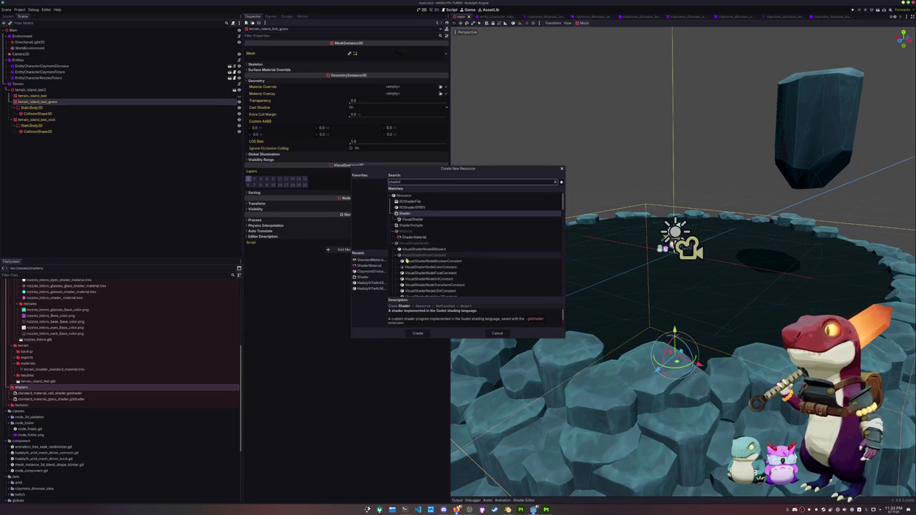
left_click(417, 333)
type("terrain_gra")
type("ss")
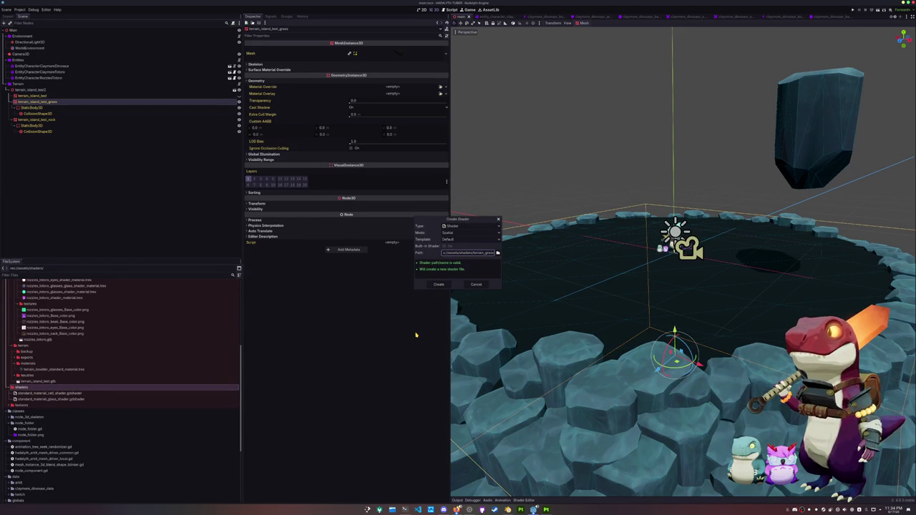
type("_")
type("shade")
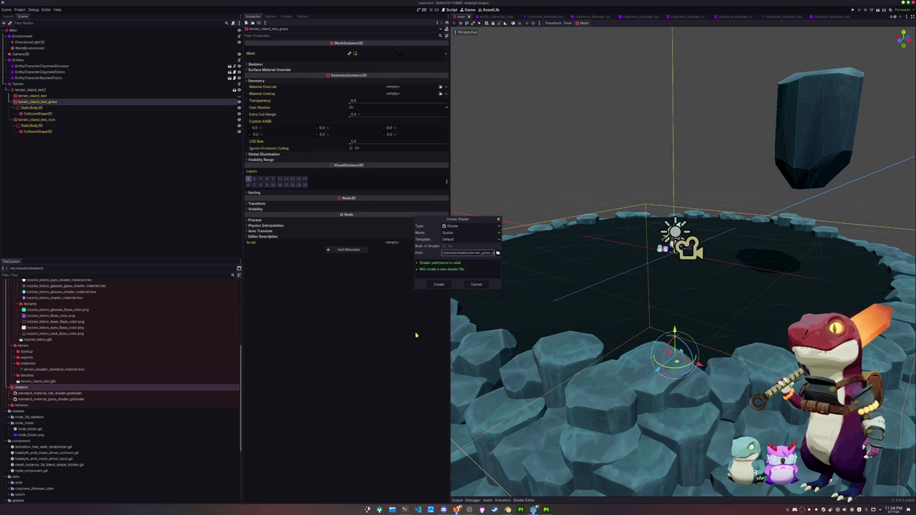
type("r")
left_click(438, 284)
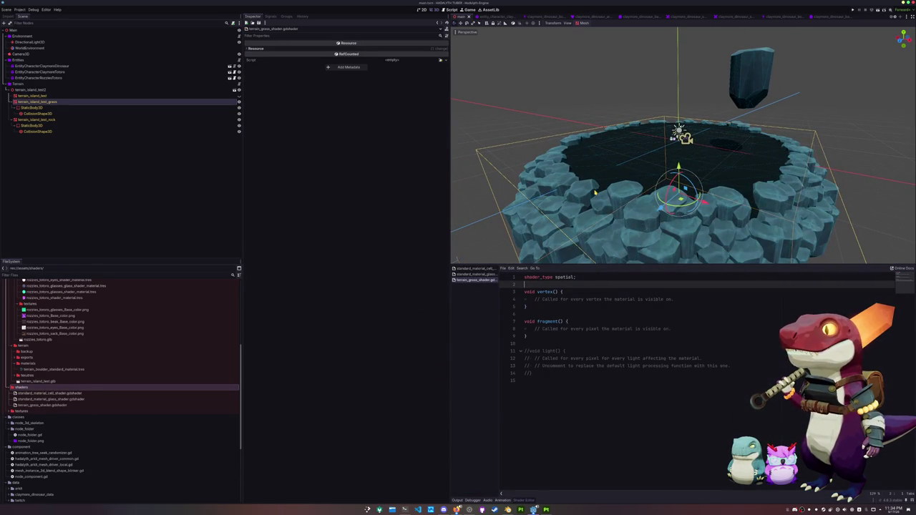
Step: Delete the commented-out light() block and make room for code inside fragment()
key("Return")
key("Return")
key("Down")
key("Down")
key("Down")
key("Return")
key("Down")
key("Down")
key("Down")
key("Down")
key("Down")
key("Down")
key("shift+Down")
key("shift+Down")
key("shift+Down")
key("shift+Down")
key("Delete")
key("Up")
key("Up")
key("Up")
key("End")
key("Return")
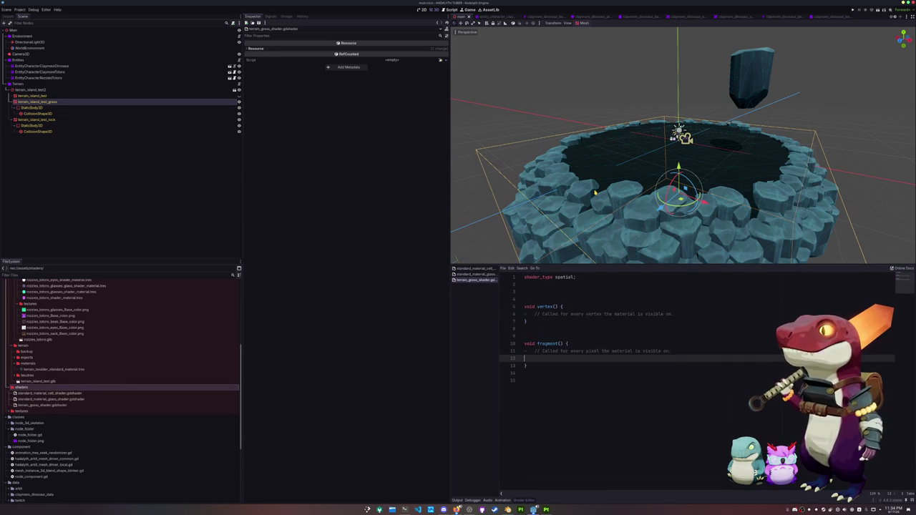
key("Return")
key("Return")
key("Up")
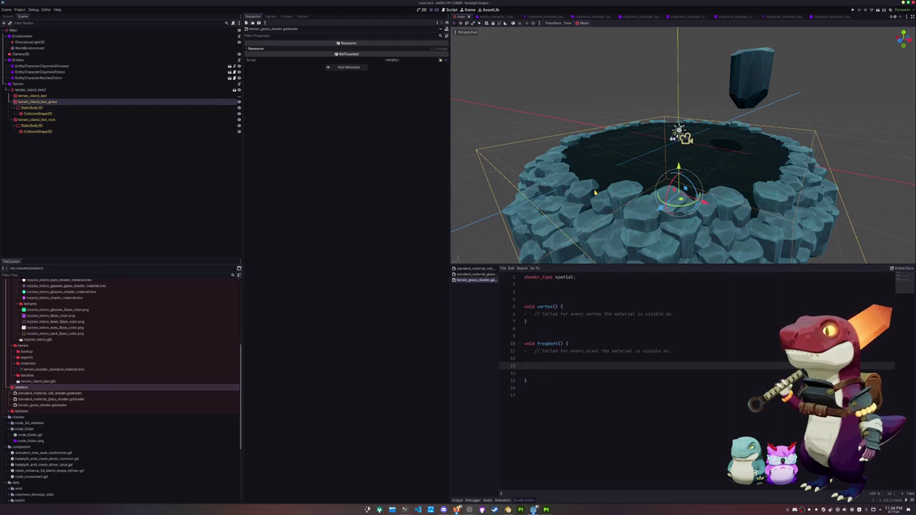
Step: Declare vec3 up = vec3(0.0, 1.0, 0.0); at the start of fragment()
type("3 up = vec3(1.0")
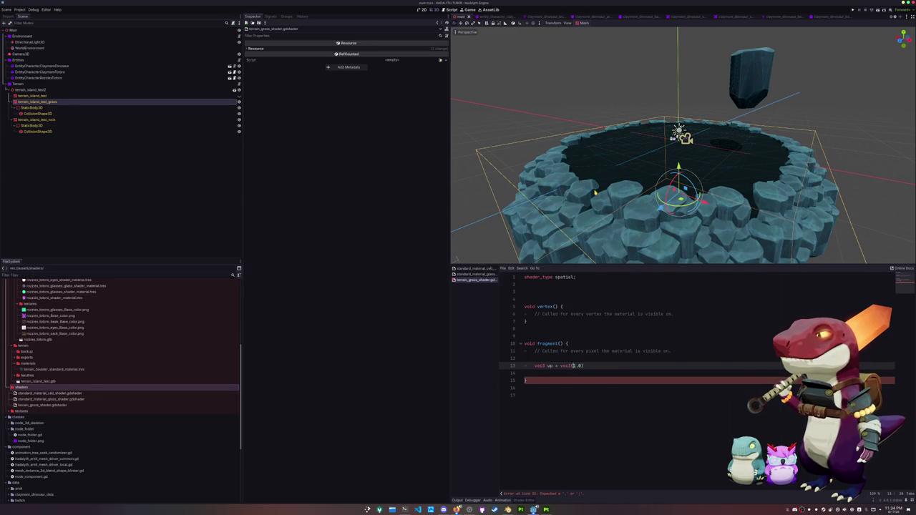
type("0, ")
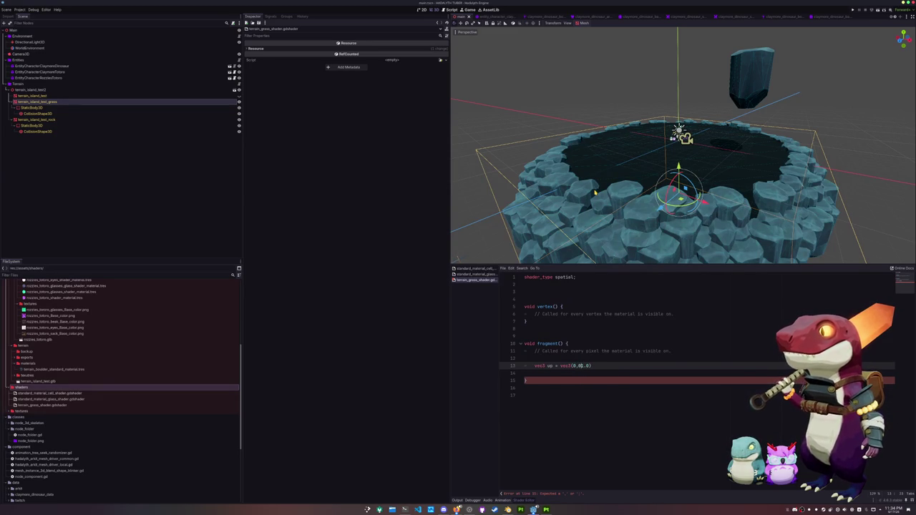
type(".0")
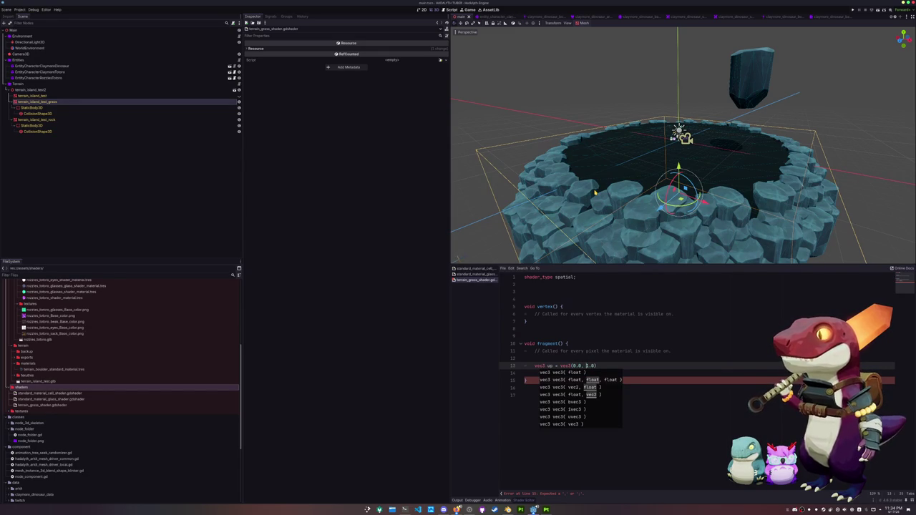
type(" 0")
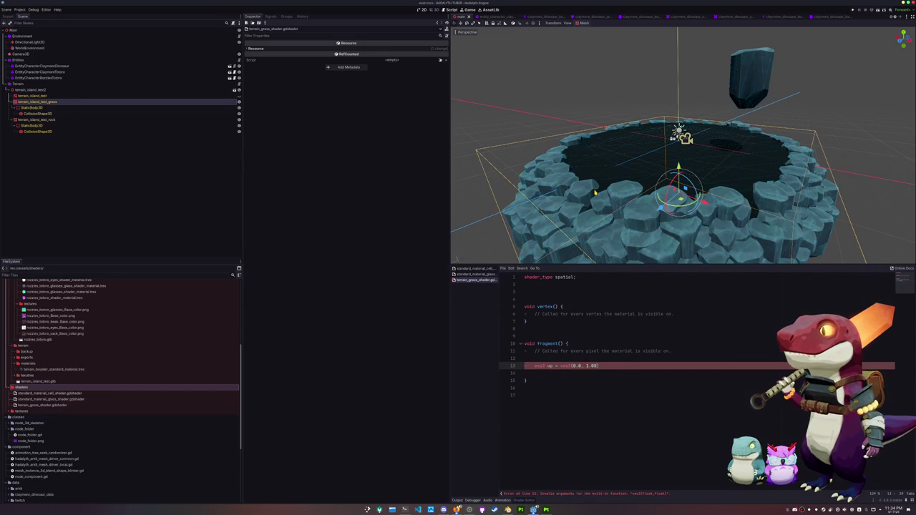
type(", 0.")
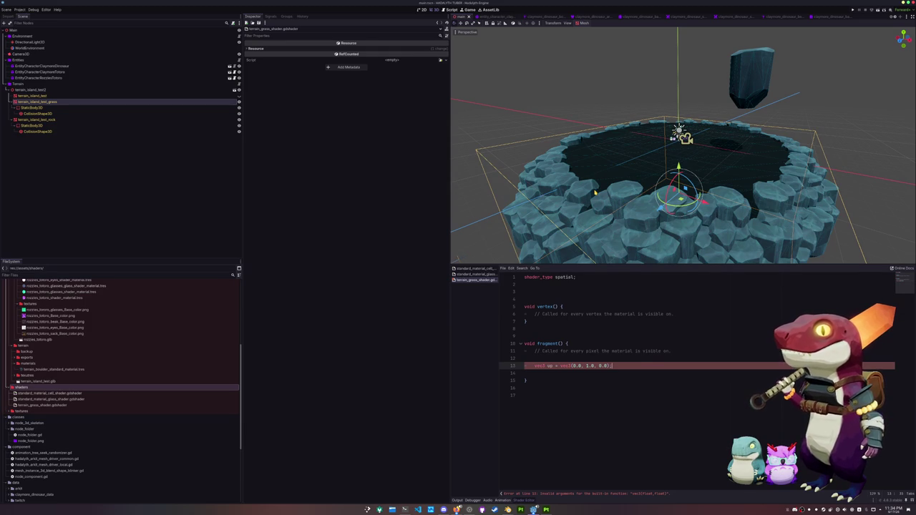
key("Return")
key("Return")
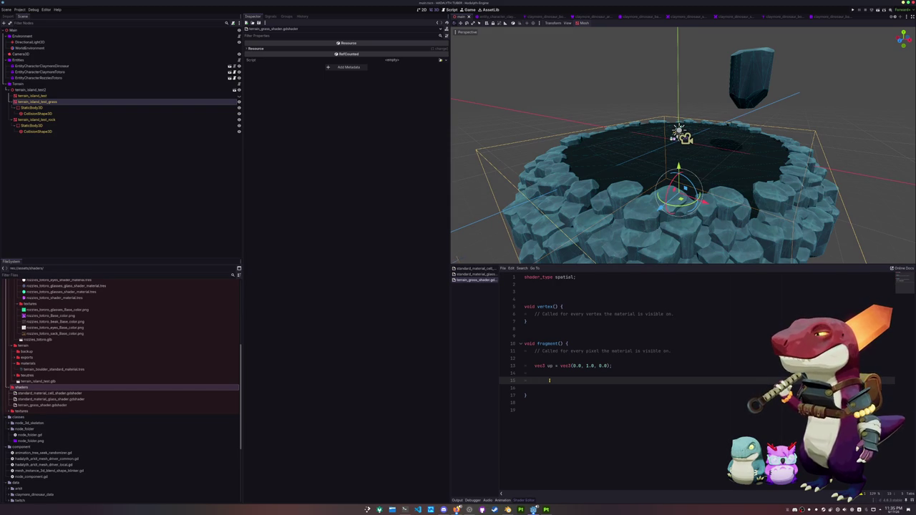
Step: Write NORMAL = (MODEL_MATRIX * vec4(up, 1.0)).xyz; on line 15, dropping the vec3 wrapper
type("NORMAL")
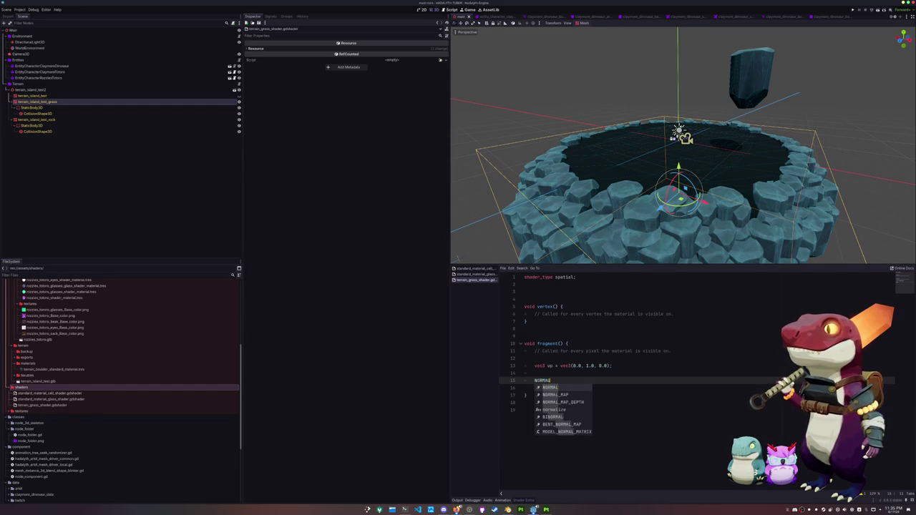
type(" = MOD")
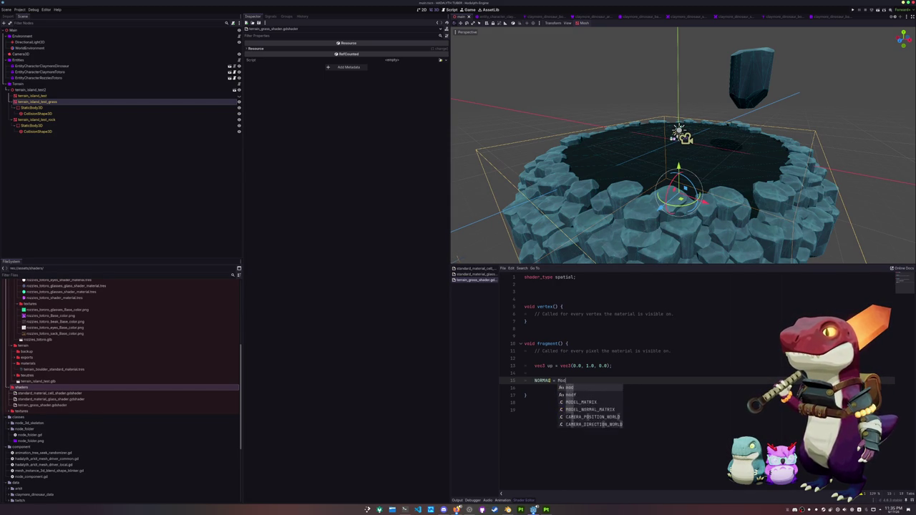
key("BackSpace")
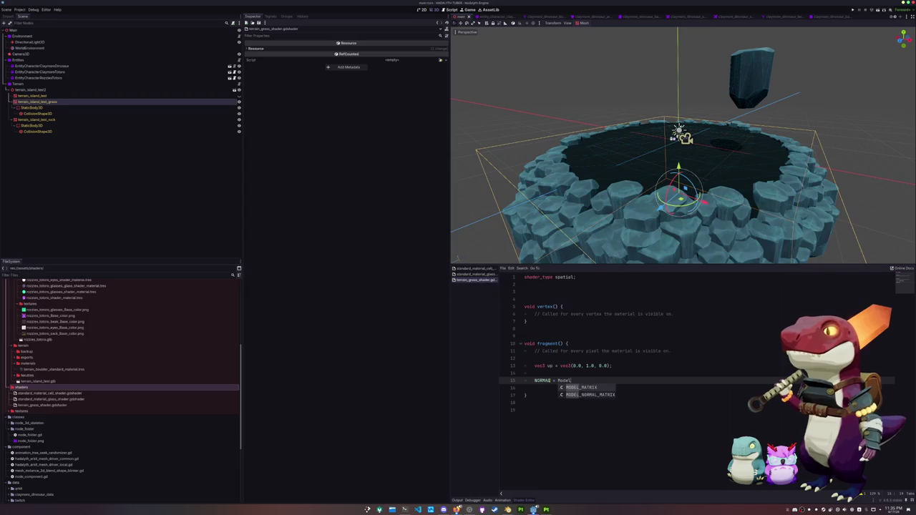
type("vec3(vec4(")
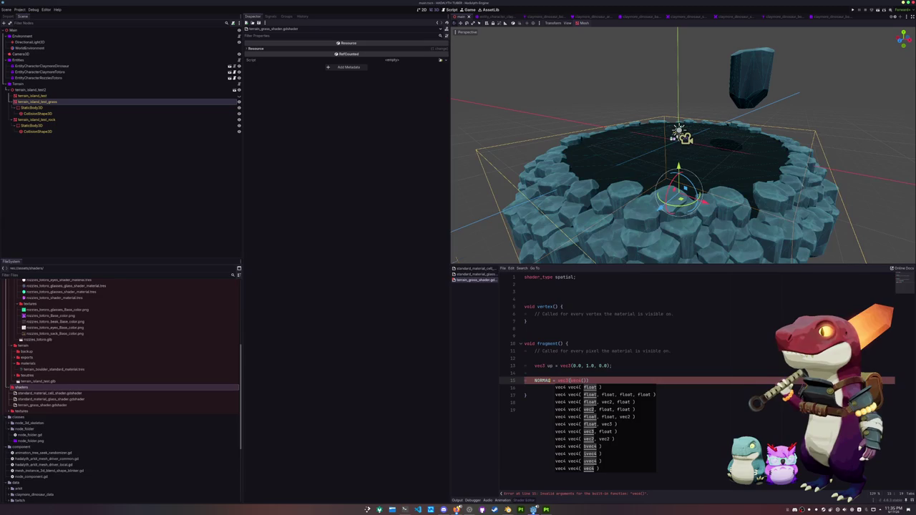
type("MODEL")
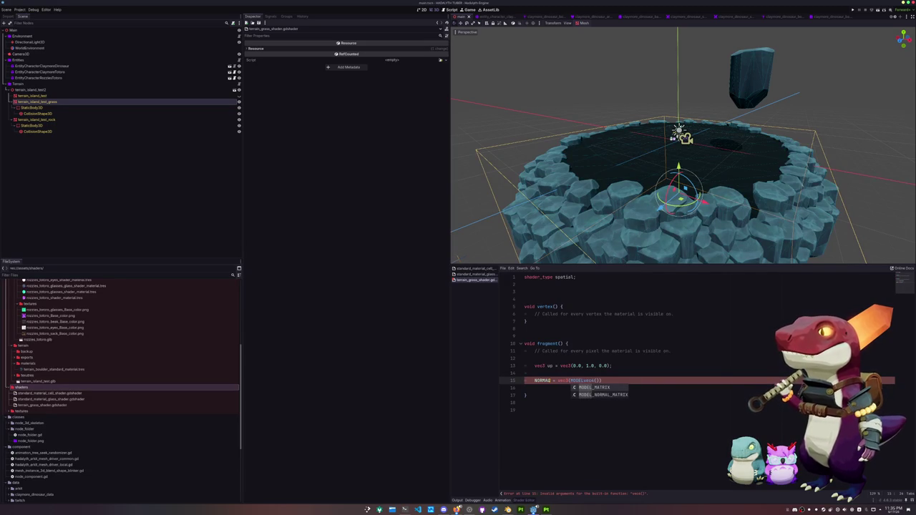
key("Return")
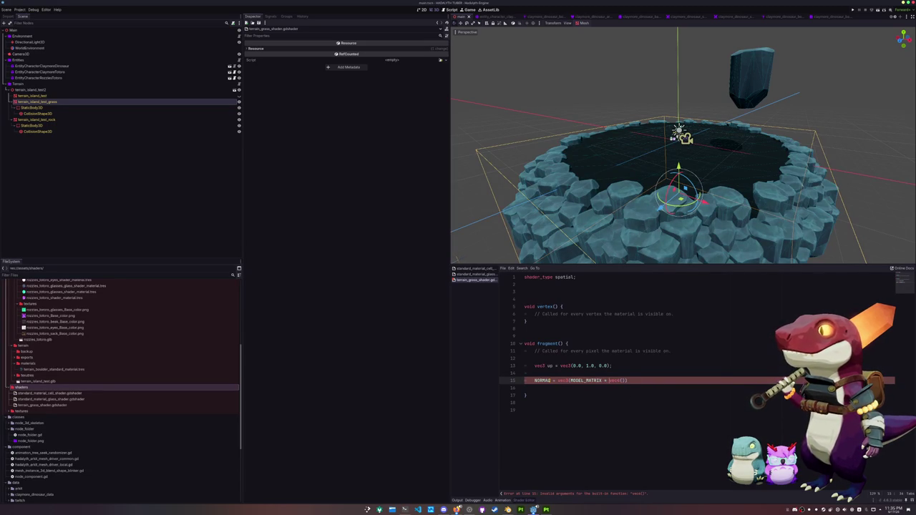
type("up, 1.0")
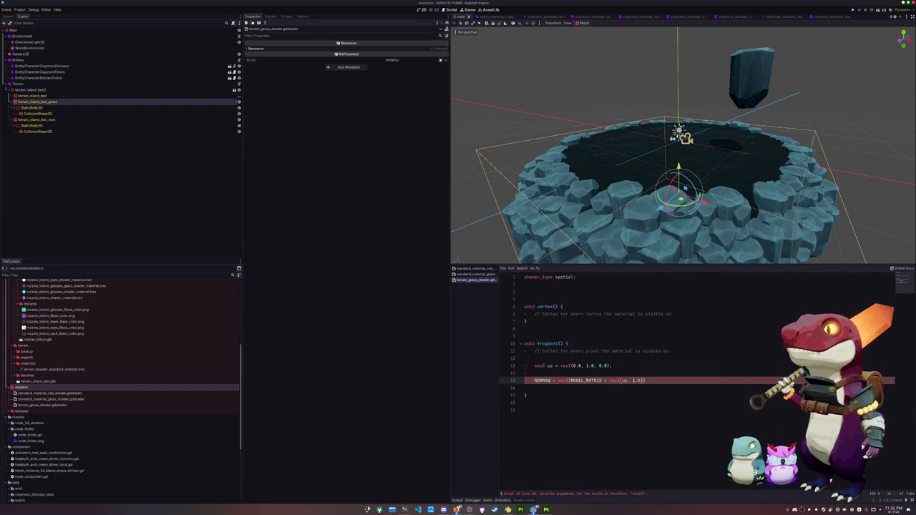
type("yz")
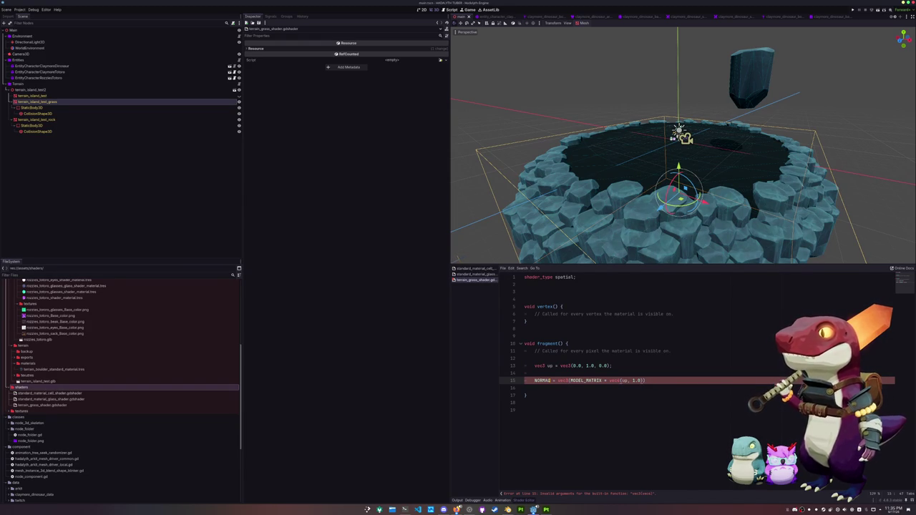
left_click(621, 380)
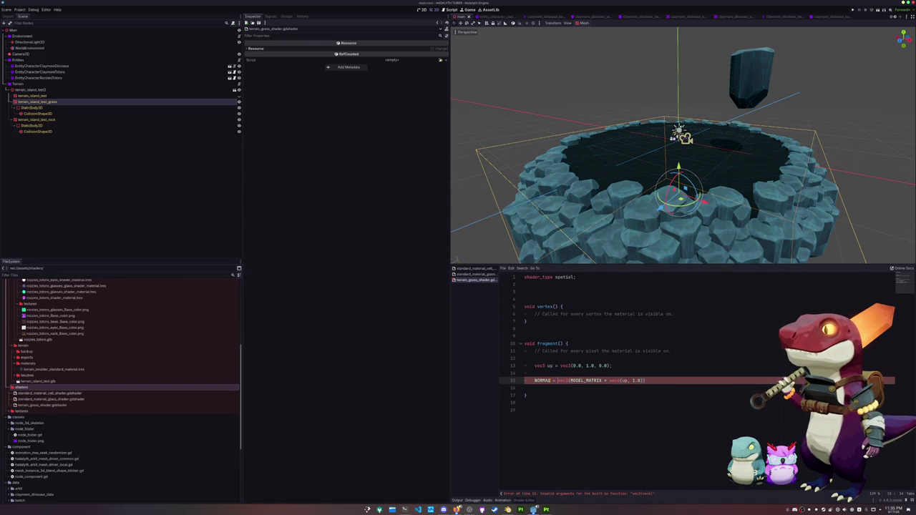
key("Delete")
key("Delete")
key("Delete")
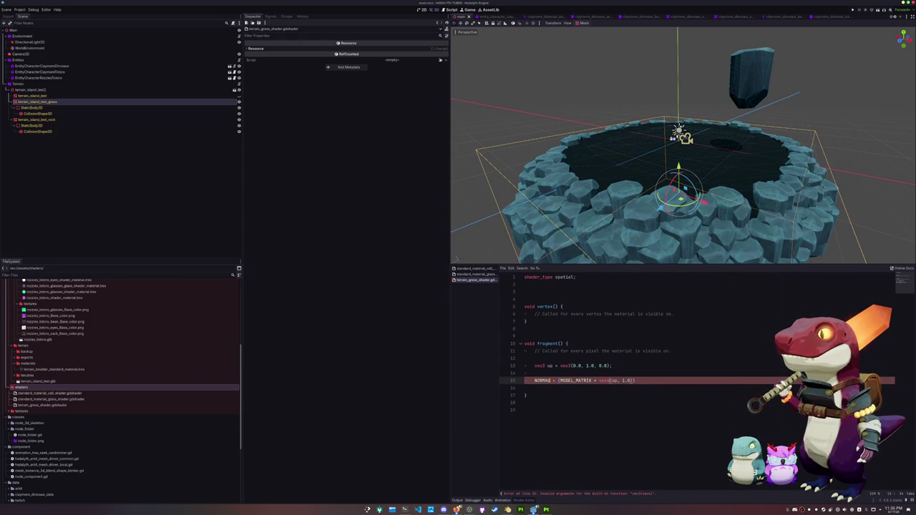
type(".xyz;")
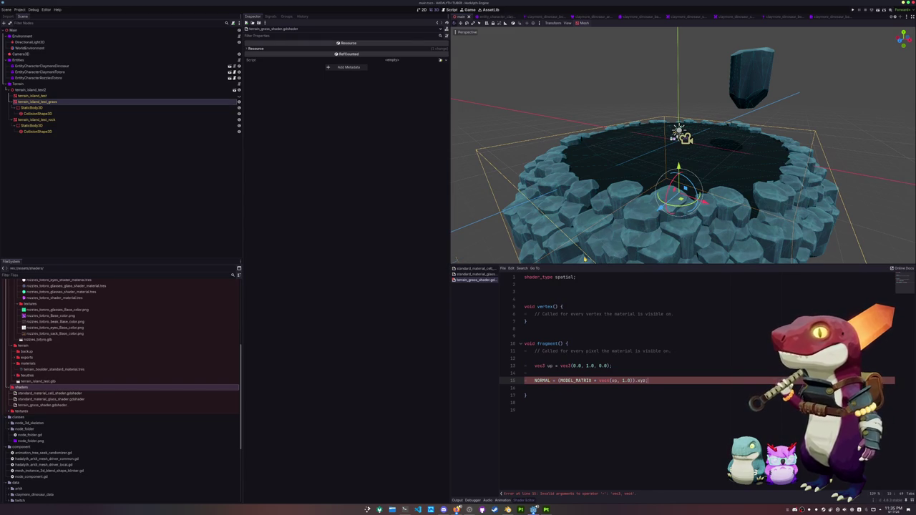
scroll(632, 192, "up", 3)
scroll(631, 192, "up", 3)
mouse_move(631, 192)
middle_mouse_down()
mouse_move(666, 188)
mouse_move(705, 134)
middle_mouse_up()
scroll(685, 214, "up", 3)
scroll(705, 135, "down", 5)
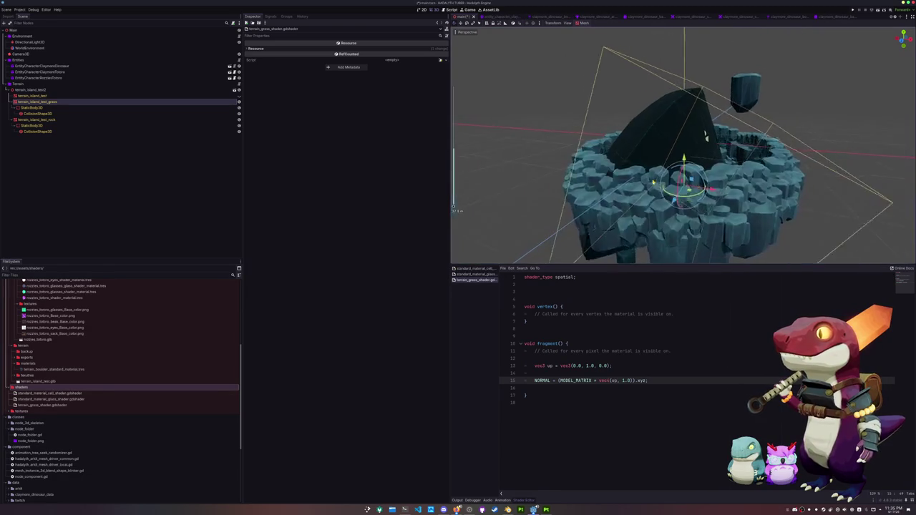
scroll(634, 136, "up", 5)
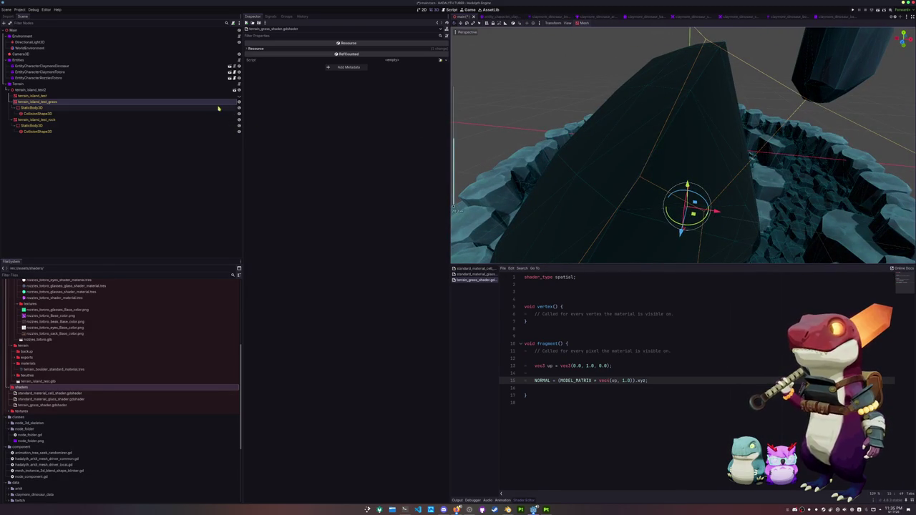
mouse_move(515, 115)
middle_mouse_down()
mouse_move(587, 108)
mouse_move(673, 206)
mouse_move(717, 180)
middle_mouse_up()
left_click(578, 387)
mouse_move(622, 226)
middle_mouse_down()
mouse_move(609, 198)
mouse_move(587, 194)
mouse_move(599, 201)
mouse_move(623, 137)
mouse_move(689, 199)
mouse_move(613, 186)
mouse_move(623, 172)
middle_mouse_up()
left_click(689, 201)
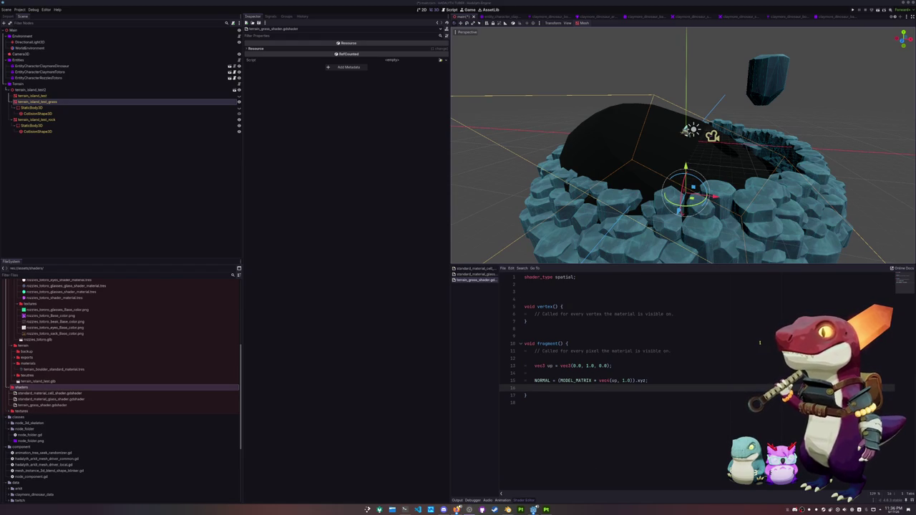
key("ctrl+alt+t")
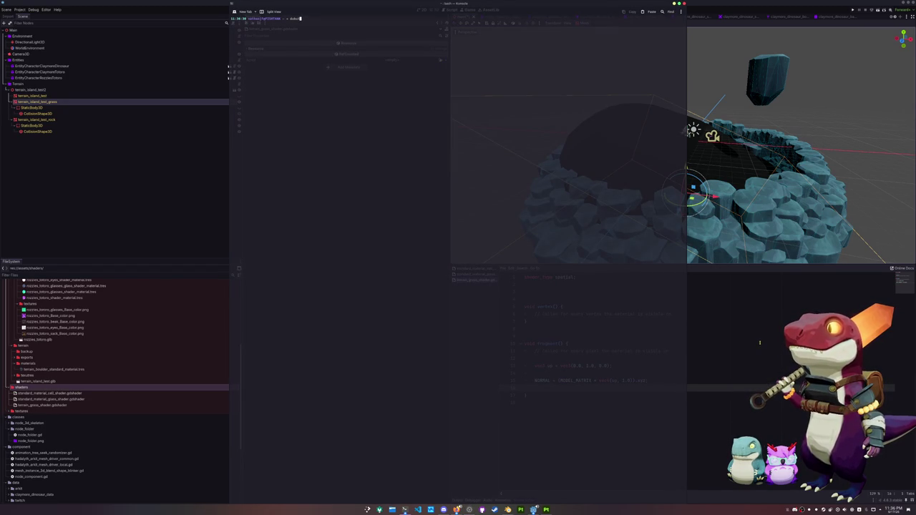
Step: Restart the wireplumber user service in the terminal, then hide the terminal
type("docker restart p")
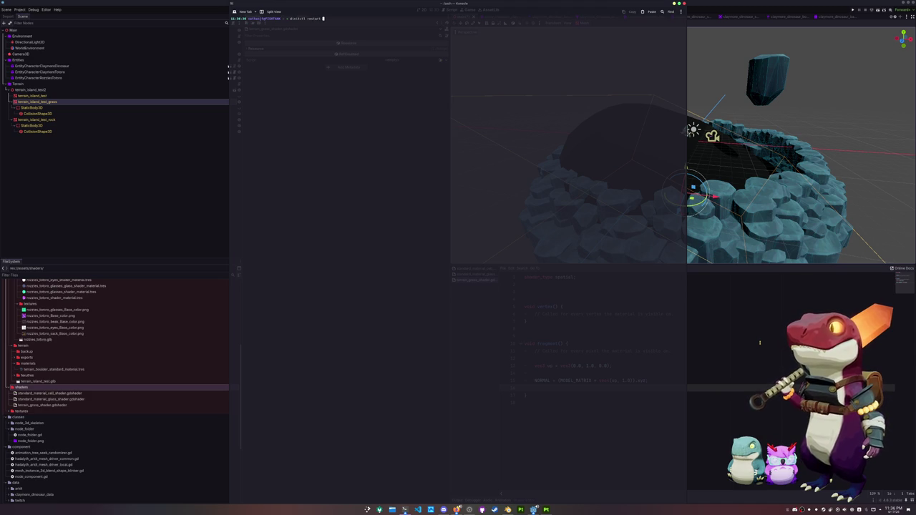
key("Tab")
key("Tab")
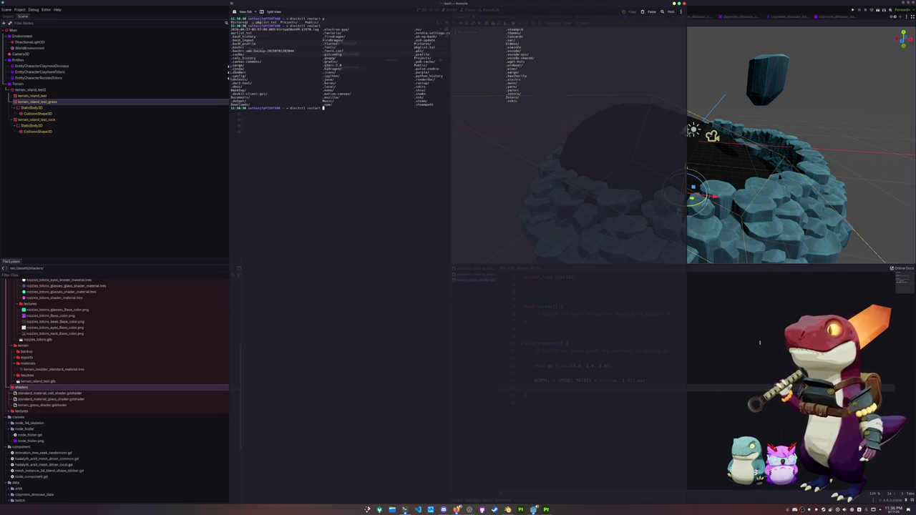
type("wireplumber")
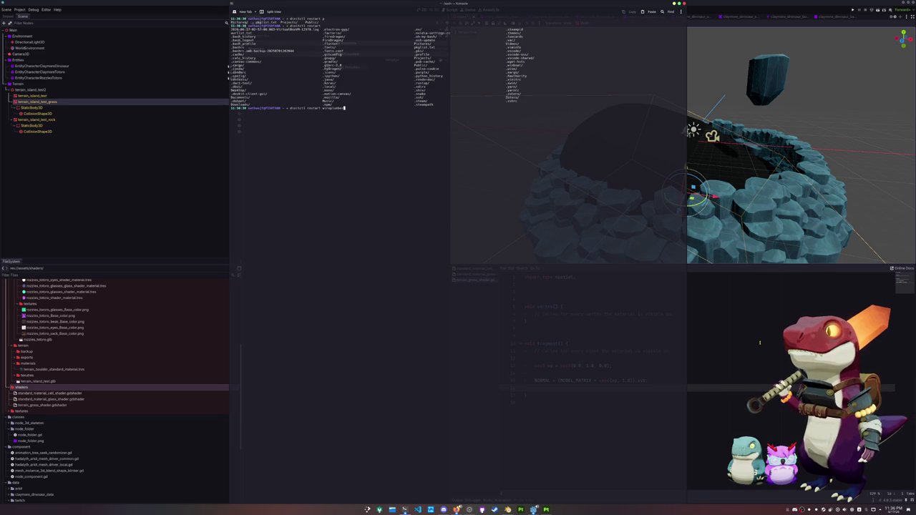
key("Return")
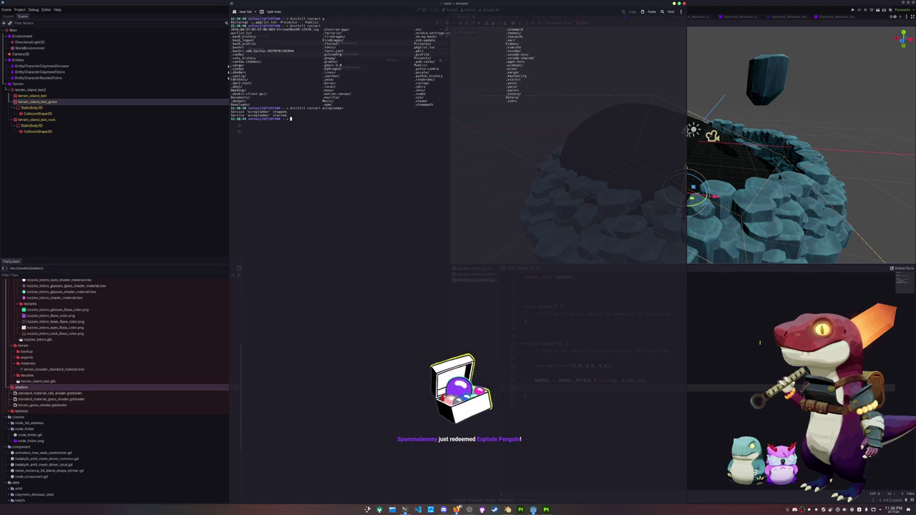
key("alt+Tab")
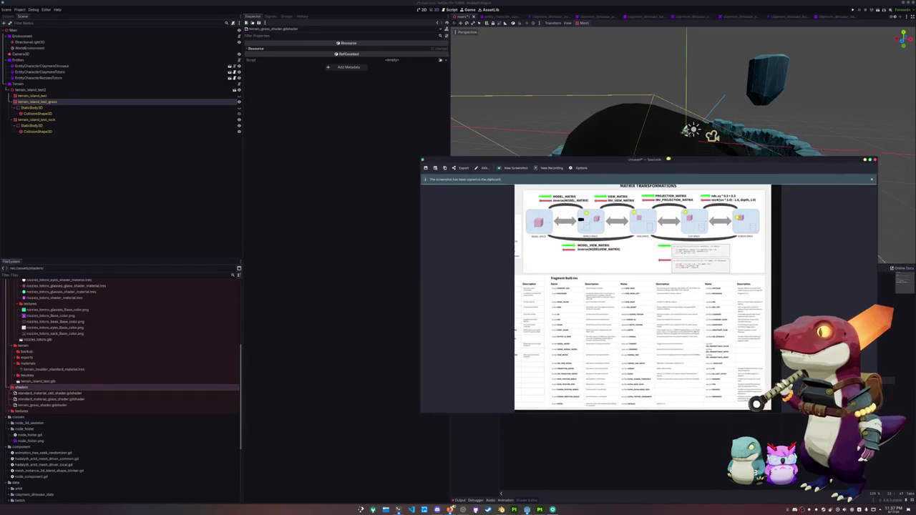
Step: Enlarge the Matrix Transformations screenshot window to read it, then close the viewer
left_click_drag(423, 168, 277, 42)
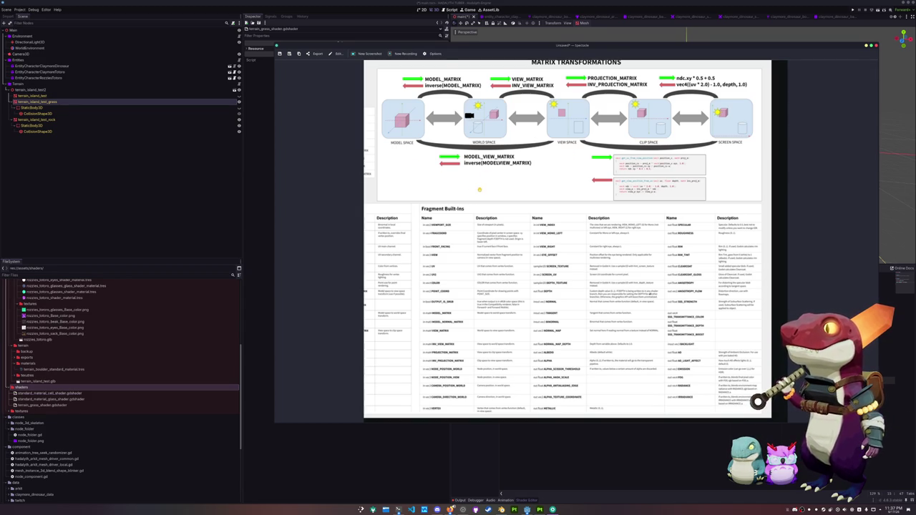
key("Escape")
Step: Replace MODEL_MATRIX on line 15 with INV_PROJECTION_MATRIX and orbit to check the grass
left_click(567, 380)
type("inverse")
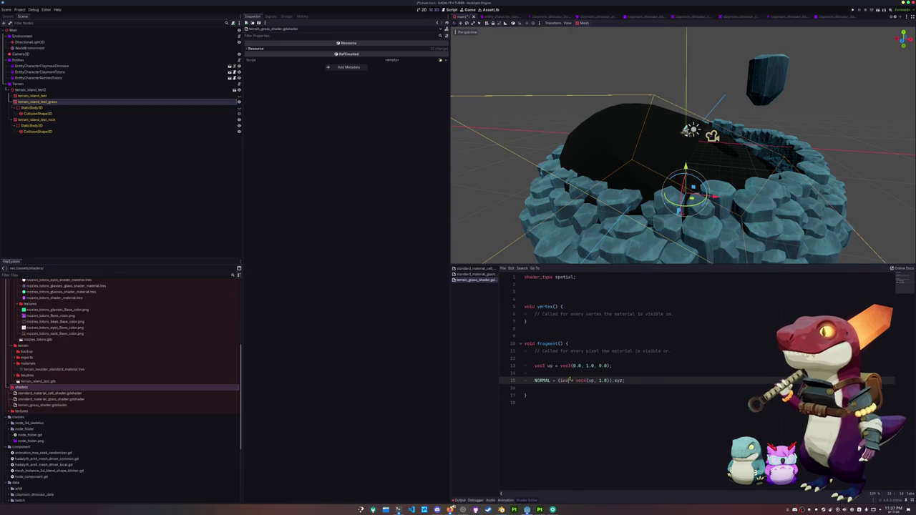
type("(MODEL) *")
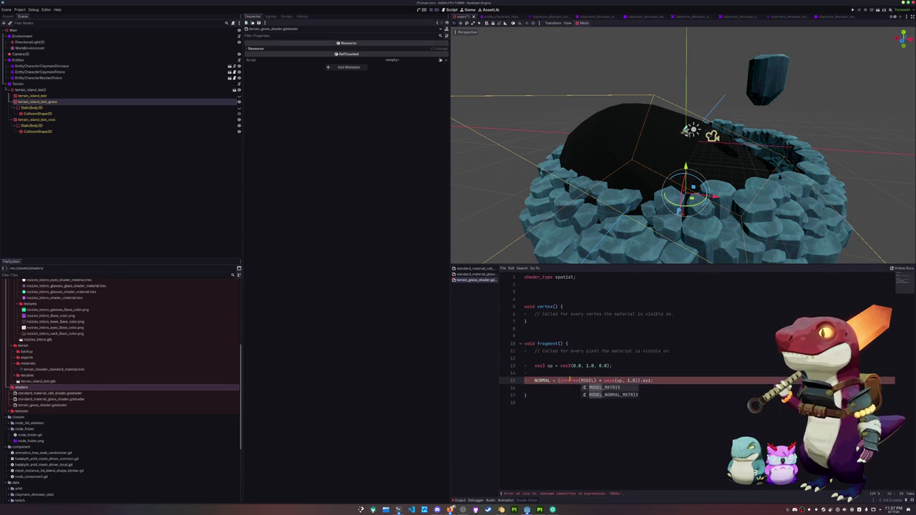
key("alt+Tab")
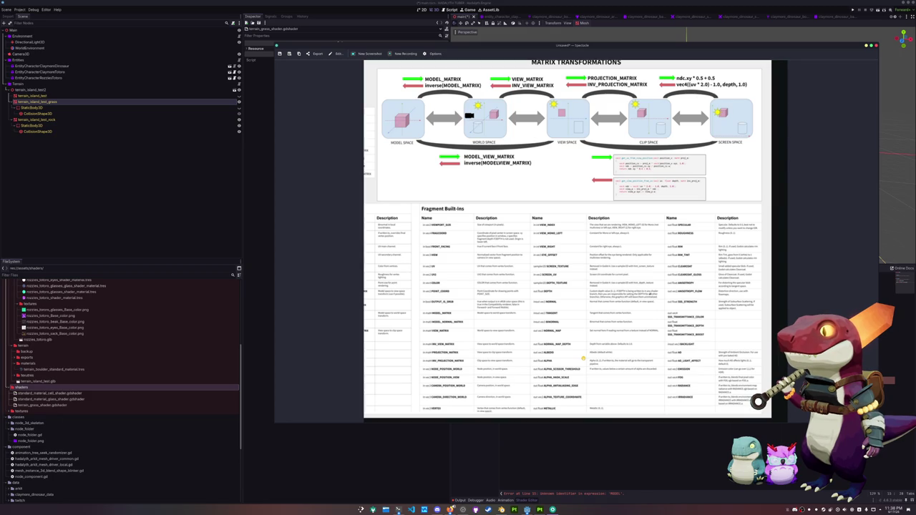
left_click(581, 428)
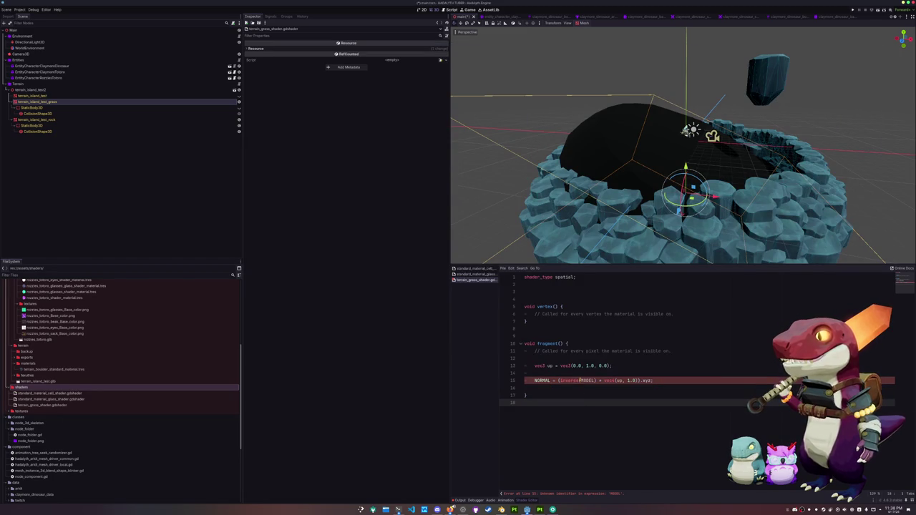
left_click_drag(597, 380, 561, 381)
type("INVERSE")
key("BackSpace")
key("BackSpace")
key("BackSpace")
key("BackSpace")
key("BackSpace")
key("BackSpace")
key("BackSpace")
type("INV")
key("Return")
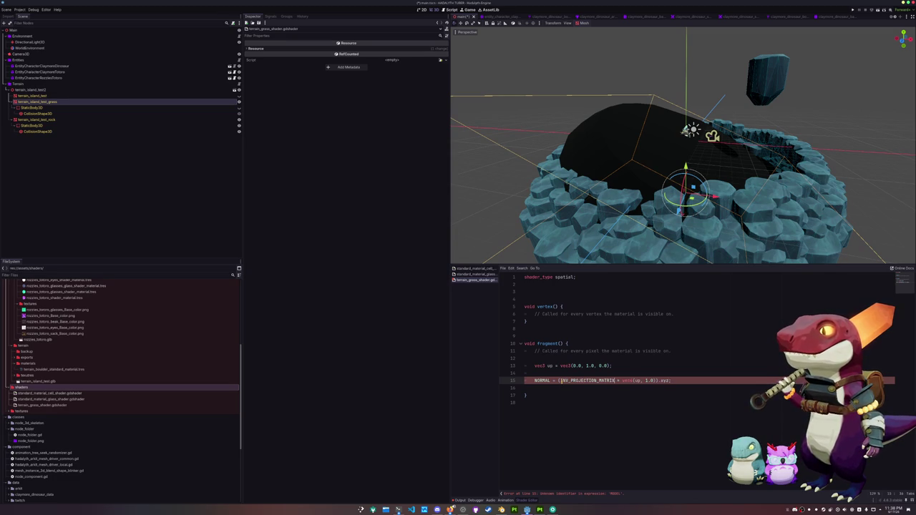
scroll(632, 213, "up", 3)
middle_click_drag(632, 213, 703, 196)
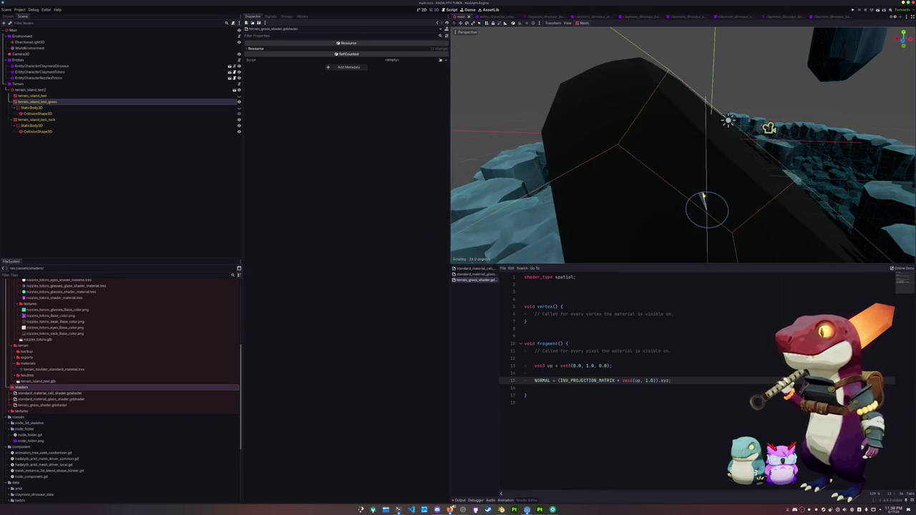
mouse_move(703, 201)
left_mouse_down()
mouse_move(692, 211)
mouse_move(693, 188)
mouse_move(740, 211)
mouse_move(704, 229)
mouse_move(676, 201)
left_mouse_up()
mouse_move(550, 163)
middle_mouse_down()
mouse_move(710, 166)
mouse_move(727, 148)
mouse_move(714, 143)
middle_mouse_up()
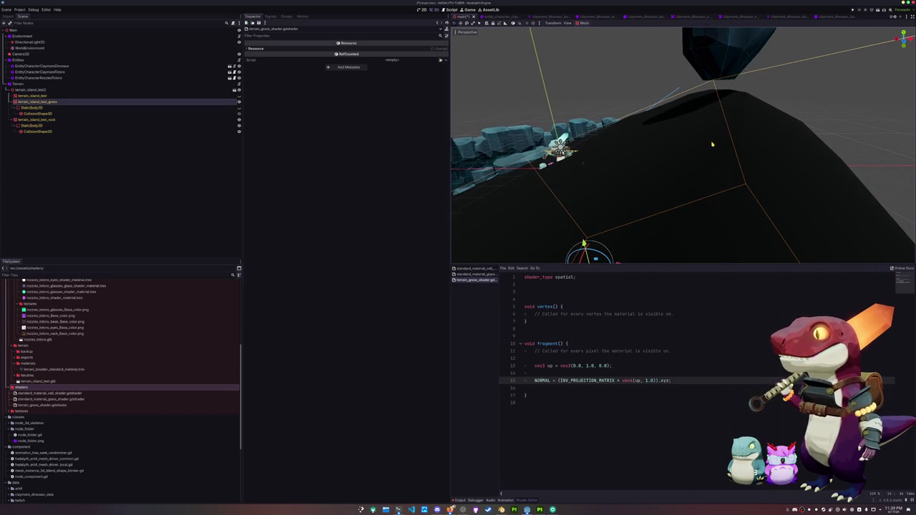
Step: Swap the line 15 matrix to VIEW_MATRIX, then to INV_VIEW_MATRIX
double_click(586, 382)
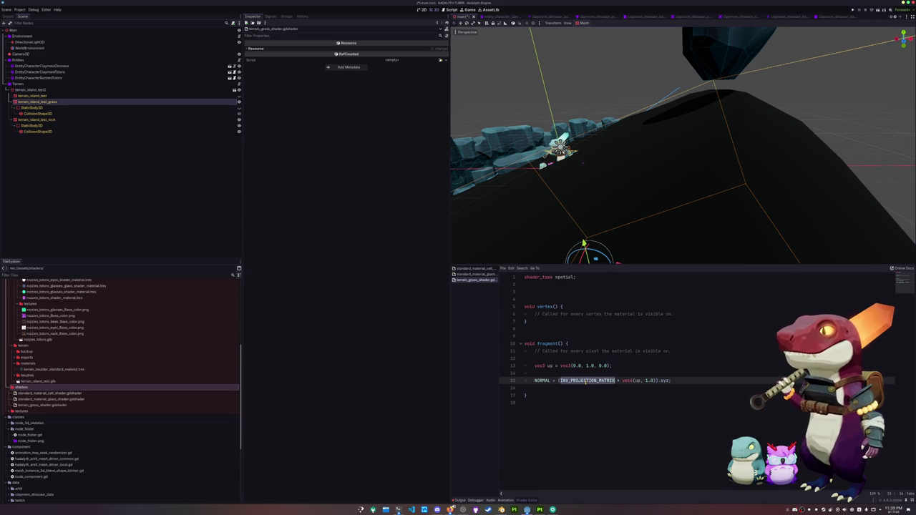
key("Delete")
key("Delete")
key("Delete")
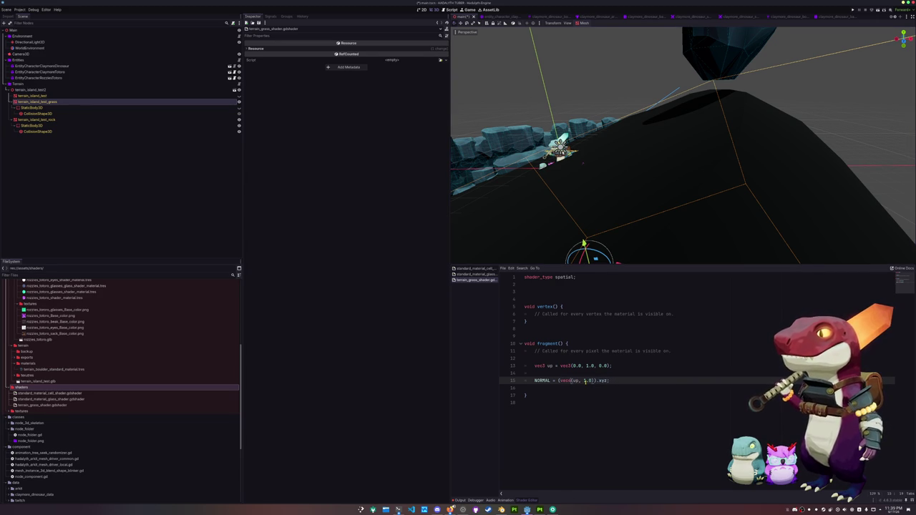
key("ctrl+z")
key("ctrl+z")
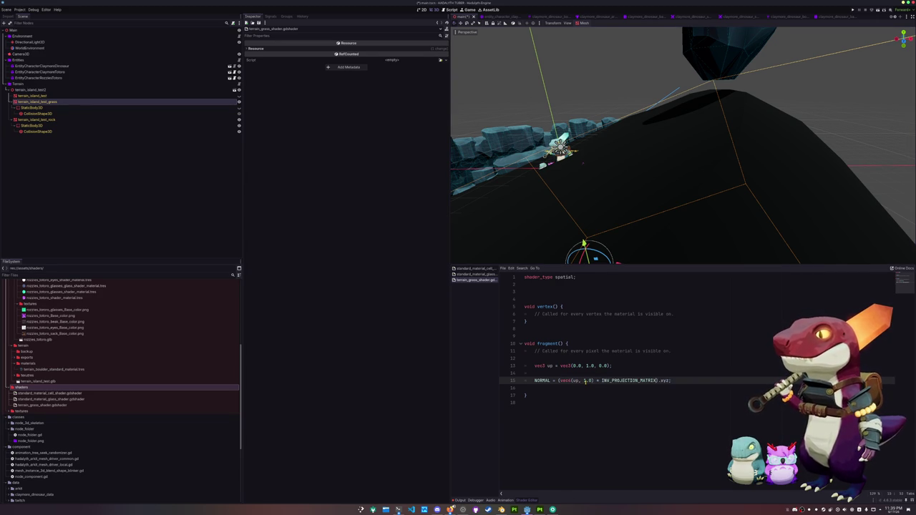
key("ctrl+z")
key("ctrl+z")
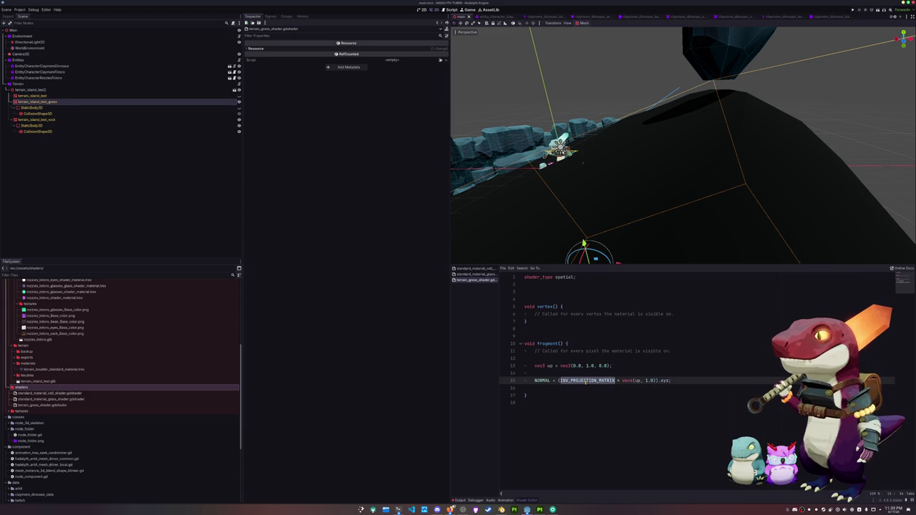
key("BackSpace")
type("MAT")
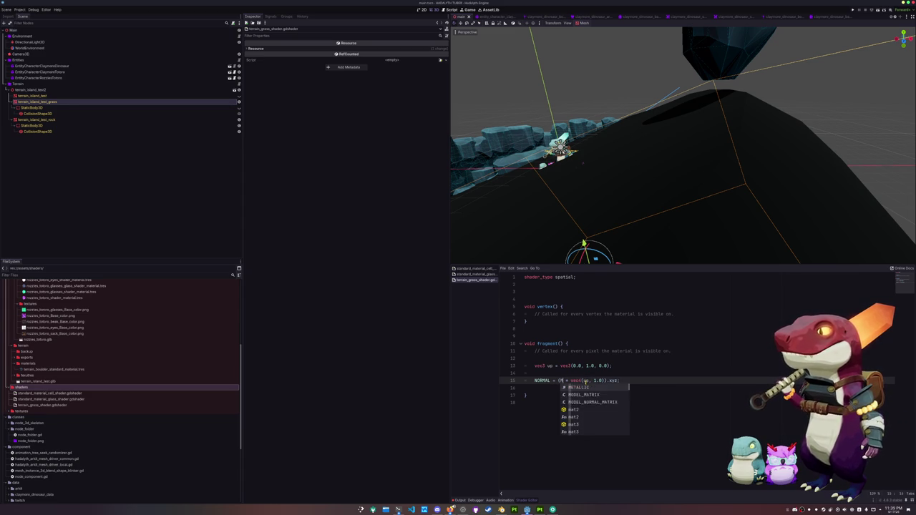
type("RIX")
key("Down")
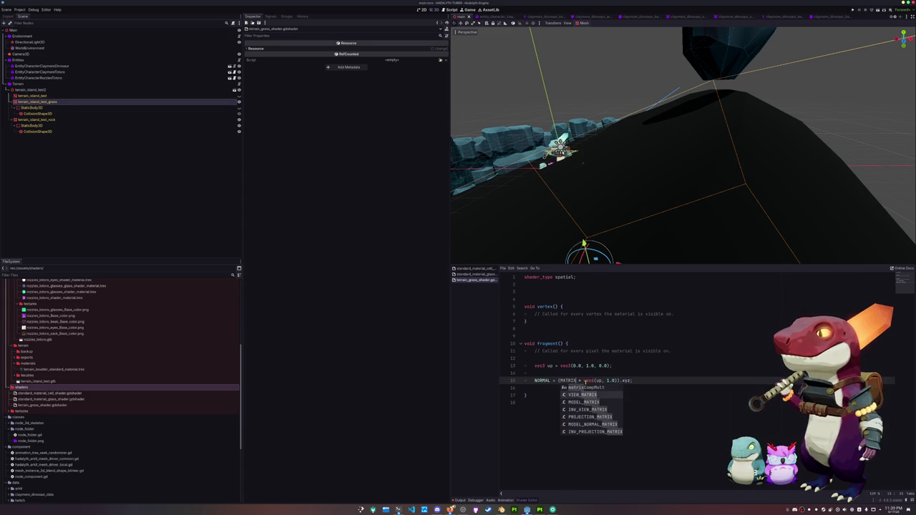
key("Return")
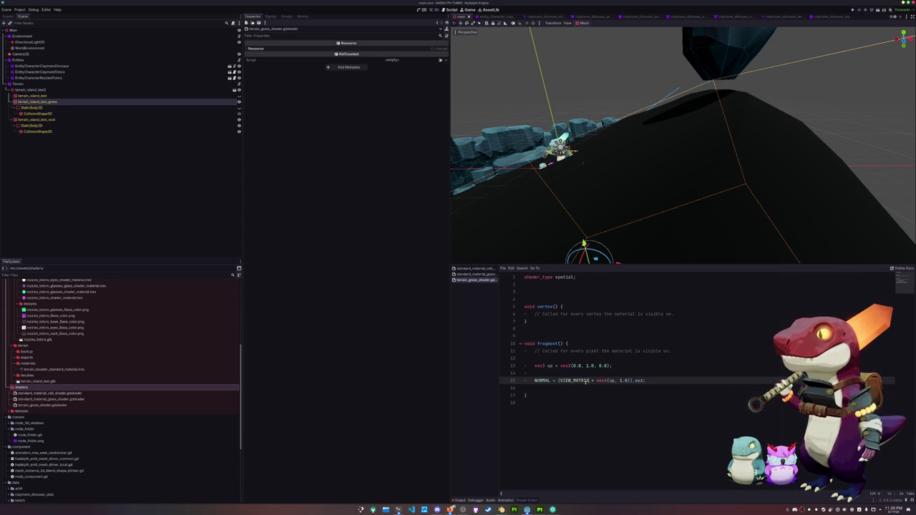
double_click(587, 381)
type("INV")
key("Return")
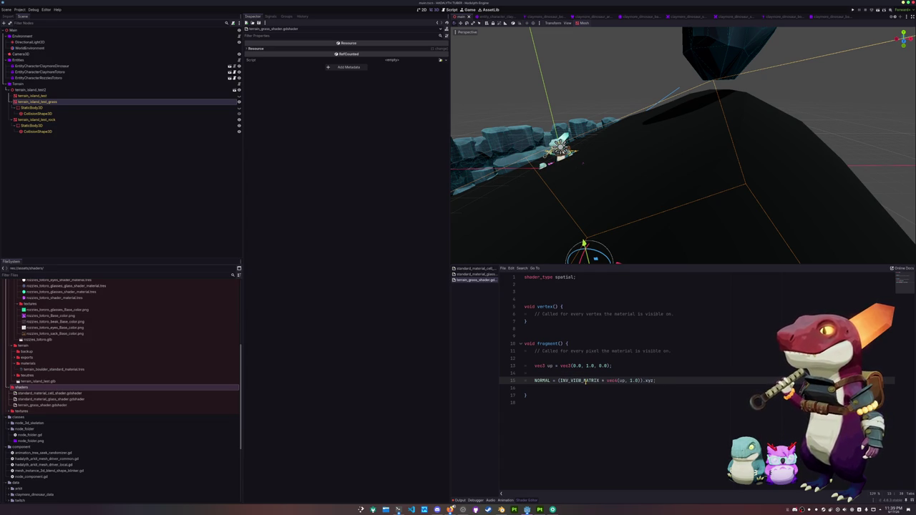
double_click(584, 381)
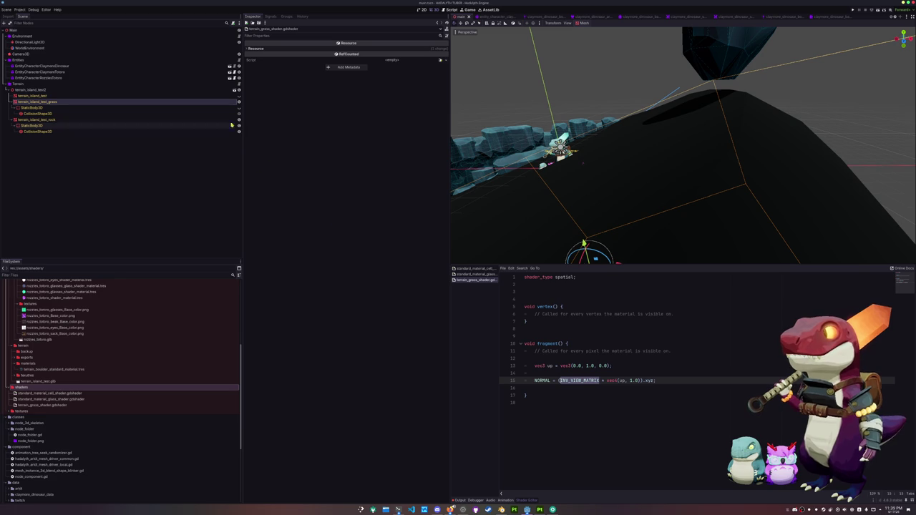
Step: Inspect the grass mesh's Surface Material Override slot 0 choices
left_click(214, 102)
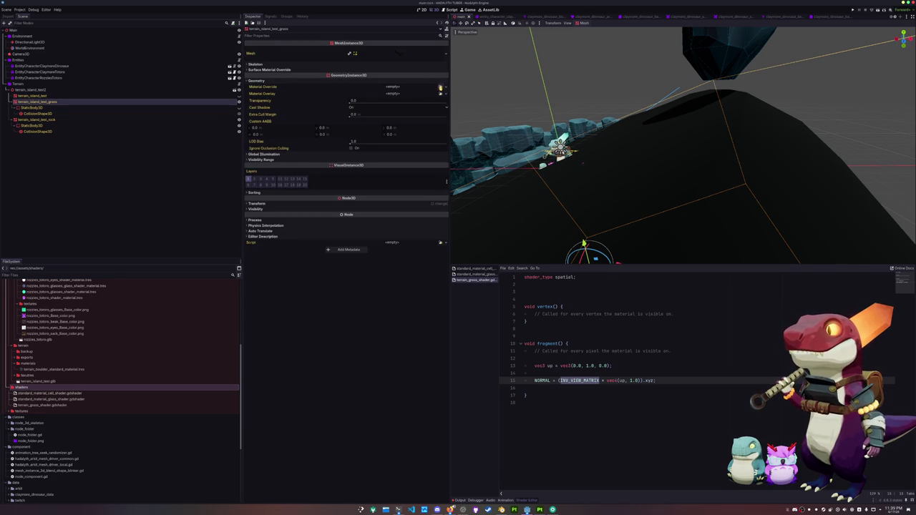
left_click(439, 69)
left_click(441, 76)
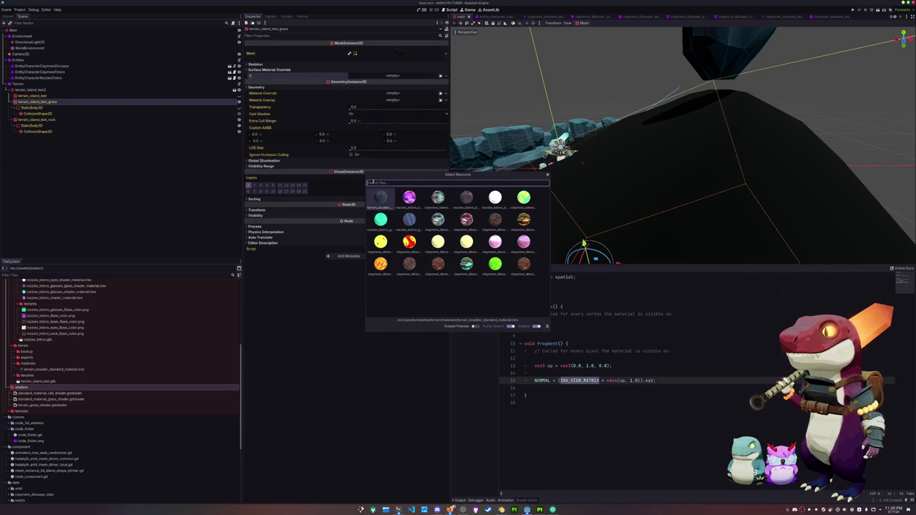
left_click(321, 307)
Step: Create a new ShaderMaterial in the materials folder saved as terrain_grass_shader_material.tres
right_click(28, 364)
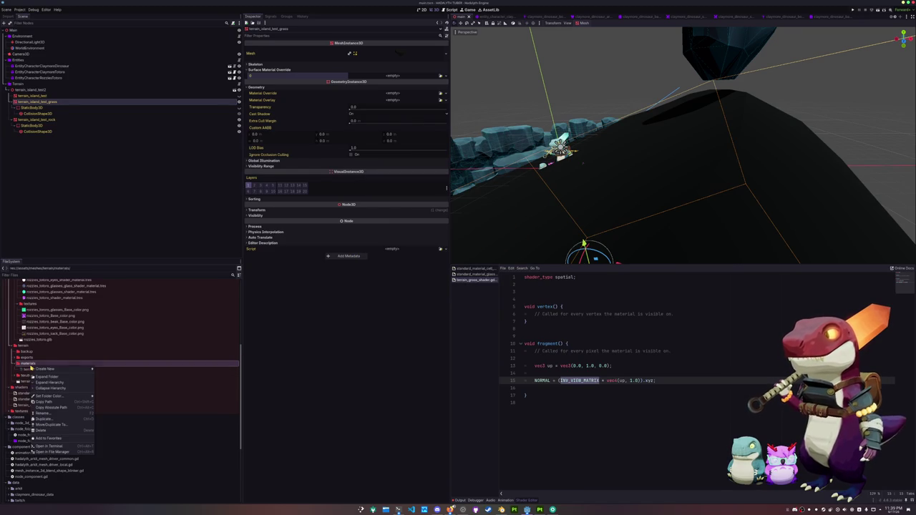
mouse_move(44, 369)
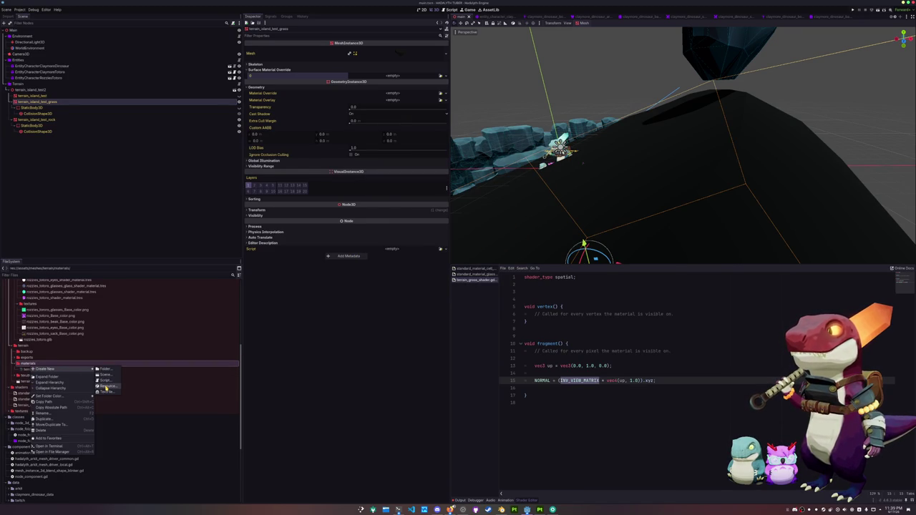
left_click(106, 388)
left_click(369, 271)
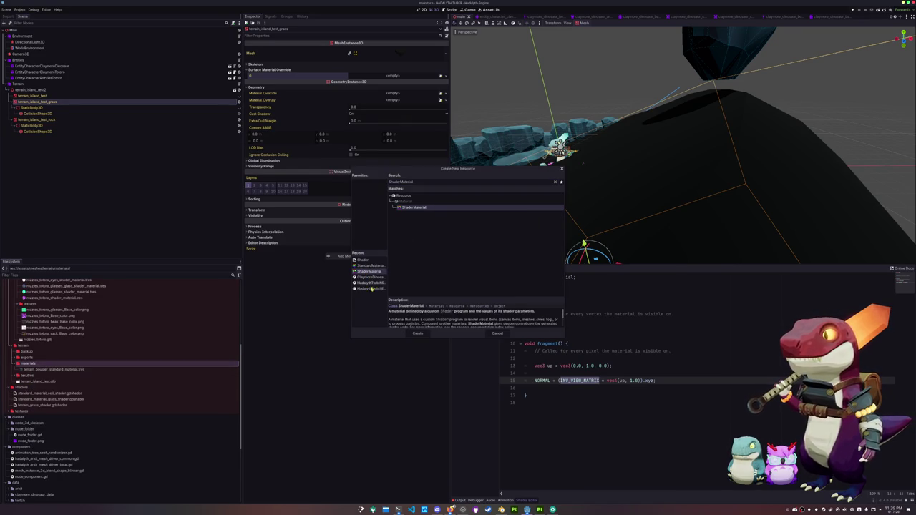
left_click(418, 334)
type("terrain_gra.tre")
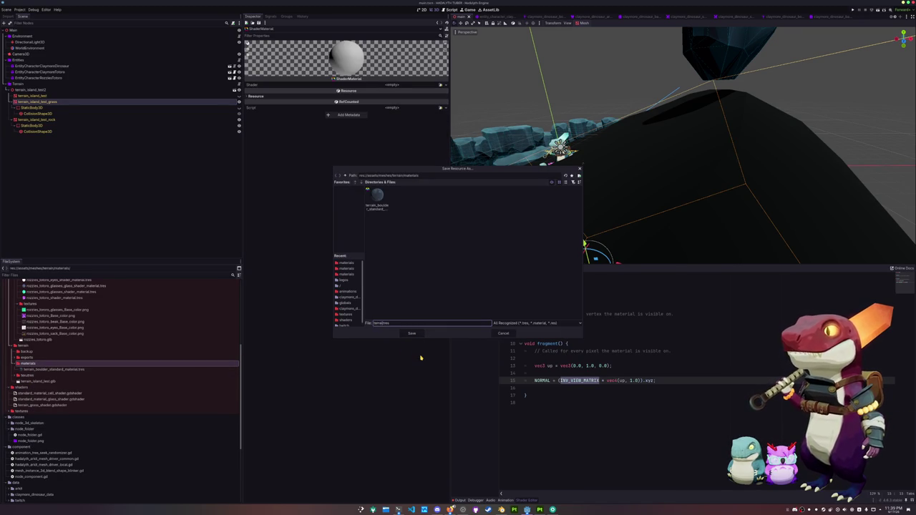
type("ss_shad")
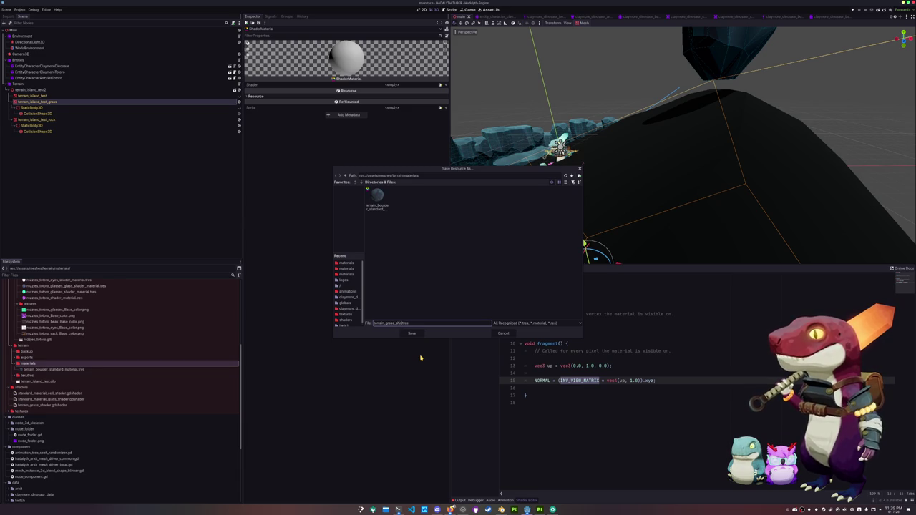
type("er_material")
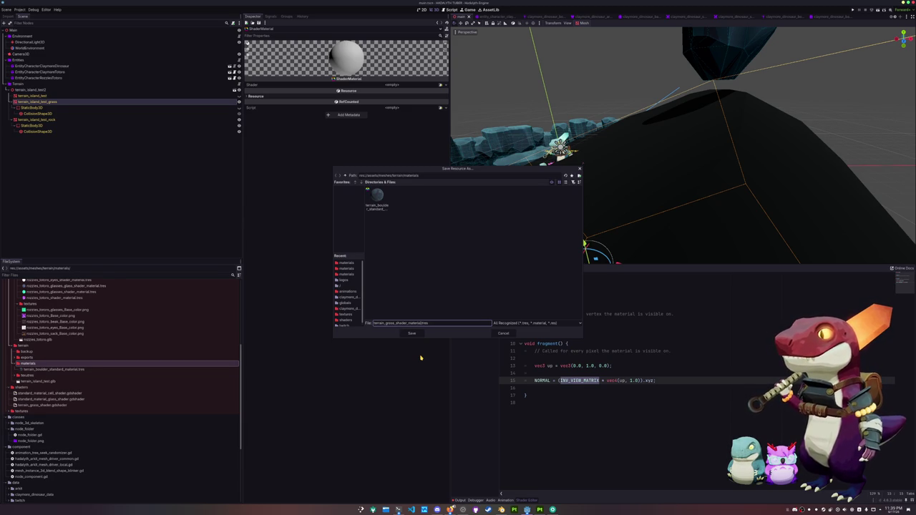
key("Return")
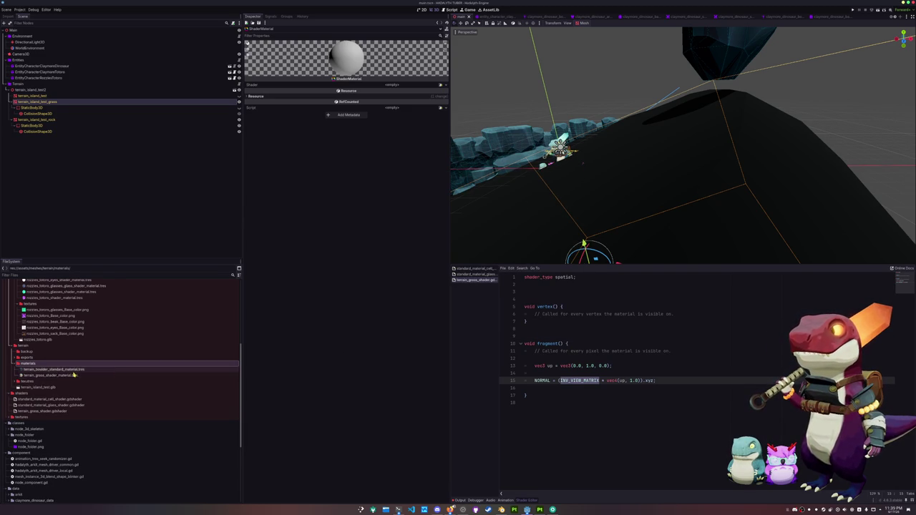
Step: Load terrain_grass_shader.gdshader into the new material's Shader slot
left_click(73, 375)
left_click(442, 86)
type("gra")
double_click(402, 192)
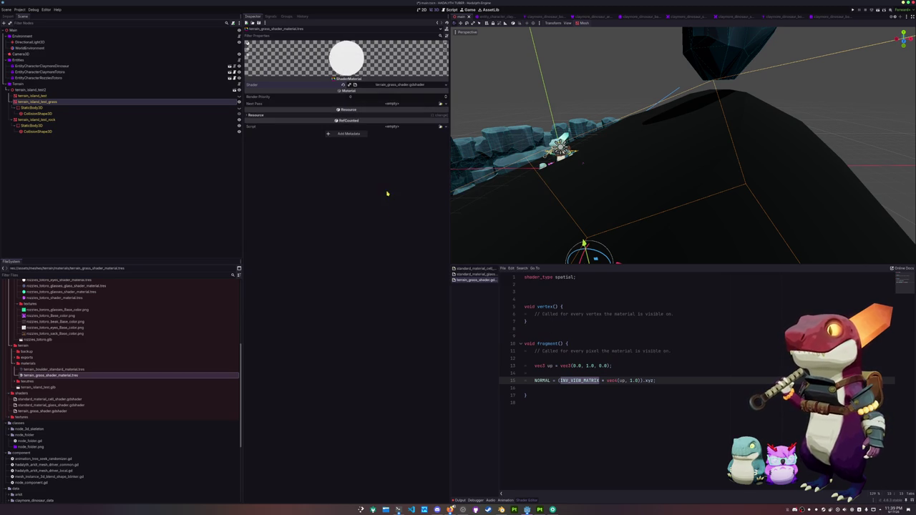
left_click(95, 103)
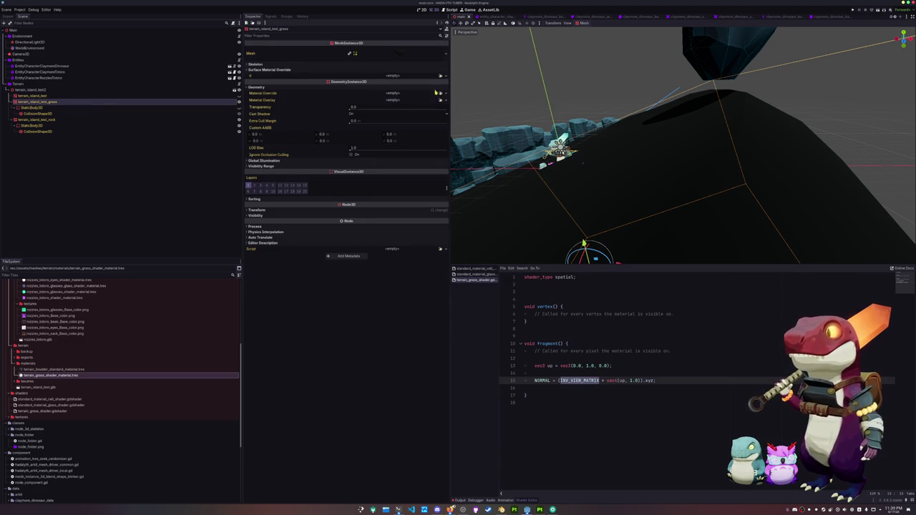
Step: Set terrain_grass_shader_material.tres as the grass mesh's surface material override and inspect the white terrain
left_click(441, 76)
left_click(407, 197)
middle_click_drag(679, 179, 587, 157)
mouse_move(680, 143)
middle_mouse_down()
mouse_move(651, 136)
mouse_move(612, 152)
middle_mouse_up()
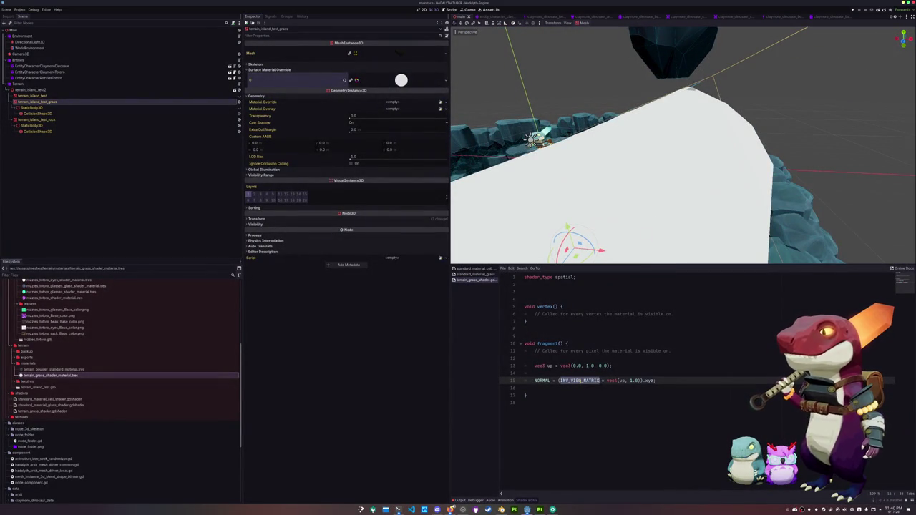
Step: Try MODEL_MATRIX on line 15 and save, then undo back to INV_VIEW_MATRIX
type("MODEL_MATRIX")
key("ctrl+s")
mouse_move(608, 179)
middle_mouse_down()
mouse_move(565, 215)
mouse_move(594, 200)
middle_mouse_up()
scroll(550, 229, "down", 3)
left_click(596, 381)
key("BackSpace")
key("BackSpace")
key("BackSpace")
key("ctrl+z")
key("ctrl+z")
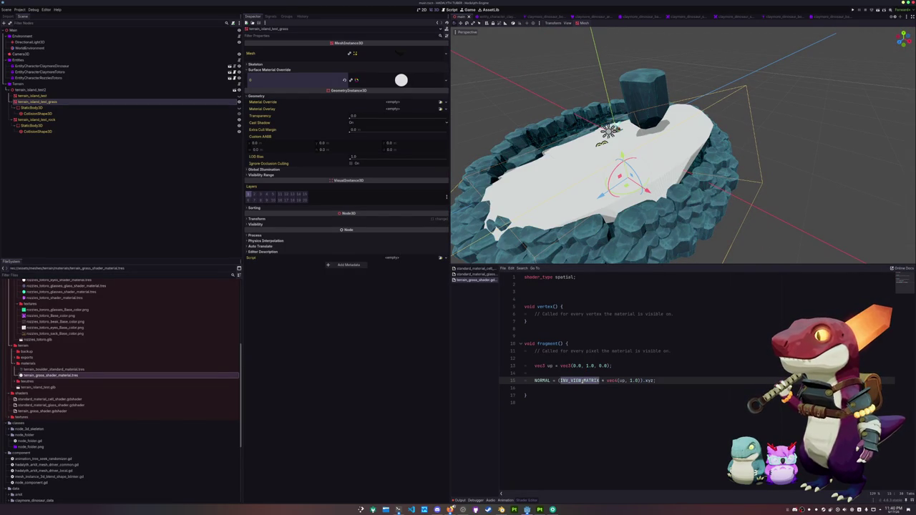
Step: Use VIEW_MATRIX on line 15, orbit around the rock ring, and reopen the reference image
type("VIEW")
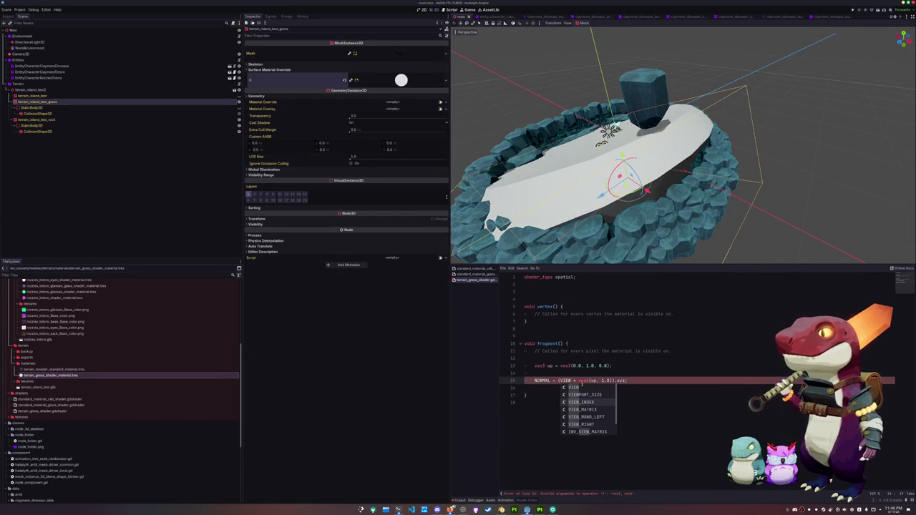
key("Down")
key("Return")
middle_click_drag(608, 236, 640, 147)
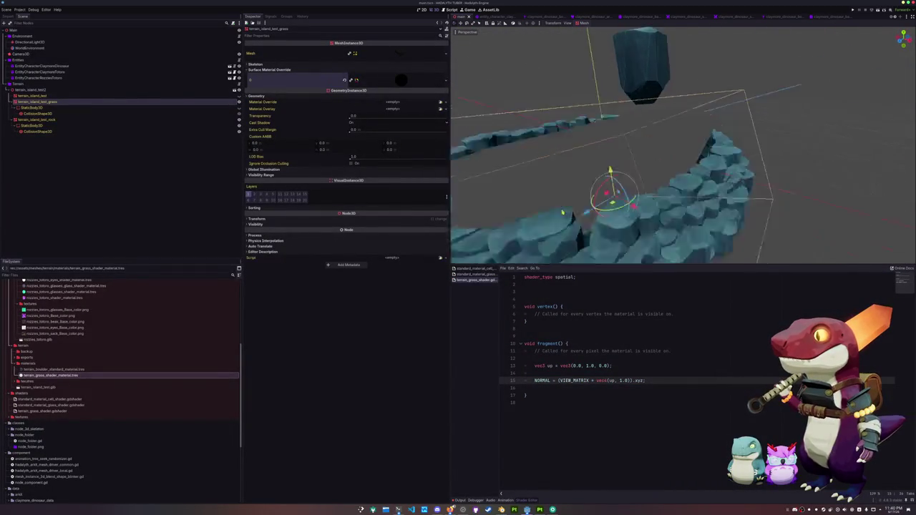
scroll(641, 146, "down", 3)
scroll(641, 146, "up", 4)
scroll(630, 151, "down", 4)
middle_click_drag(630, 149, 685, 128)
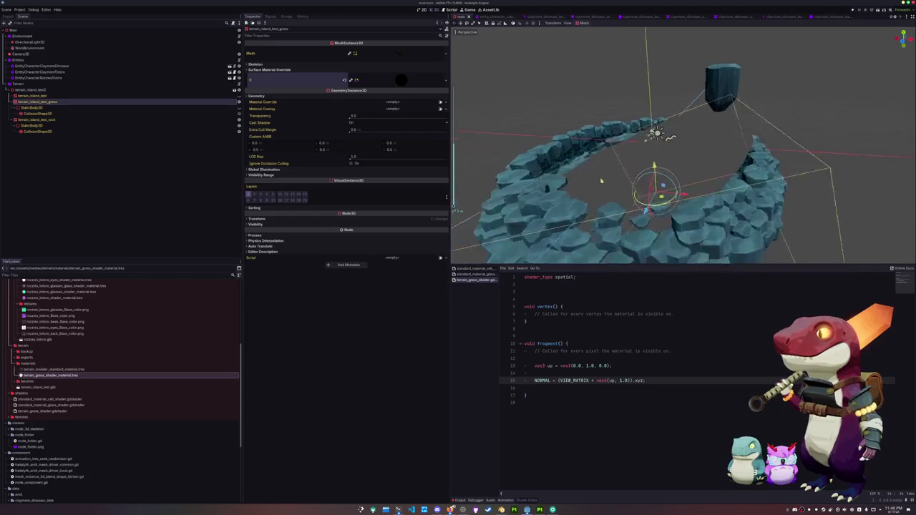
mouse_move(631, 179)
middle_mouse_down()
mouse_move(632, 146)
mouse_move(613, 210)
mouse_move(605, 188)
middle_mouse_up()
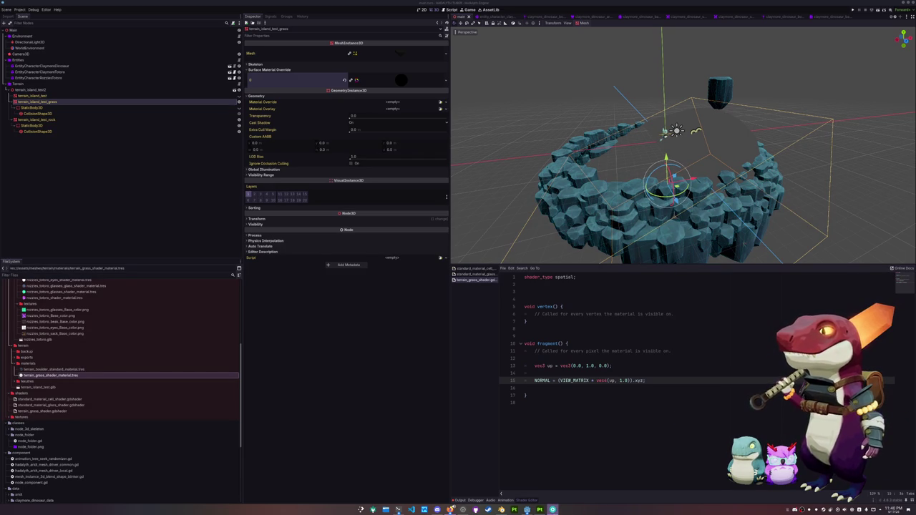
left_click(553, 510)
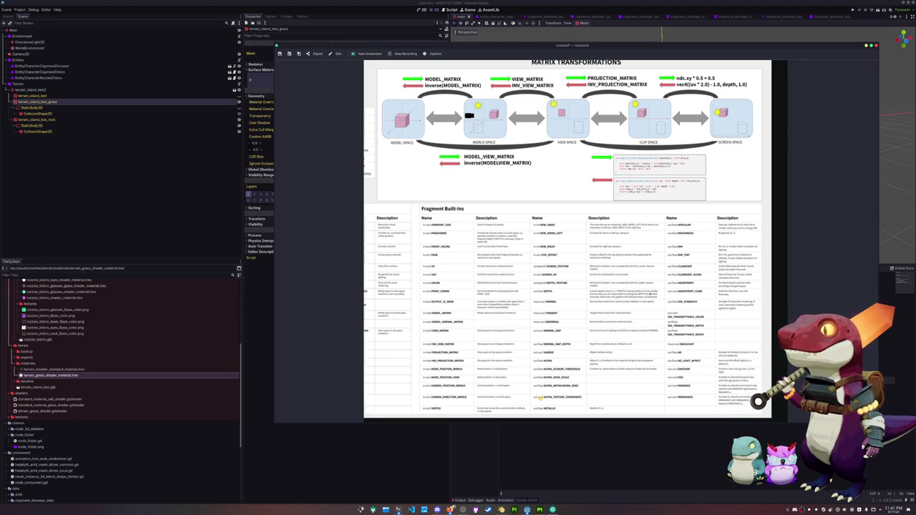
Step: Close the reference image and reset the grass mesh's Transform Rotation to 0
key("Escape")
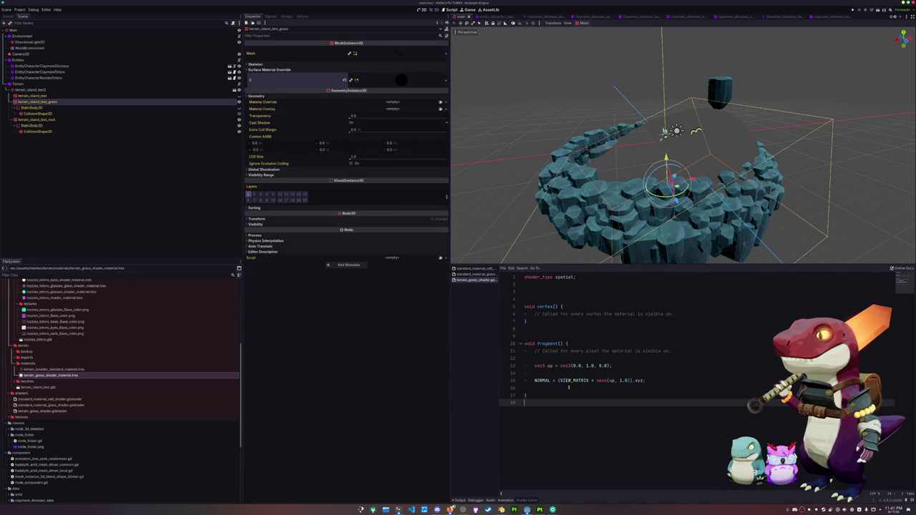
left_click(569, 387)
middle_click_drag(665, 143, 687, 164)
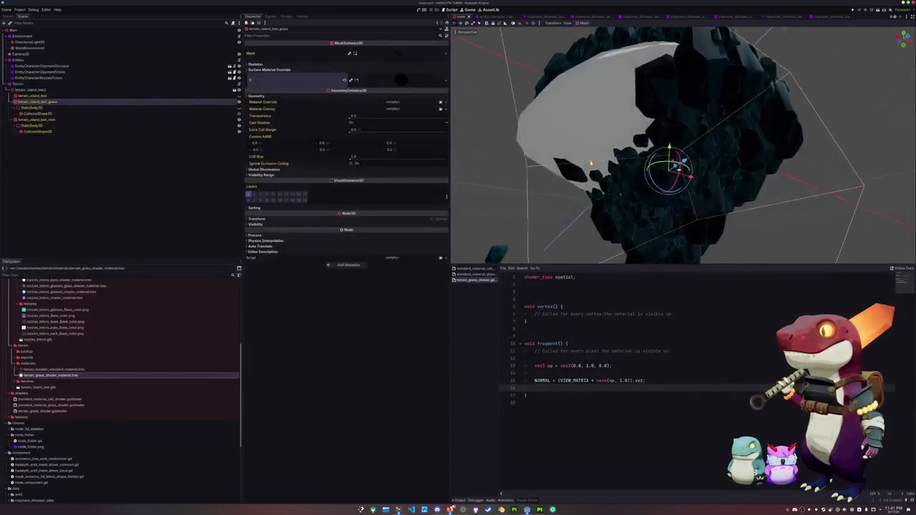
mouse_move(598, 127)
middle_mouse_down()
mouse_move(612, 187)
mouse_move(605, 183)
middle_mouse_up()
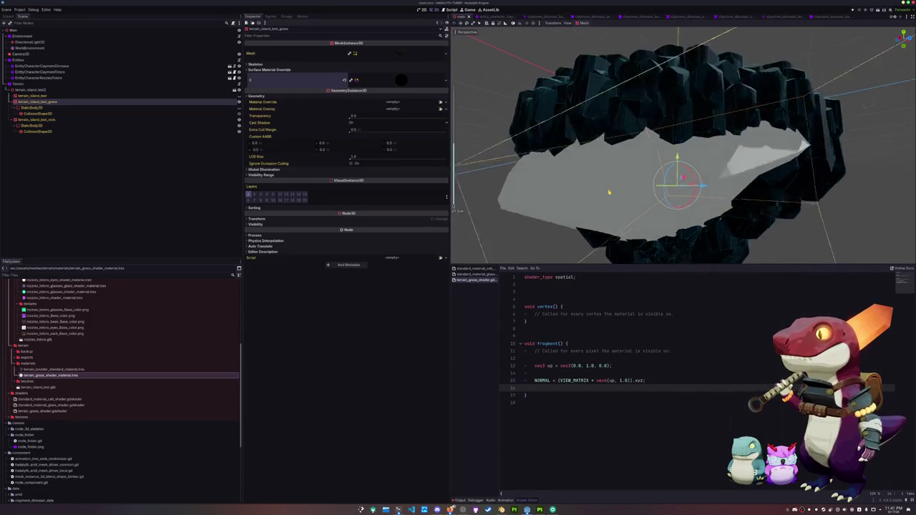
scroll(604, 182, "up", 3)
scroll(600, 179, "down", 3)
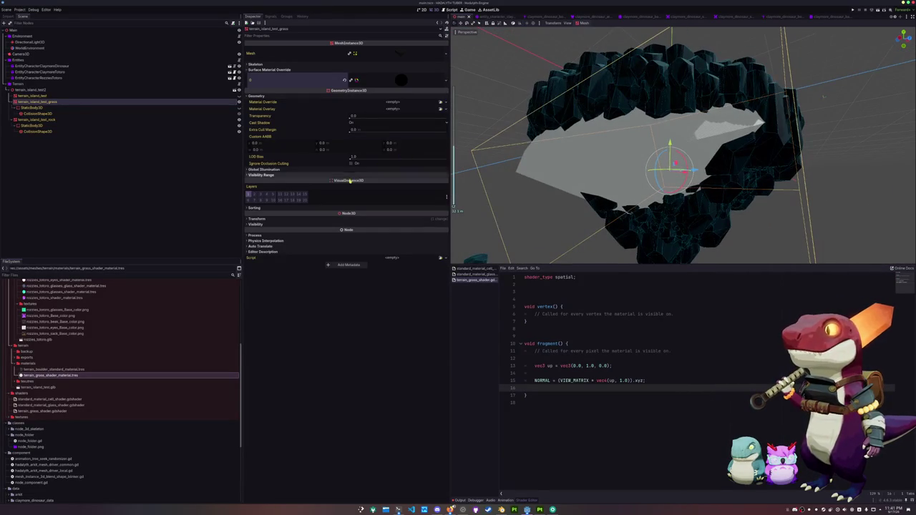
left_click(436, 218)
left_click(445, 238)
mouse_move(494, 215)
middle_mouse_down()
mouse_move(475, 203)
mouse_move(477, 194)
middle_mouse_up()
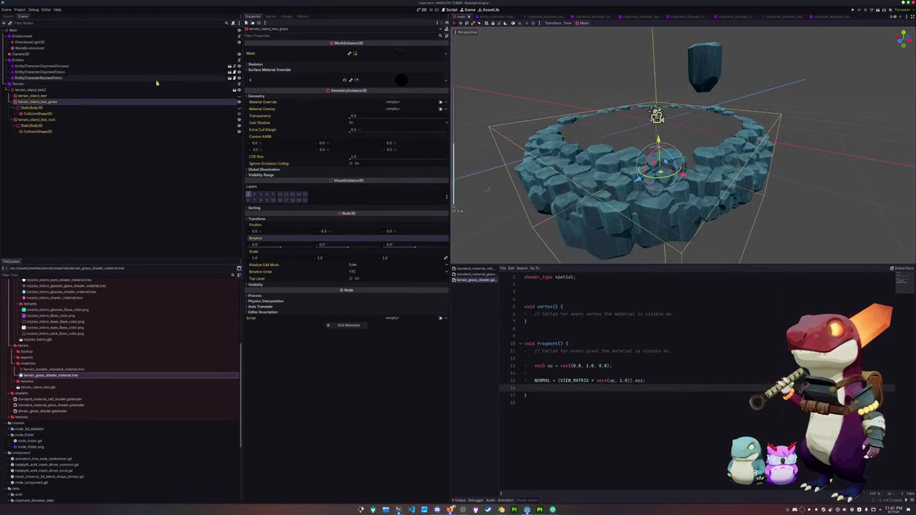
Step: Select DirectionalLight3D and rotate it to light the ground
left_click(47, 55)
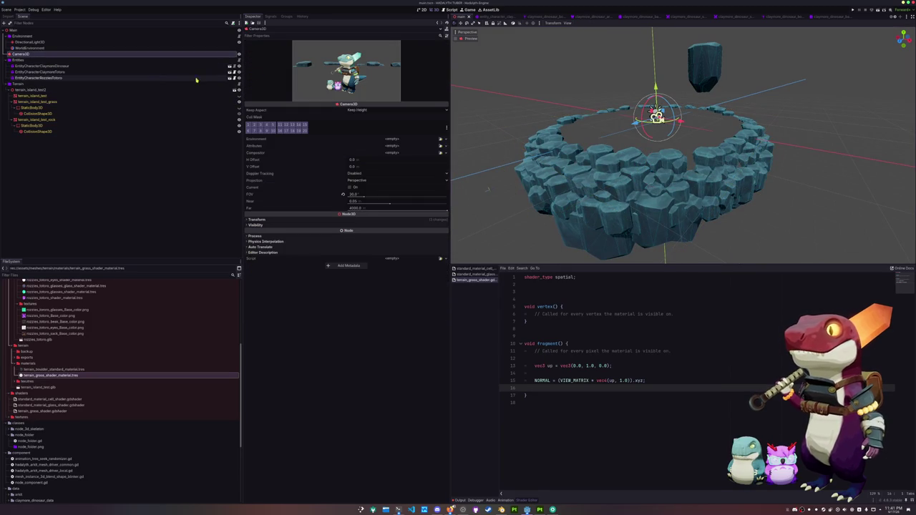
left_click(61, 42)
scroll(666, 136, "up", 4)
middle_click_drag(665, 136, 673, 108)
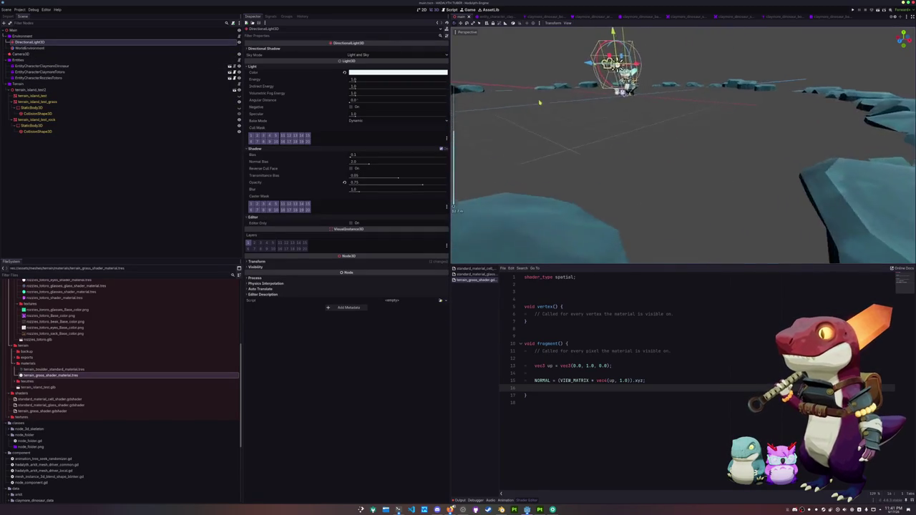
left_click_drag(712, 72, 689, 67)
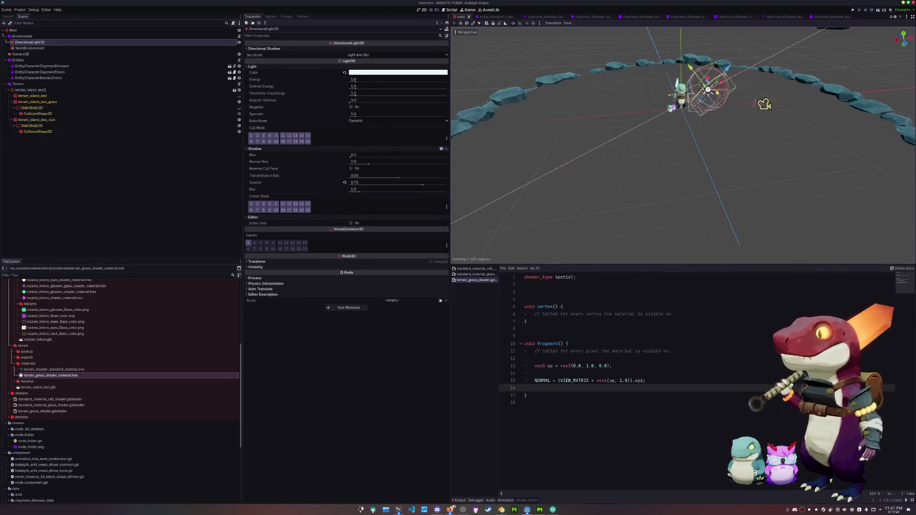
Step: Edit the up vector on line 13 to read vec3(0.0, 0.0, 1.0)
mouse_move(689, 67)
left_mouse_down()
mouse_move(734, 97)
mouse_move(708, 85)
left_mouse_up()
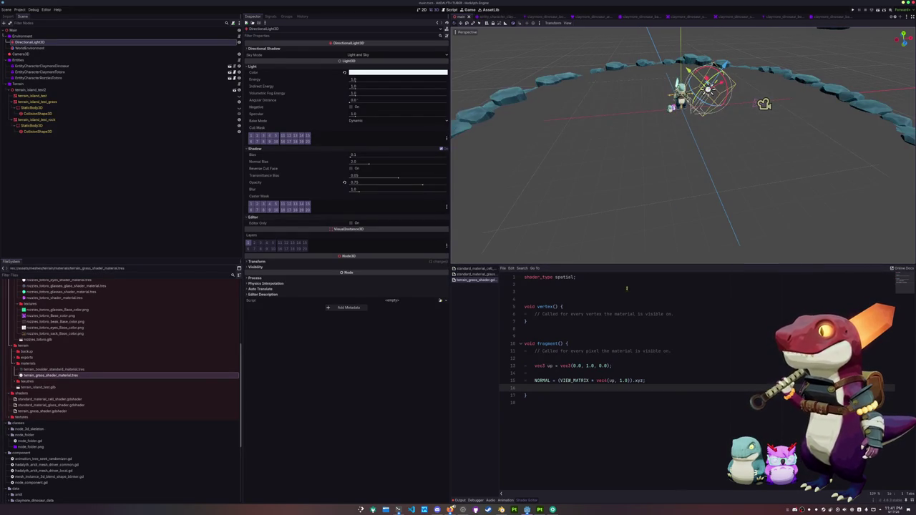
double_click(591, 365)
key("BackSpace")
key("Delete")
key("Delete")
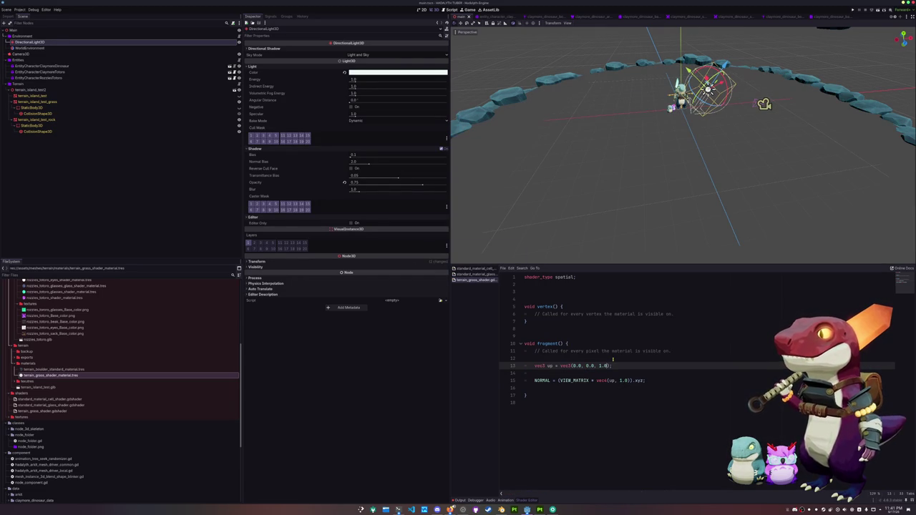
double_click(575, 366)
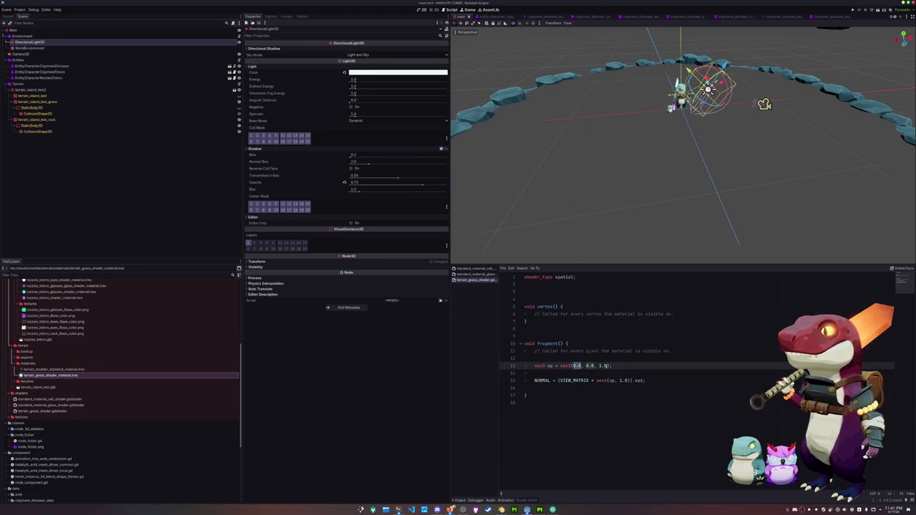
left_click(605, 366)
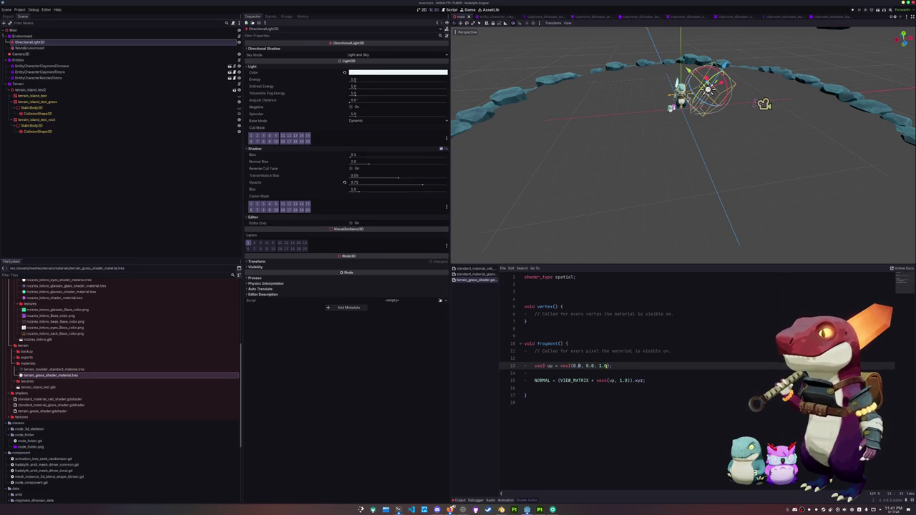